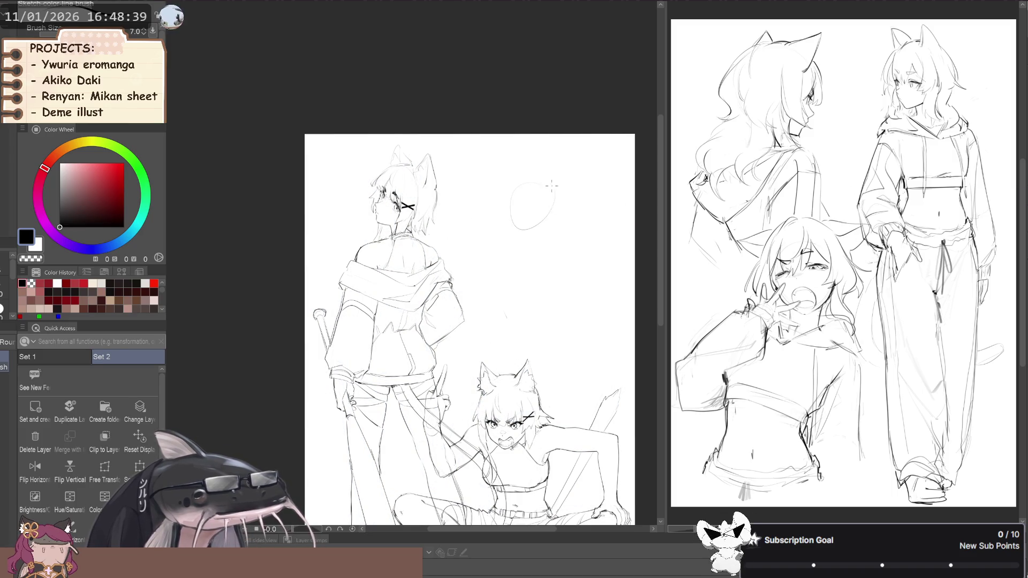
- Sketch the new head's circle with jaw and chin strokes, undoing misplaced strokes
{"action": "mouse_move", "coordinate": [533, 177]}
{"action": "left_mouse_down"}
{"action": "mouse_move", "coordinate": [556, 203]}
{"action": "mouse_move", "coordinate": [506, 219]}
{"action": "left_mouse_up"}
{"action": "key", "text": "ctrl+z"}
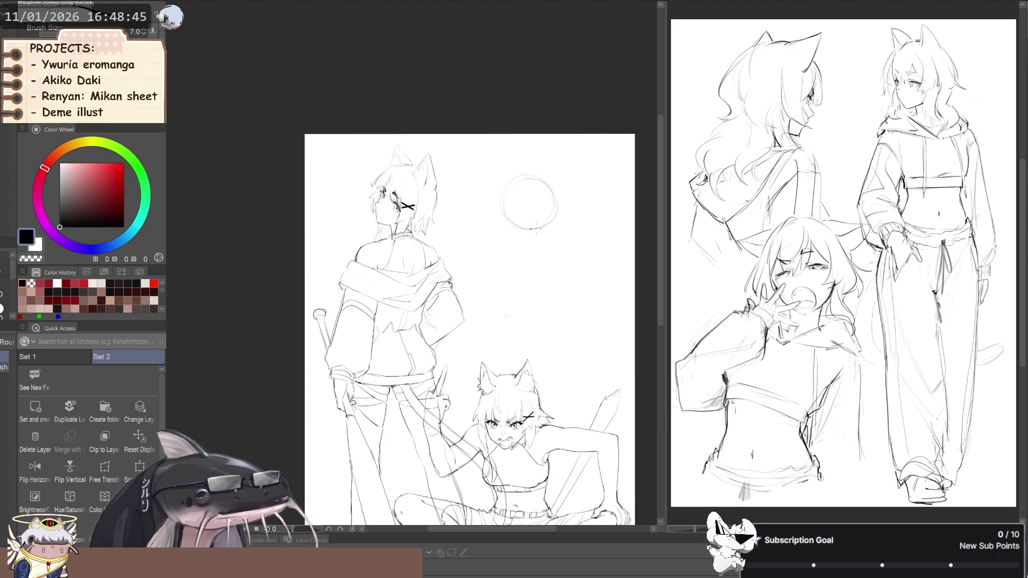
{"action": "left_click_drag", "start_coordinate": [536, 190], "coordinate": [542, 182]}
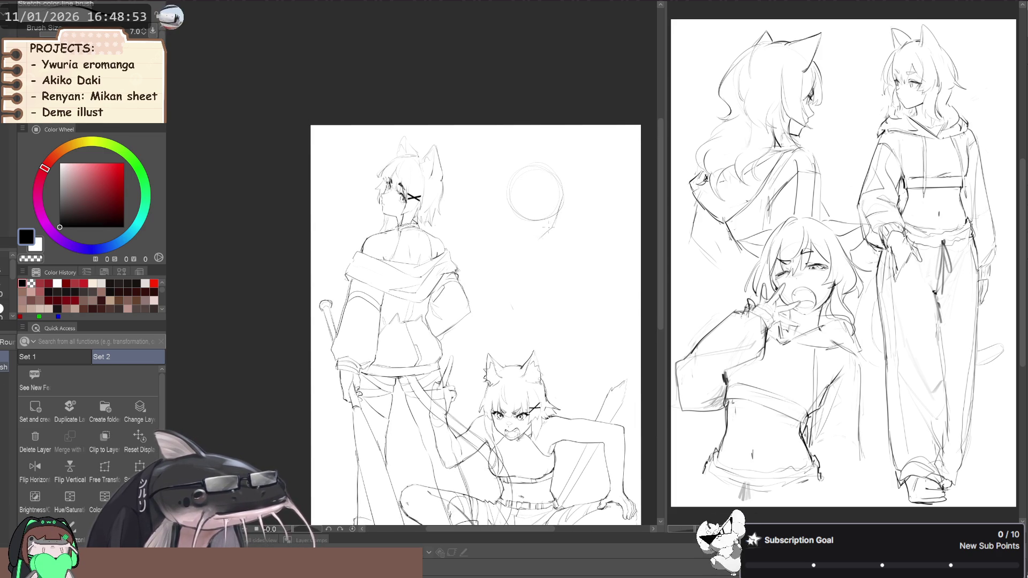
{"action": "mouse_move", "coordinate": [555, 223]}
{"action": "left_mouse_down"}
{"action": "mouse_move", "coordinate": [535, 237]}
{"action": "mouse_move", "coordinate": [506, 218]}
{"action": "left_mouse_up"}
{"action": "key", "text": "ctrl+z"}
{"action": "key", "text": "ctrl+z"}
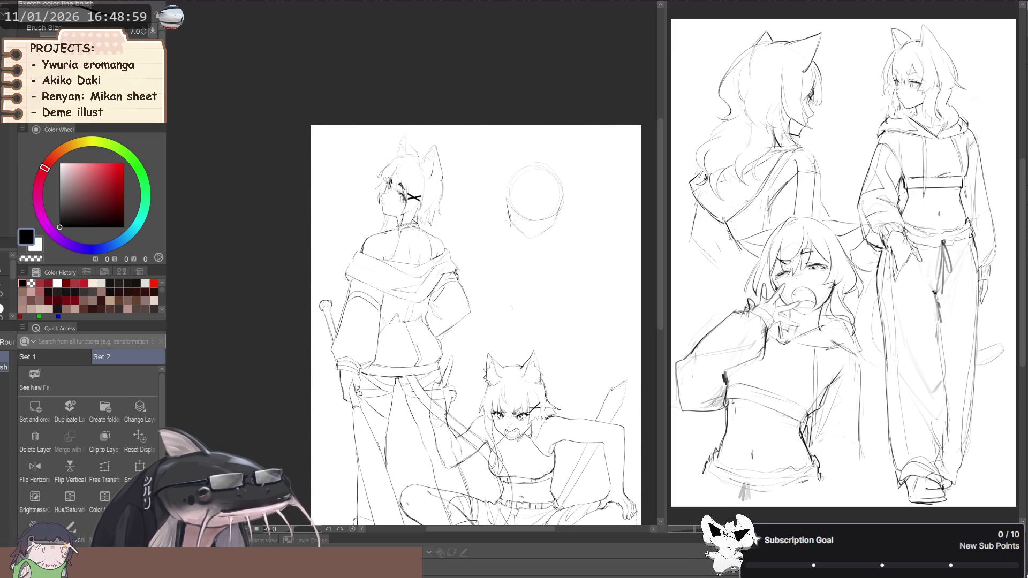
{"action": "scroll", "coordinate": [541, 229], "scroll_direction": "down", "scroll_amount": 1}
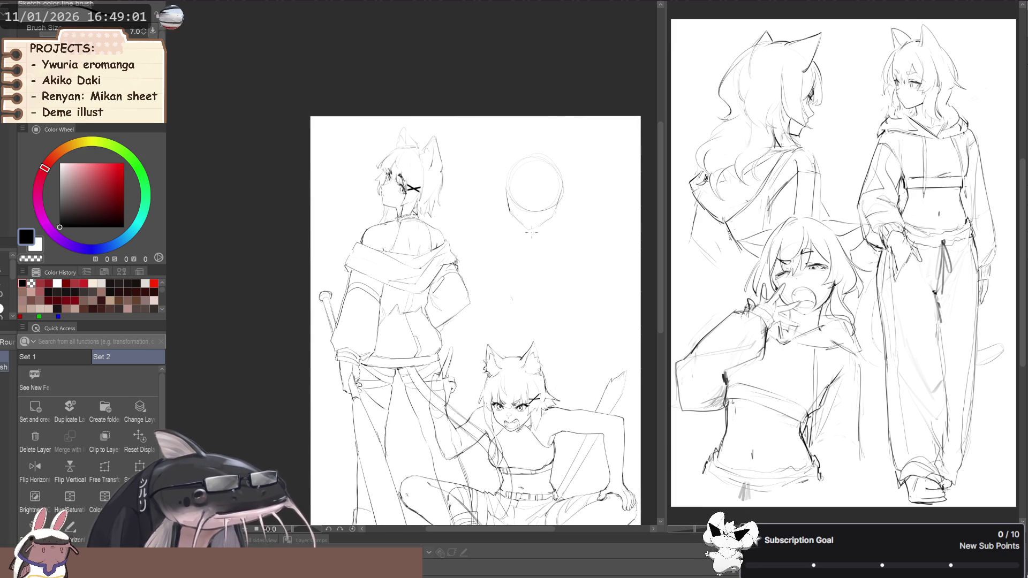
{"action": "scroll", "coordinate": [522, 195], "scroll_direction": "up", "scroll_amount": 3}
{"action": "mouse_move", "coordinate": [563, 258]}
{"action": "left_mouse_down"}
{"action": "mouse_move", "coordinate": [529, 265]}
{"action": "mouse_move", "coordinate": [509, 238]}
{"action": "mouse_move", "coordinate": [539, 265]}
{"action": "left_mouse_up"}
{"action": "key", "text": "space"}
{"action": "left_click_drag", "start_coordinate": [514, 213], "coordinate": [475, 247]}
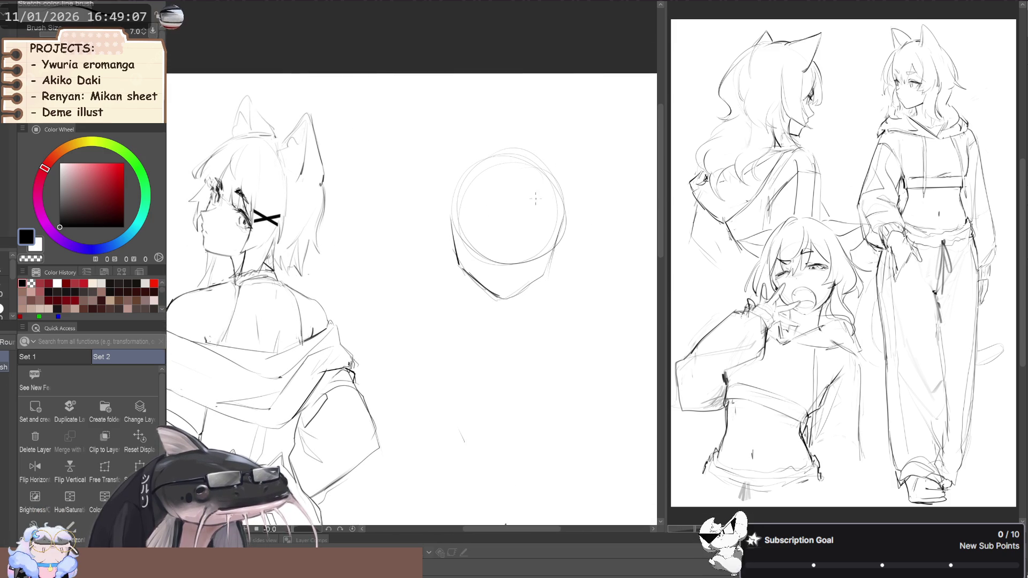
- Add a horizontal eye-line guide across the head, redrawing it slightly lower
{"action": "left_click_drag", "start_coordinate": [498, 209], "coordinate": [495, 213]}
{"action": "key", "text": "ctrl+z"}
{"action": "left_click_drag", "start_coordinate": [554, 227], "coordinate": [472, 217]}
{"action": "key", "text": "e"}
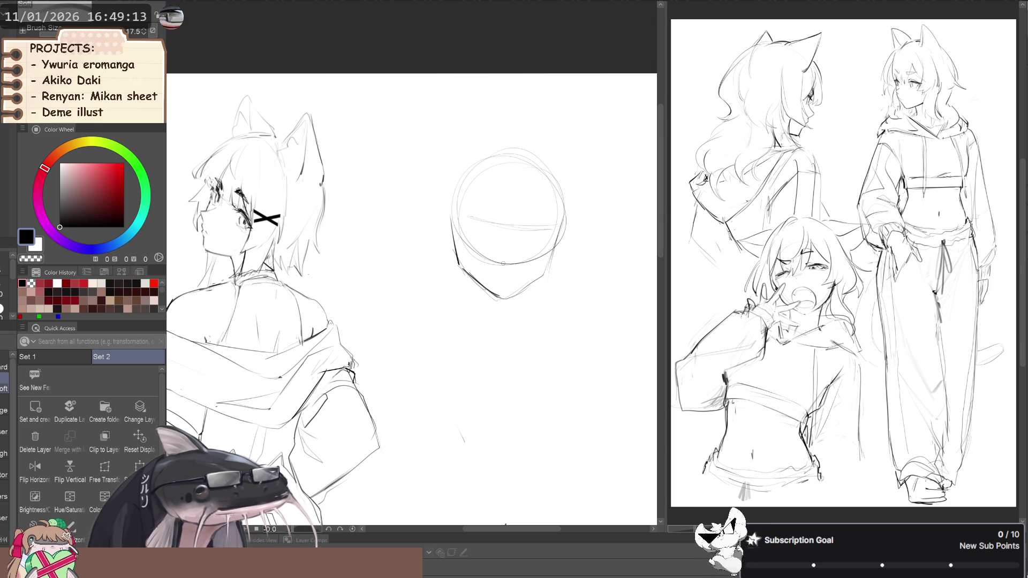
{"action": "scroll", "coordinate": [485, 242], "scroll_direction": "down", "scroll_amount": 1}
{"action": "scroll", "coordinate": [498, 184], "scroll_direction": "up", "scroll_amount": 1}
{"action": "key", "text": "p"}
{"action": "scroll", "coordinate": [448, 230], "scroll_direction": "down", "scroll_amount": 2}
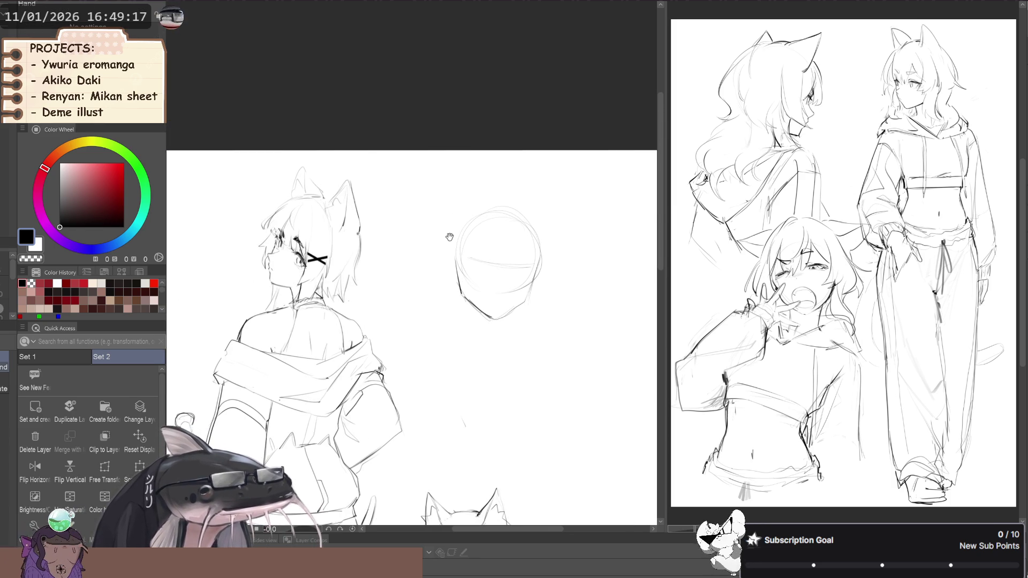
{"action": "left_click_drag", "start_coordinate": [425, 230], "coordinate": [438, 205]}
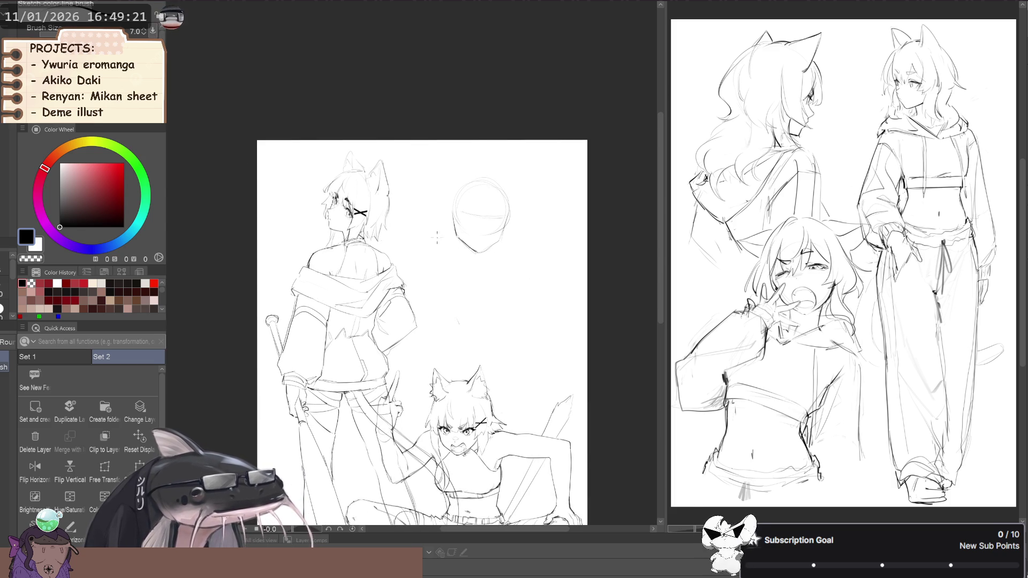
- Rotate the new head sketch to a slight tilt with Scale/Rotate, nudge it up-right and confirm
{"action": "left_click", "coordinate": [139, 469]}
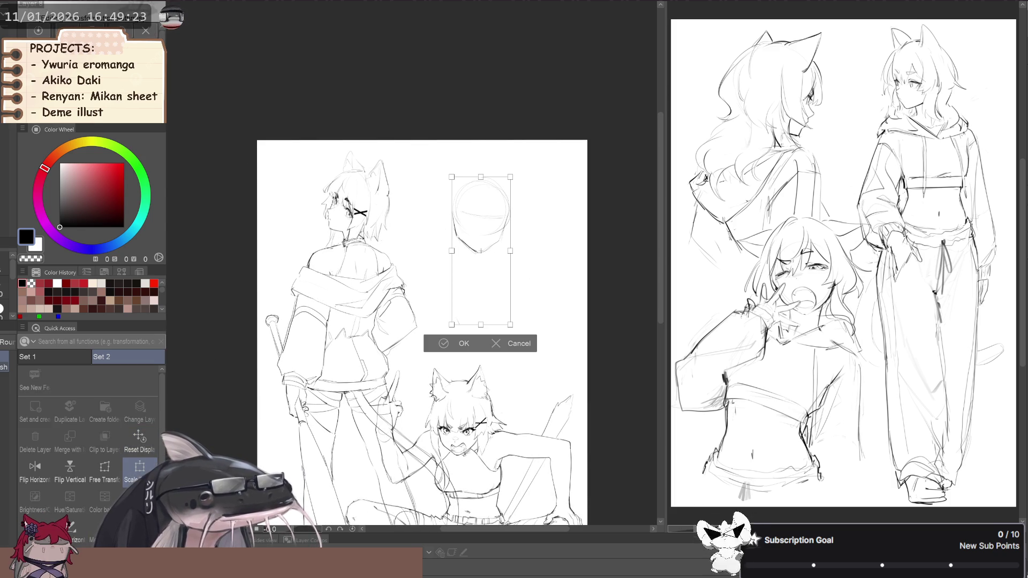
{"action": "left_click_drag", "start_coordinate": [409, 195], "coordinate": [403, 226]}
{"action": "left_click_drag", "start_coordinate": [475, 284], "coordinate": [475, 283]}
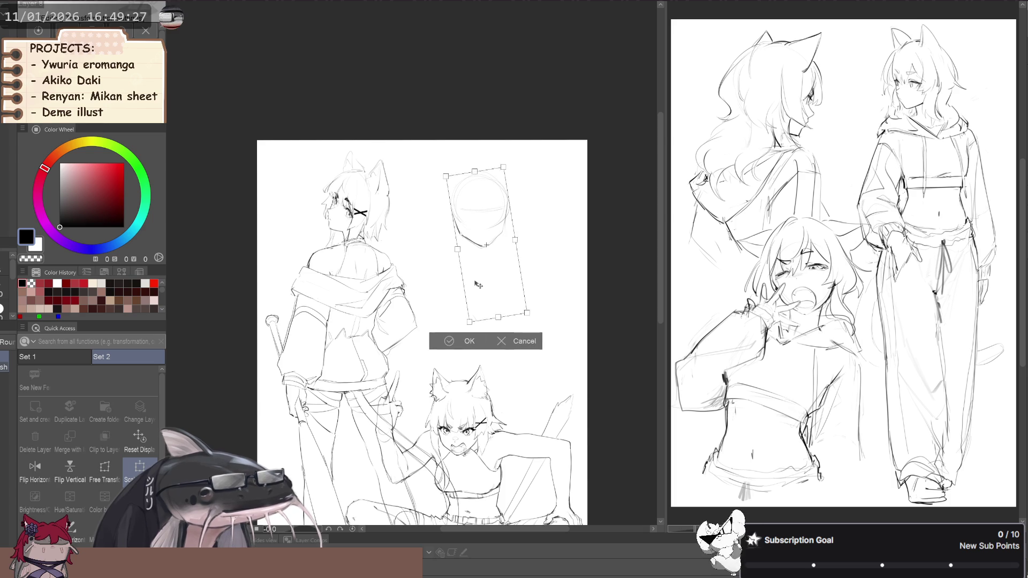
{"action": "left_click", "coordinate": [451, 347]}
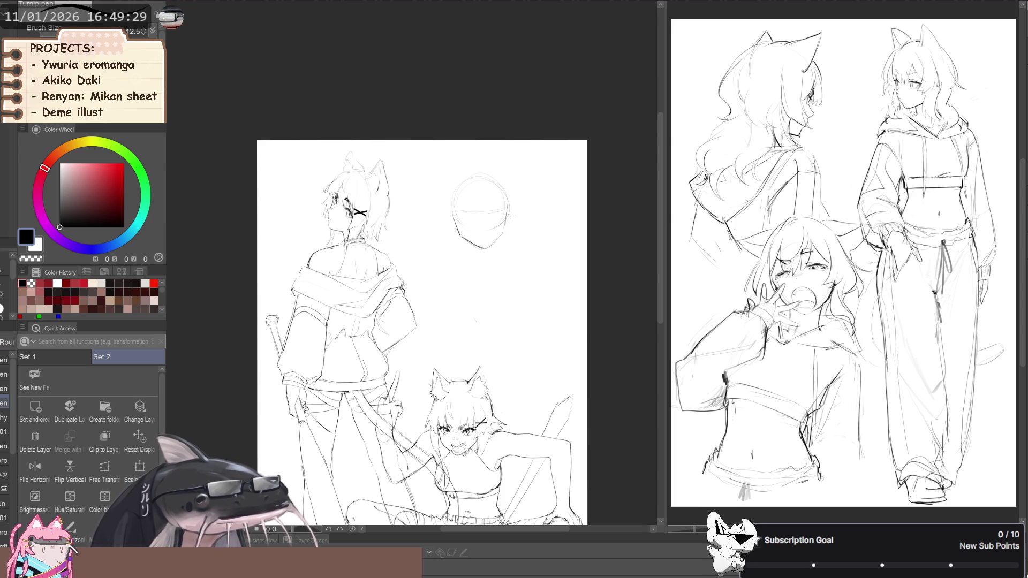
{"action": "key", "text": "p"}
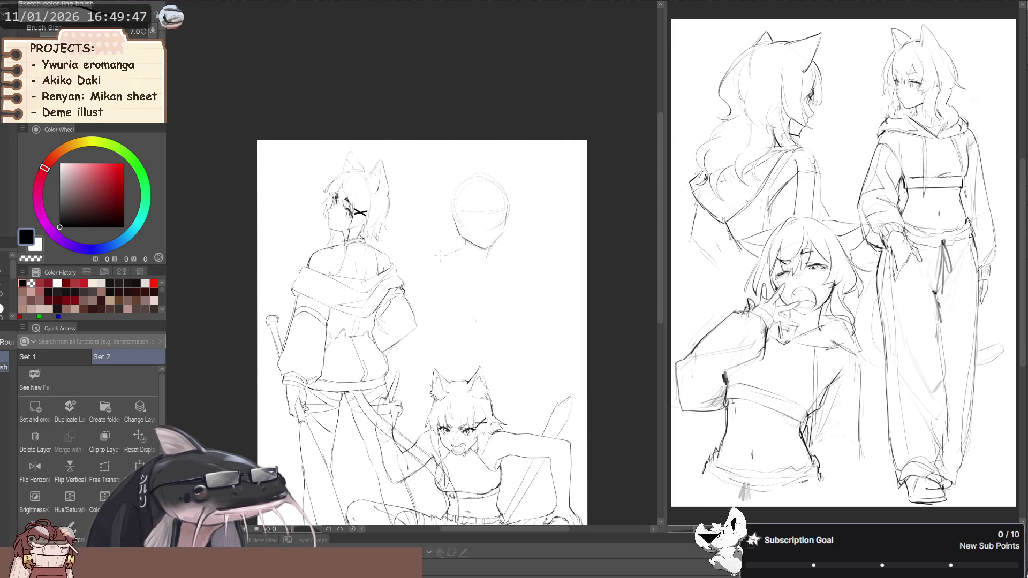
- Move the new head sketch up and to the right with the Move layer tool
{"action": "key", "text": "k"}
{"action": "left_click_drag", "start_coordinate": [443, 271], "coordinate": [490, 264]}
{"action": "key", "text": "b"}
{"action": "key", "text": "p"}
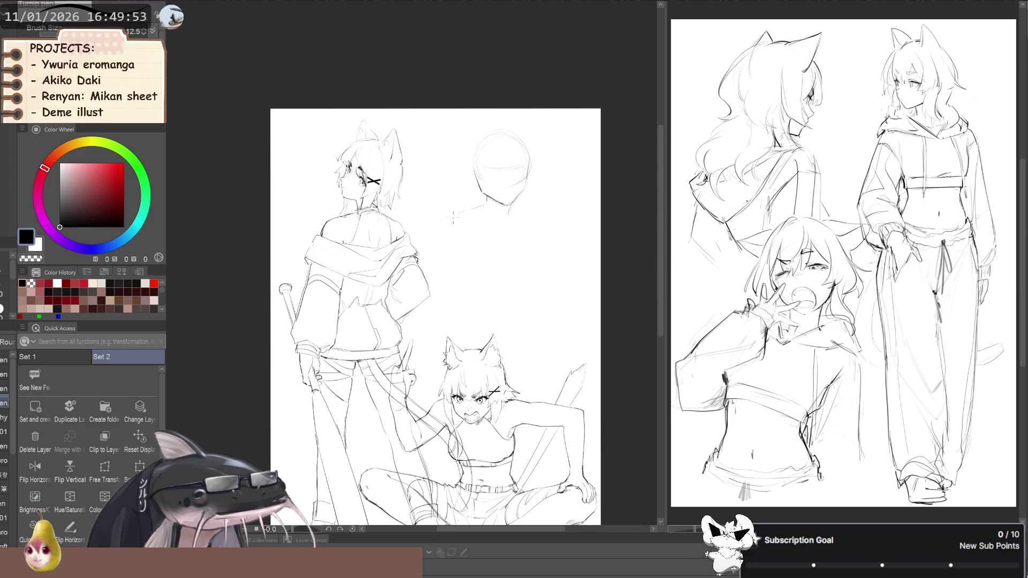
{"action": "key", "text": "p"}
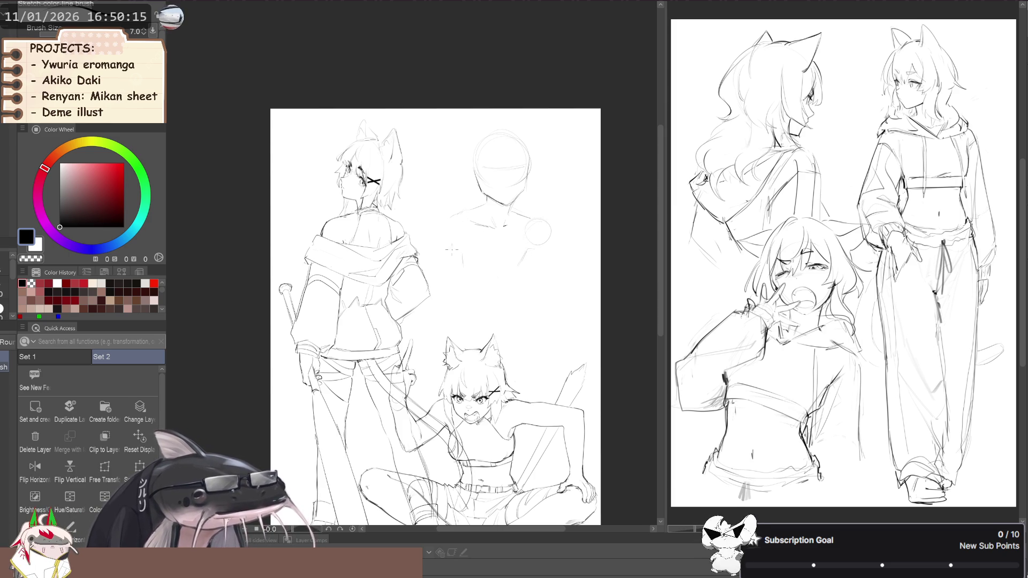
- Draw a curve along the new figure's left shoulder below the head
{"action": "left_click_drag", "start_coordinate": [451, 249], "coordinate": [450, 242]}
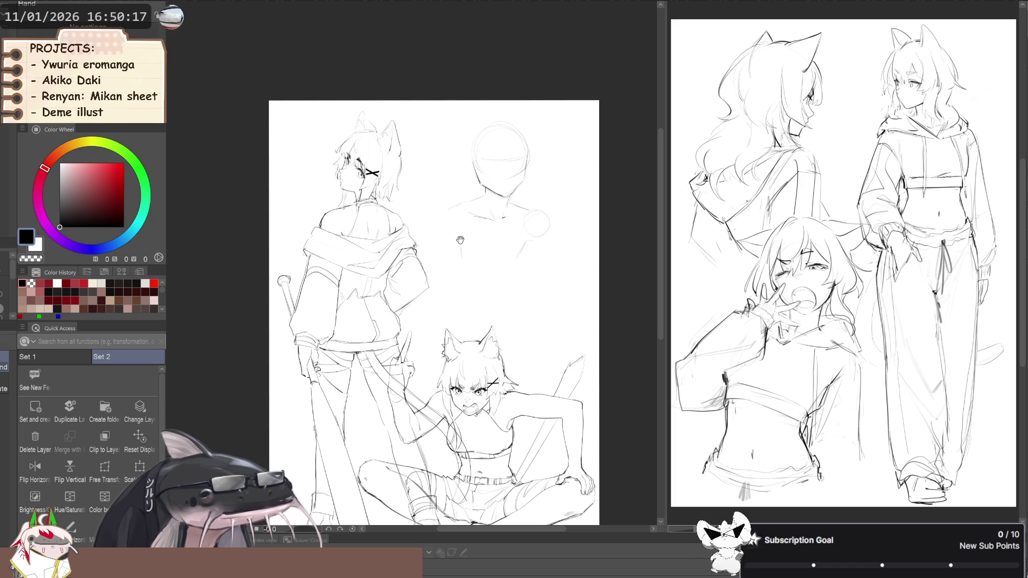
{"action": "left_click_drag", "start_coordinate": [442, 235], "coordinate": [453, 240]}
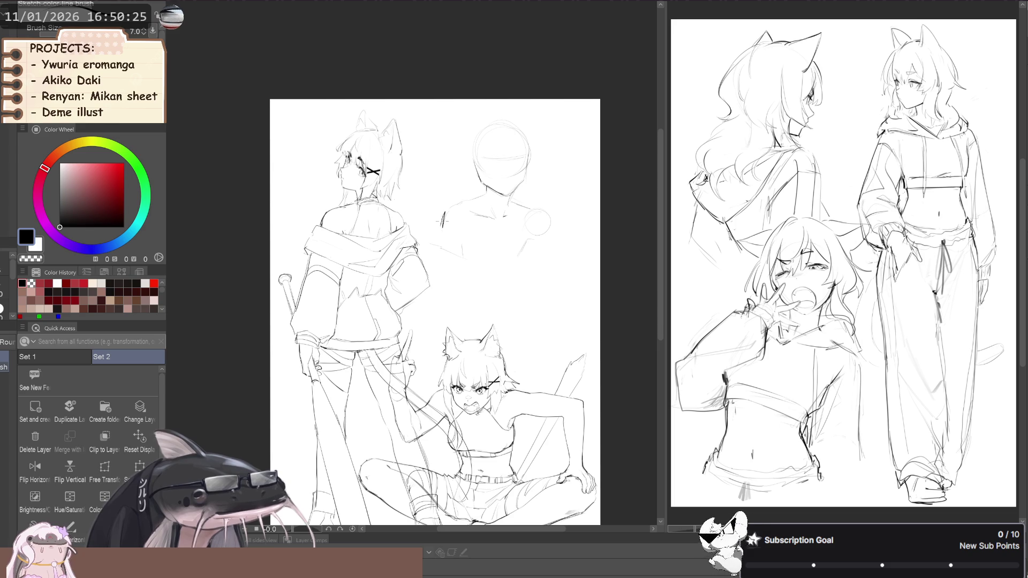
{"action": "mouse_move", "coordinate": [440, 214]}
{"action": "left_mouse_down"}
{"action": "mouse_move", "coordinate": [436, 227]}
{"action": "mouse_move", "coordinate": [446, 205]}
{"action": "left_mouse_up"}
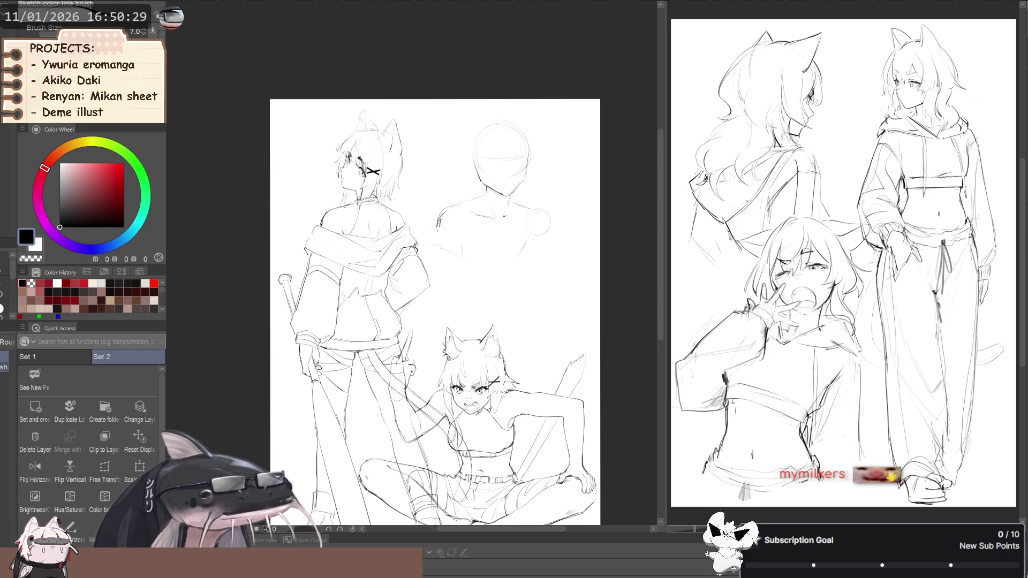
{"action": "left_click_drag", "start_coordinate": [493, 251], "coordinate": [483, 254]}
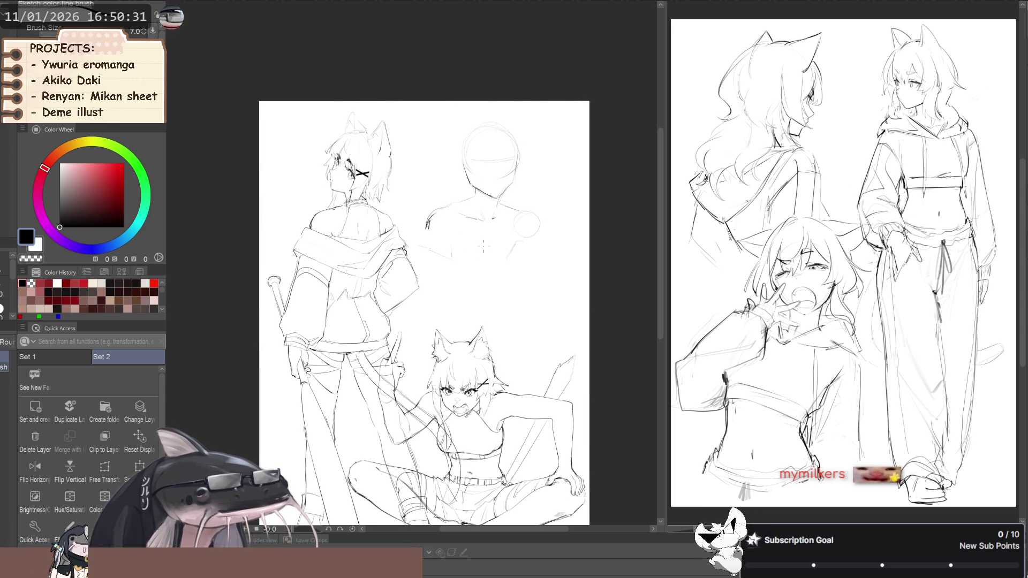
{"action": "key", "text": "j"}
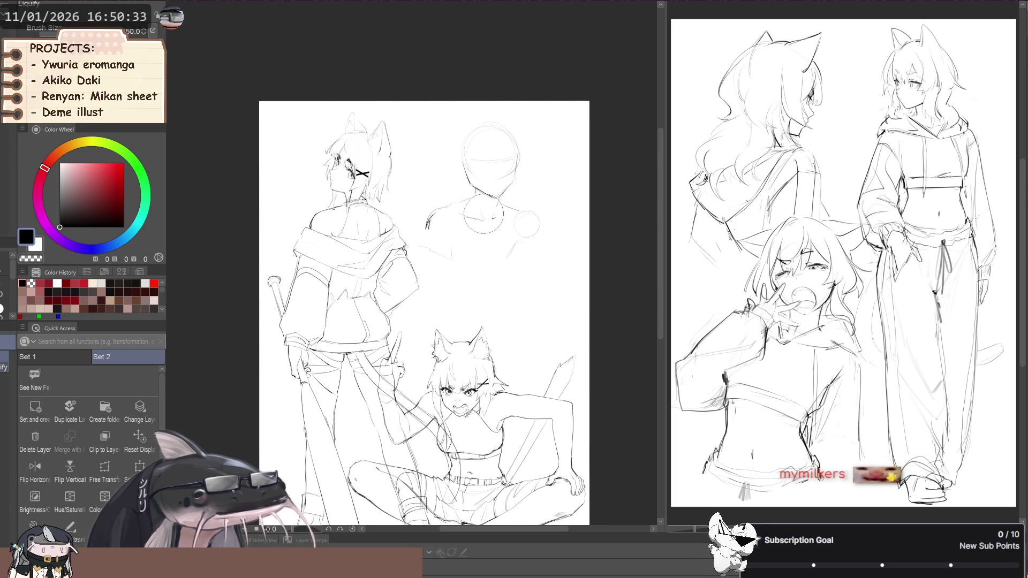
{"action": "key", "text": "bracketleft"}
{"action": "key", "text": "bracketleft"}
{"action": "key", "text": "bracketleft"}
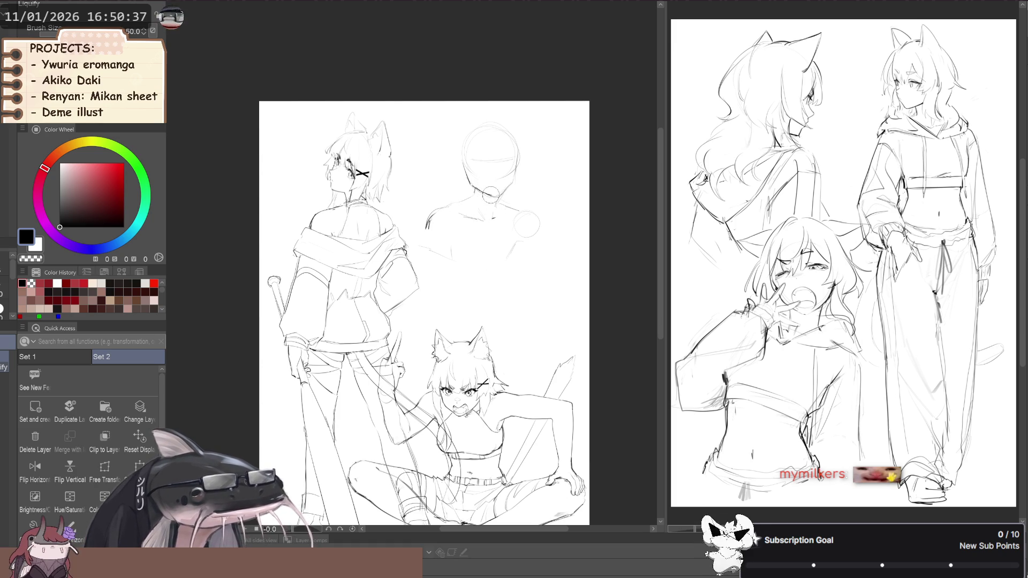
{"action": "left_click_drag", "start_coordinate": [476, 205], "coordinate": [466, 232]}
{"action": "scroll", "coordinate": [466, 231], "scroll_direction": "up", "scroll_amount": 3}
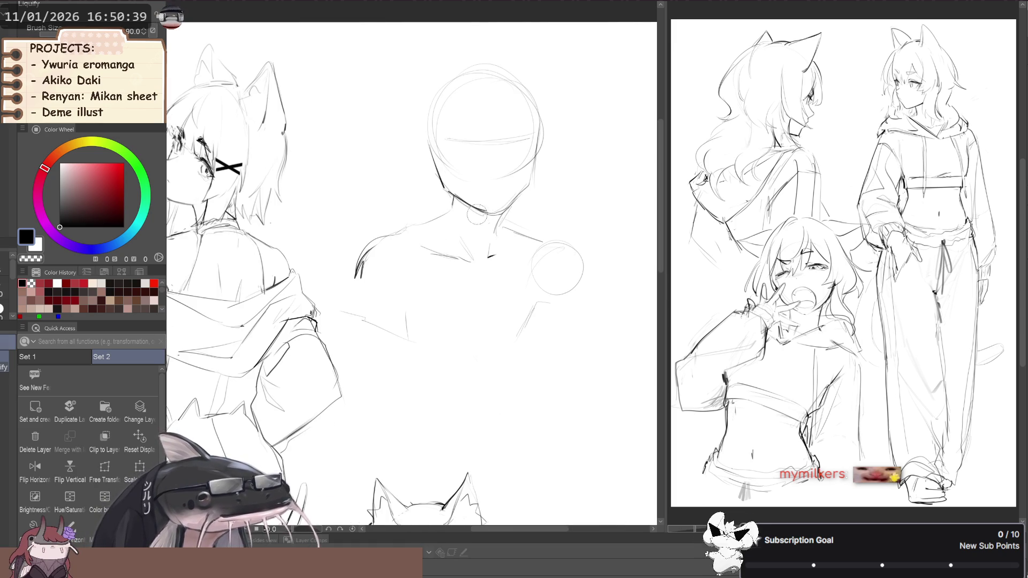
{"action": "key", "text": "p"}
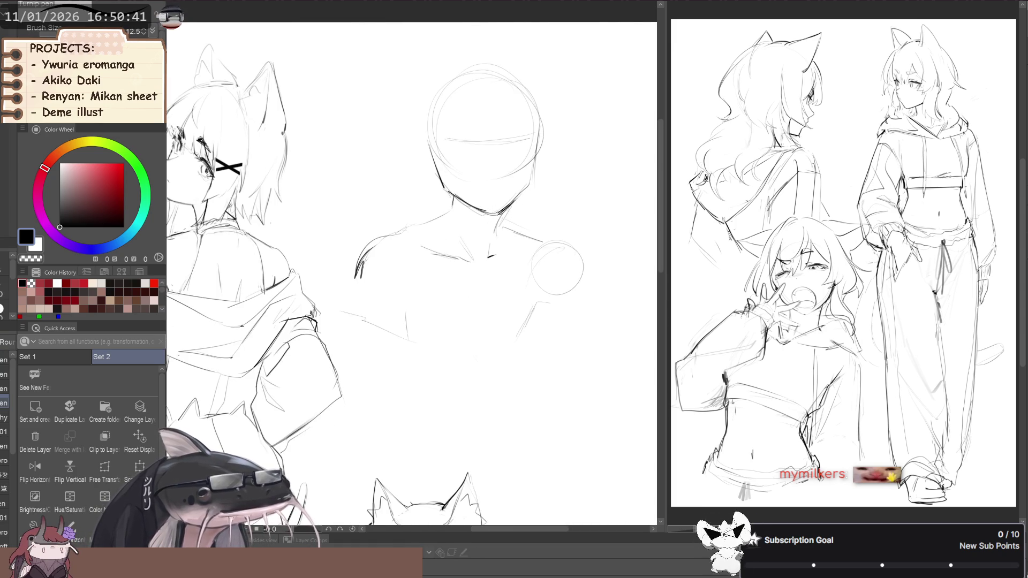
{"action": "key", "text": "b"}
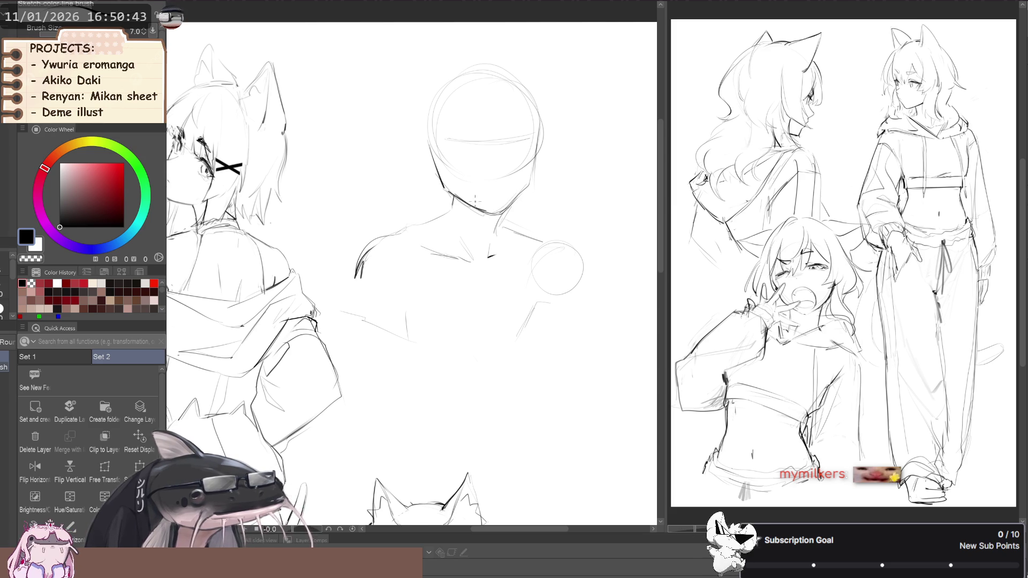
{"action": "scroll", "coordinate": [437, 219], "scroll_direction": "down", "scroll_amount": 2}
{"action": "key", "text": "j"}
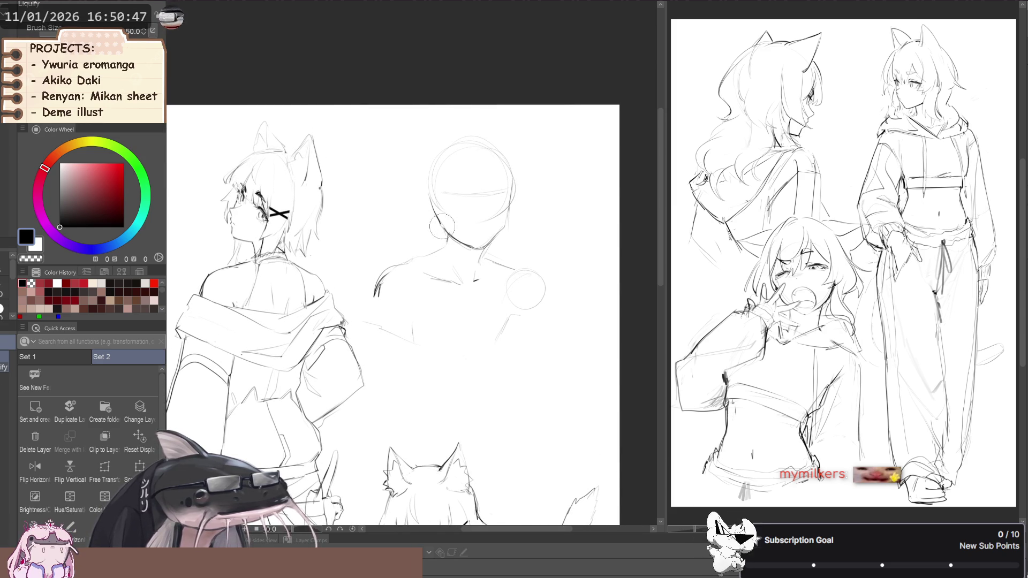
{"action": "key", "text": "bracketright"}
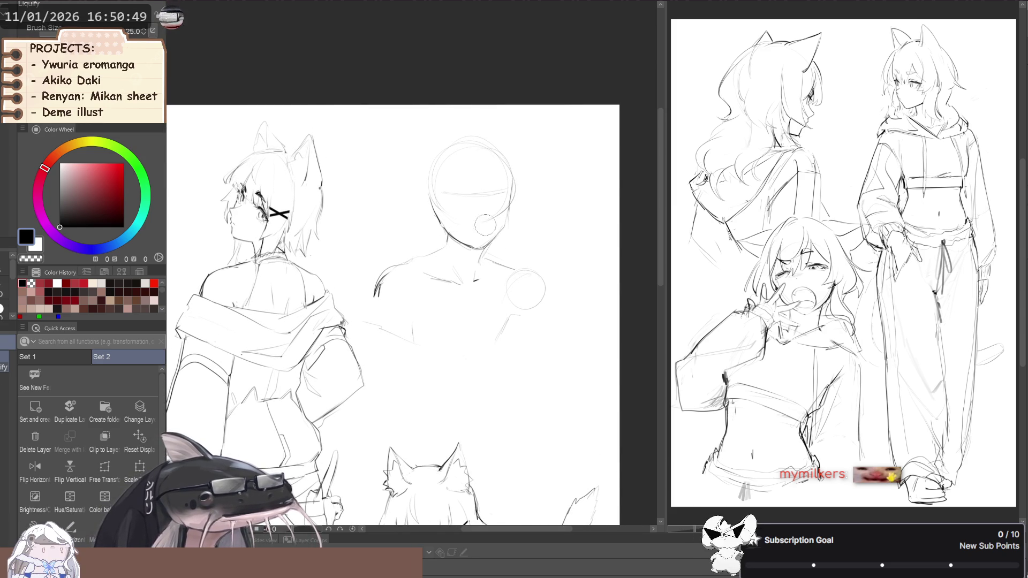
{"action": "scroll", "coordinate": [517, 216], "scroll_direction": "down", "scroll_amount": 3}
{"action": "key", "text": "h"}
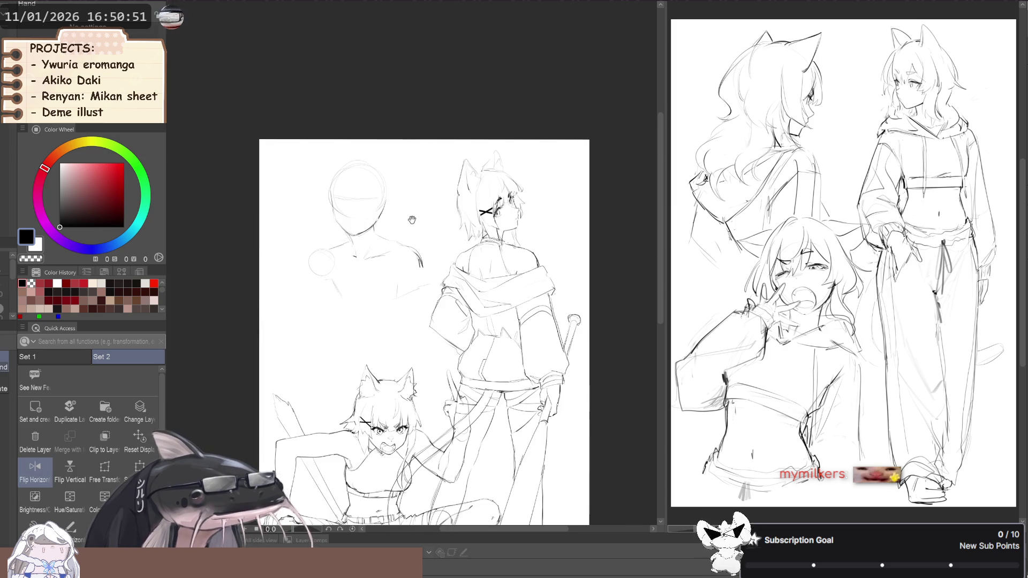
{"action": "key", "text": "h"}
{"action": "left_click_drag", "start_coordinate": [375, 218], "coordinate": [391, 213]}
{"action": "key", "text": "p"}
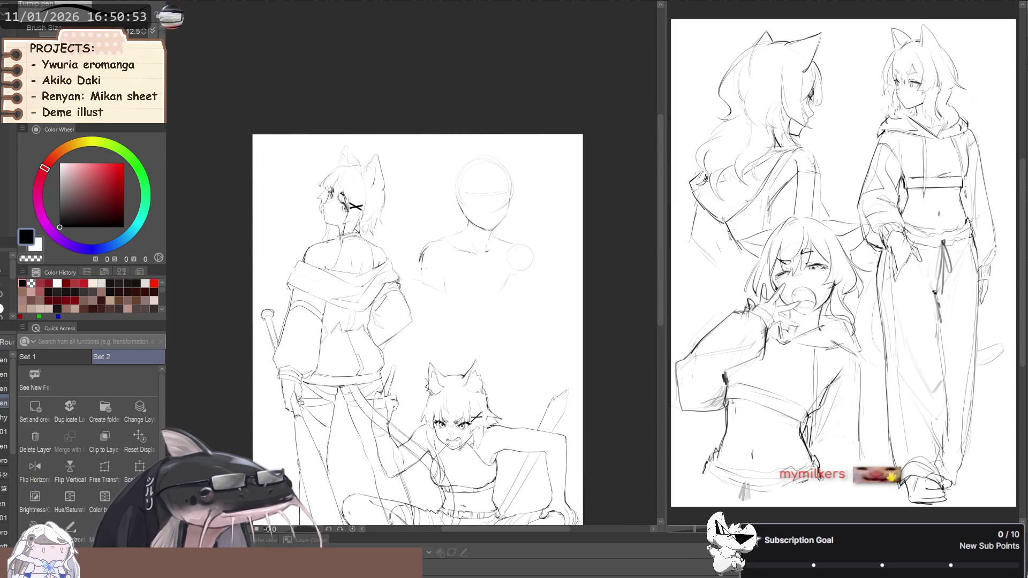
{"action": "left_click_drag", "start_coordinate": [504, 283], "coordinate": [523, 270]}
{"action": "key", "text": "b"}
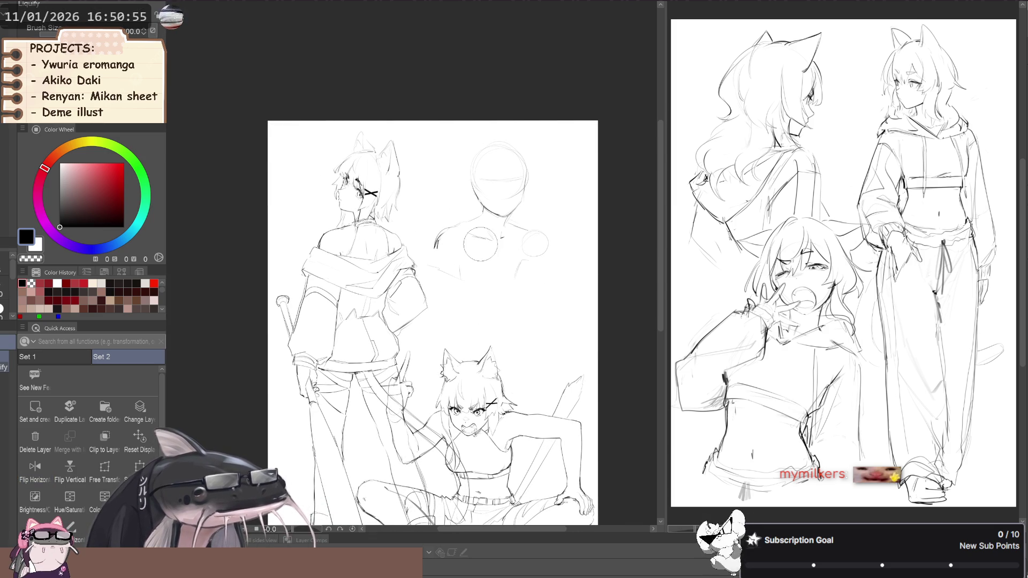
{"action": "left_click_drag", "start_coordinate": [471, 273], "coordinate": [469, 264]}
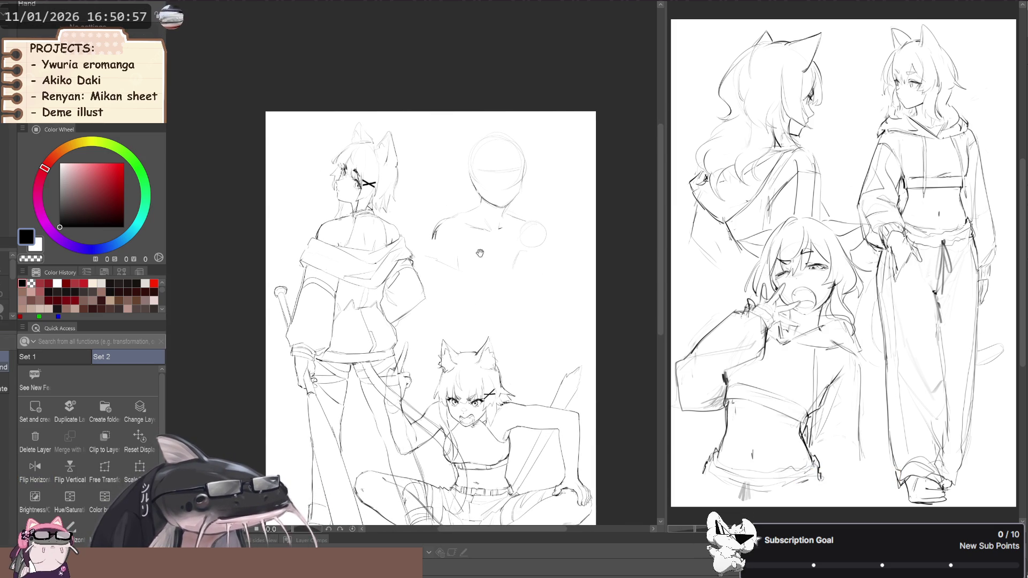
{"action": "key", "text": "p"}
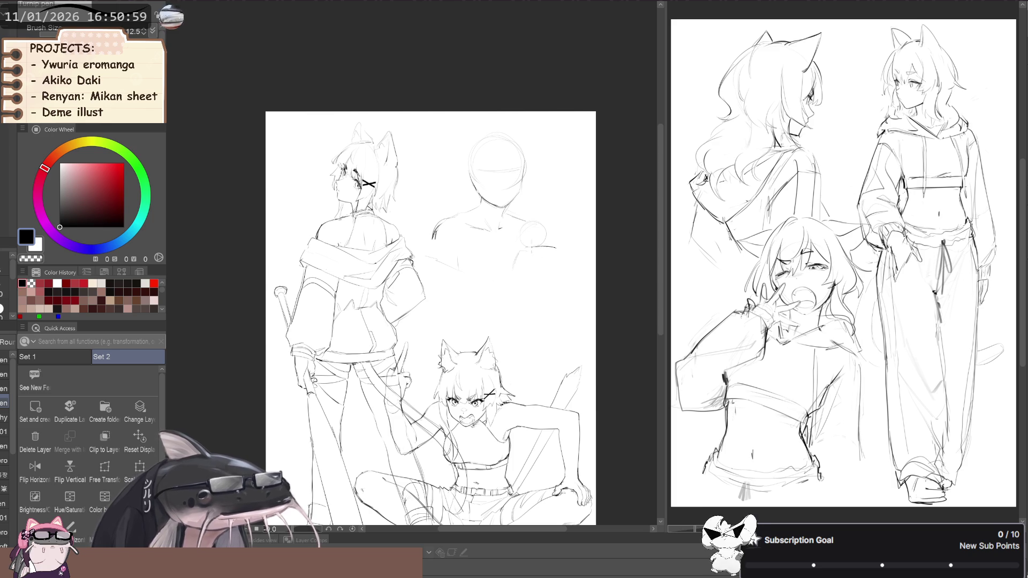
{"action": "mouse_move", "coordinate": [470, 213]}
{"action": "left_mouse_down"}
{"action": "mouse_move", "coordinate": [432, 240]}
{"action": "mouse_move", "coordinate": [436, 232]}
{"action": "left_mouse_up"}
{"action": "key", "text": "p"}
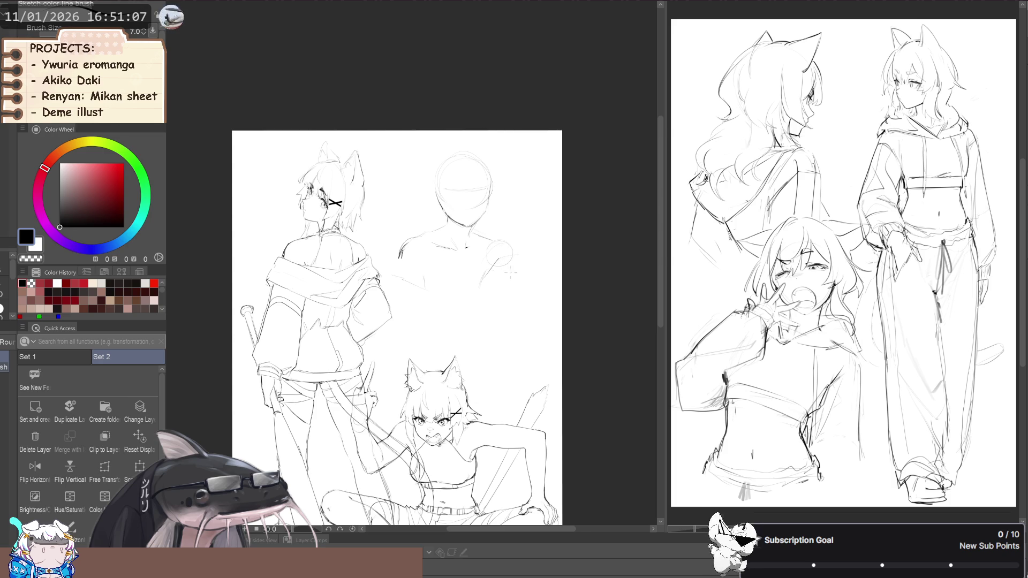
- Draw contour lines beside the middle figure's head, undoing a misplaced torso line
{"action": "mouse_move", "coordinate": [511, 266]}
{"action": "left_mouse_down"}
{"action": "mouse_move", "coordinate": [504, 291]}
{"action": "mouse_move", "coordinate": [507, 283]}
{"action": "left_mouse_up"}
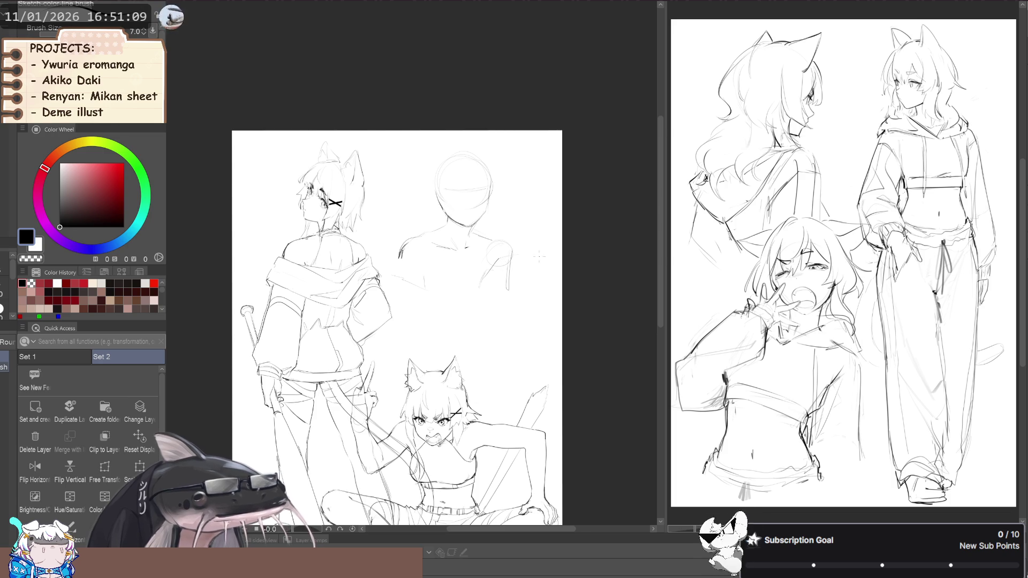
{"action": "left_click_drag", "start_coordinate": [537, 248], "coordinate": [545, 284]}
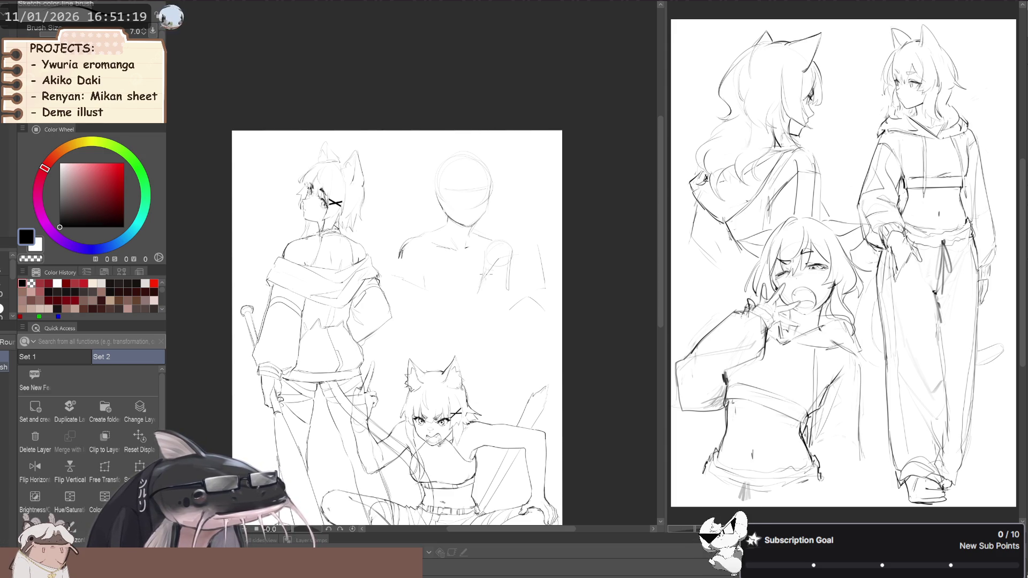
{"action": "left_click_drag", "start_coordinate": [413, 247], "coordinate": [417, 297]}
{"action": "key", "text": "ctrl+z"}
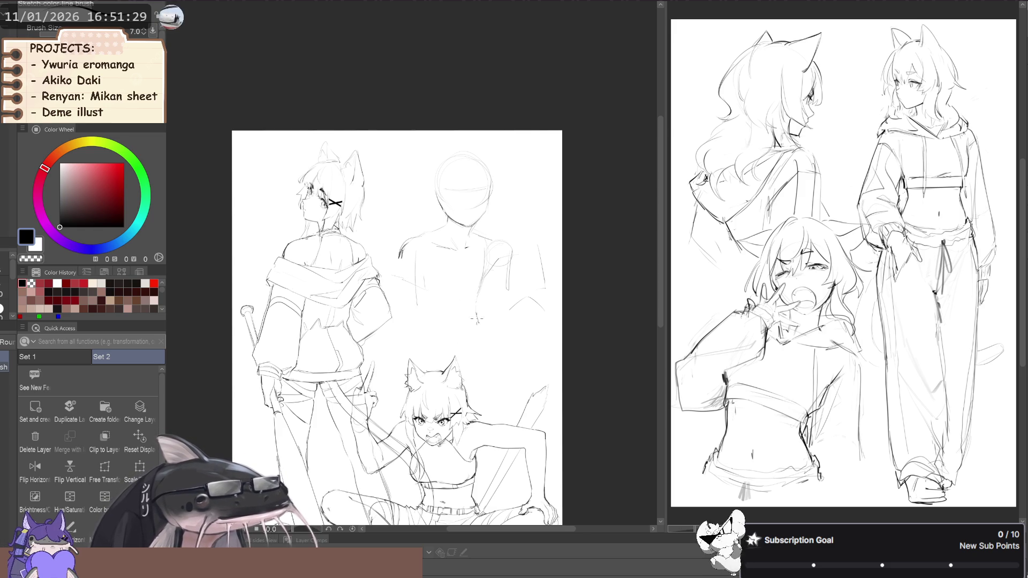
- Sketch the middle figure's waistline, undoing stray vertical torso strokes
{"action": "left_click_drag", "start_coordinate": [480, 327], "coordinate": [450, 334]}
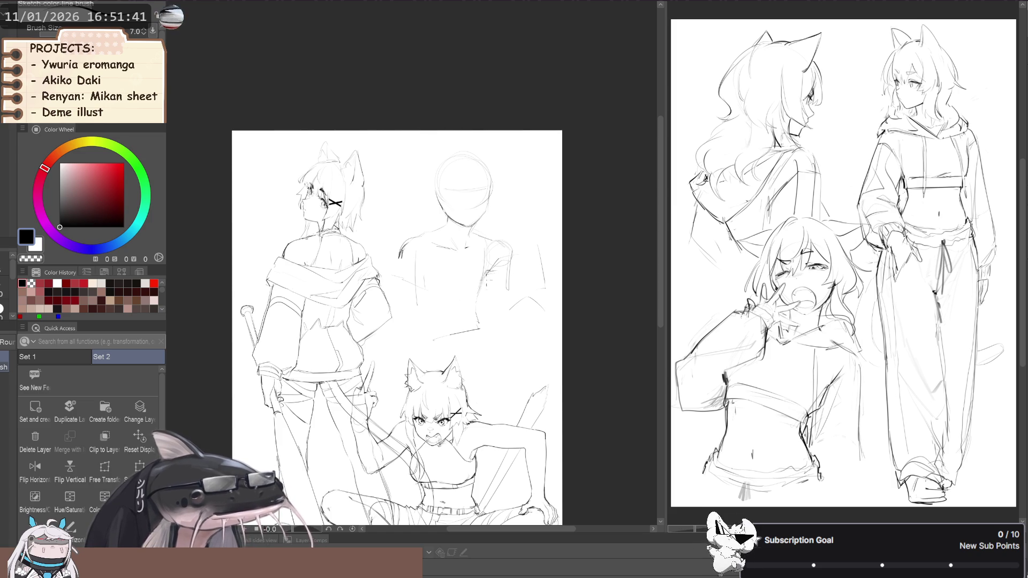
{"action": "left_click_drag", "start_coordinate": [485, 287], "coordinate": [488, 349]}
{"action": "key", "text": "ctrl+z"}
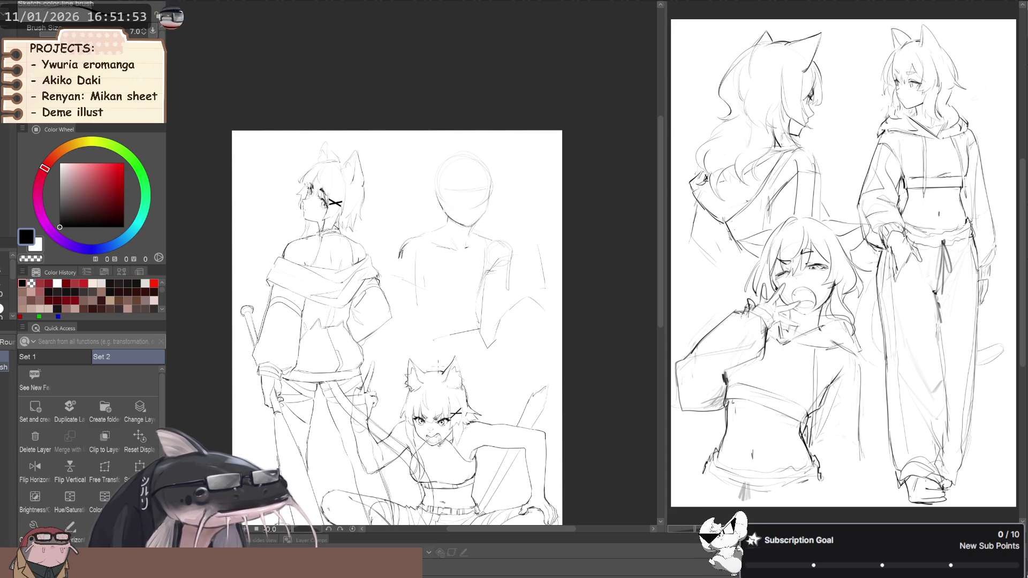
{"action": "left_click_drag", "start_coordinate": [438, 362], "coordinate": [438, 310]}
{"action": "key", "text": "ctrl+z"}
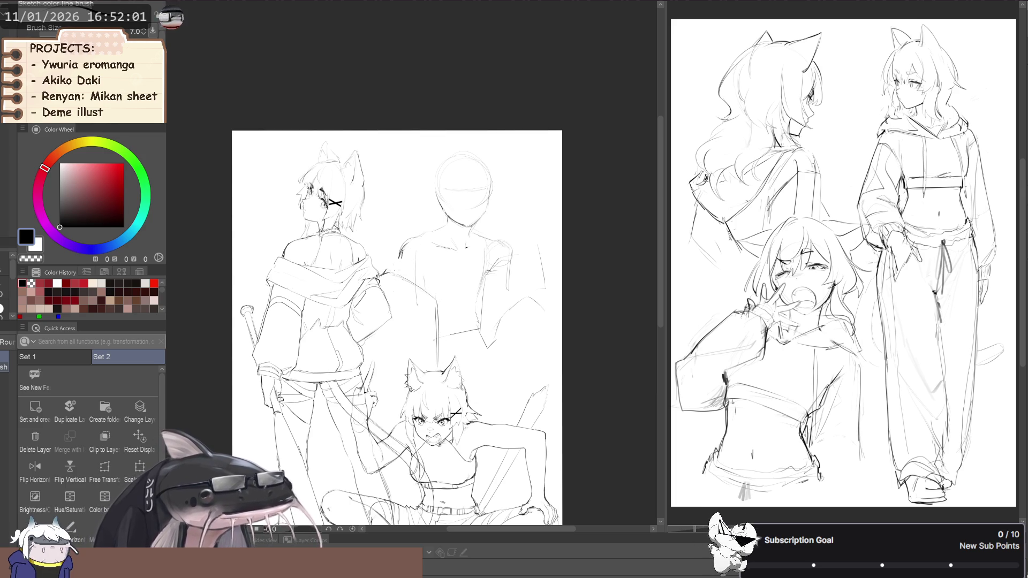
{"action": "key", "text": "e"}
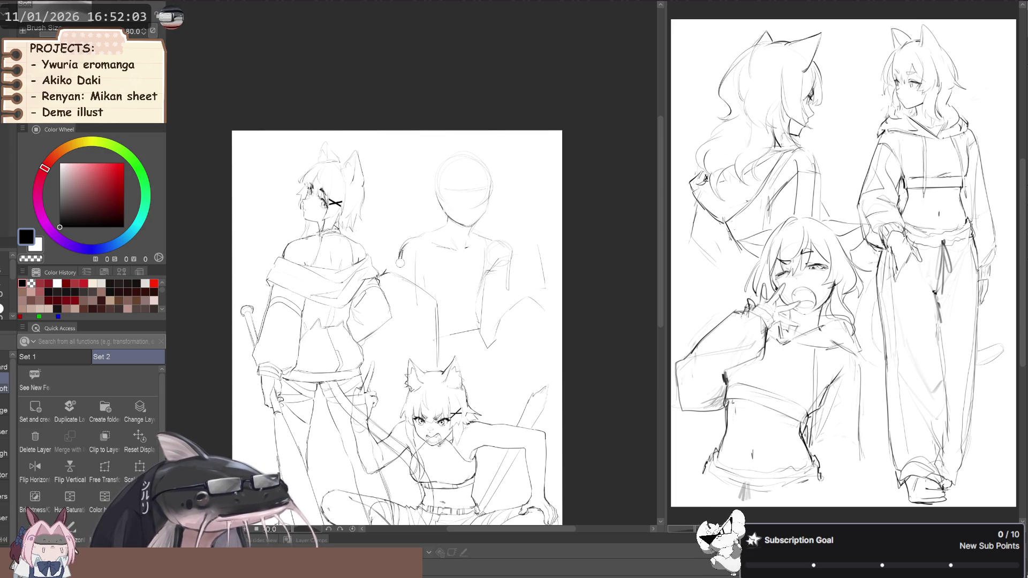
{"action": "key", "text": "p"}
{"action": "key", "text": "p"}
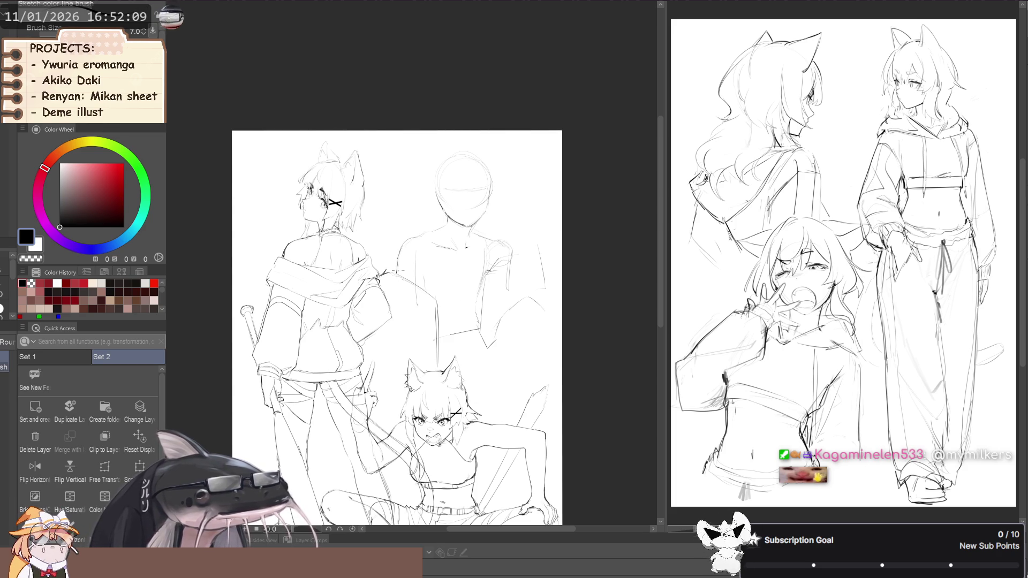
{"action": "key", "text": "space"}
{"action": "mouse_move", "coordinate": [415, 208]}
{"action": "left_mouse_down"}
{"action": "mouse_move", "coordinate": [404, 222]}
{"action": "mouse_move", "coordinate": [412, 232]}
{"action": "mouse_move", "coordinate": [466, 232]}
{"action": "left_mouse_up"}
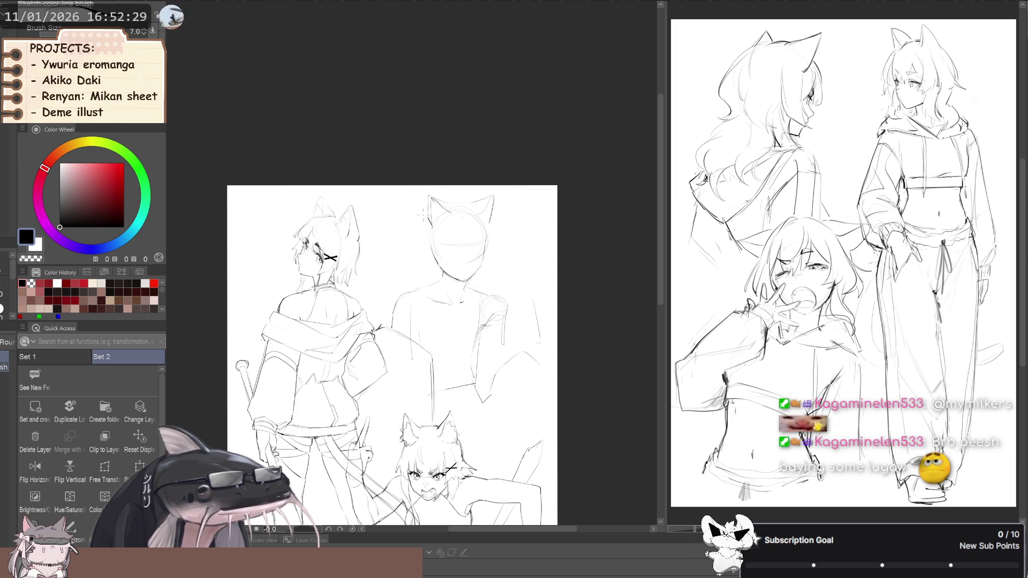
- Zoom in on the middle figure's face and draw closed eyes, redrawing the left eye further left
{"action": "scroll", "coordinate": [426, 219], "scroll_direction": "up", "scroll_amount": 2}
{"action": "scroll", "coordinate": [423, 224], "scroll_direction": "down", "scroll_amount": 2}
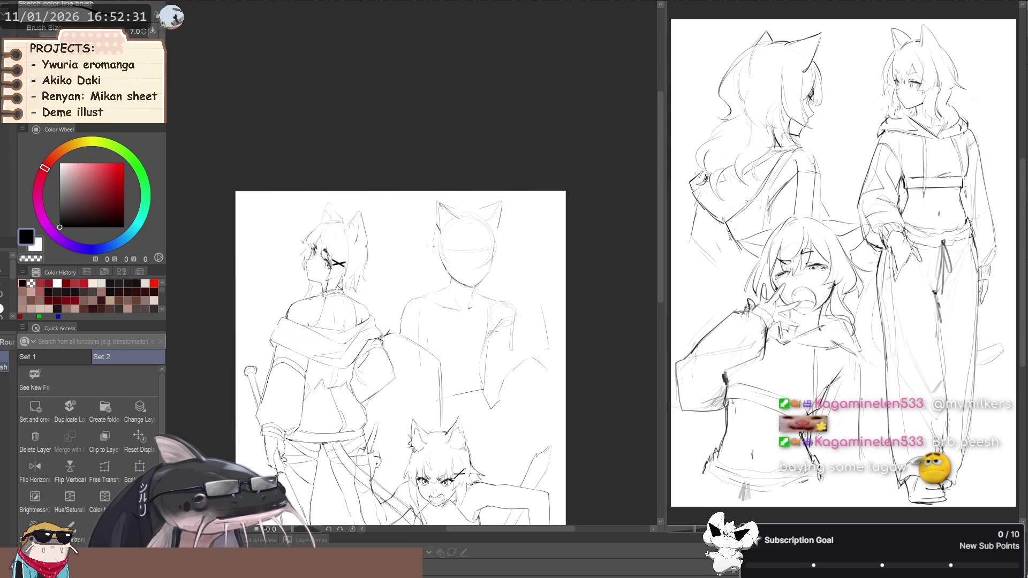
{"action": "mouse_move", "coordinate": [426, 239]}
{"action": "left_mouse_down"}
{"action": "mouse_move", "coordinate": [437, 251]}
{"action": "mouse_move", "coordinate": [449, 241]}
{"action": "mouse_move", "coordinate": [432, 239]}
{"action": "left_mouse_up"}
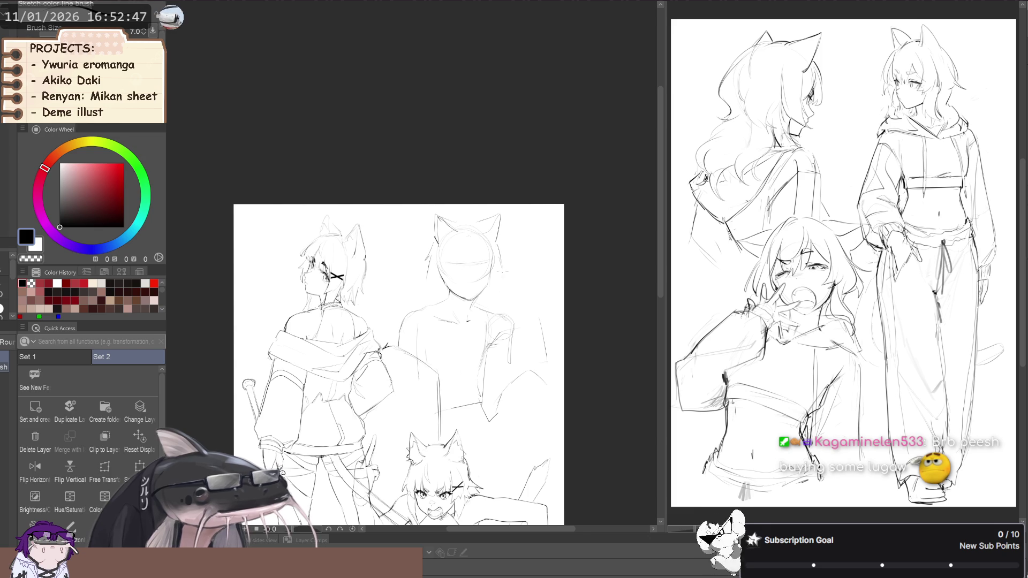
{"action": "key", "text": "j"}
{"action": "left_click_drag", "start_coordinate": [501, 277], "coordinate": [521, 255]}
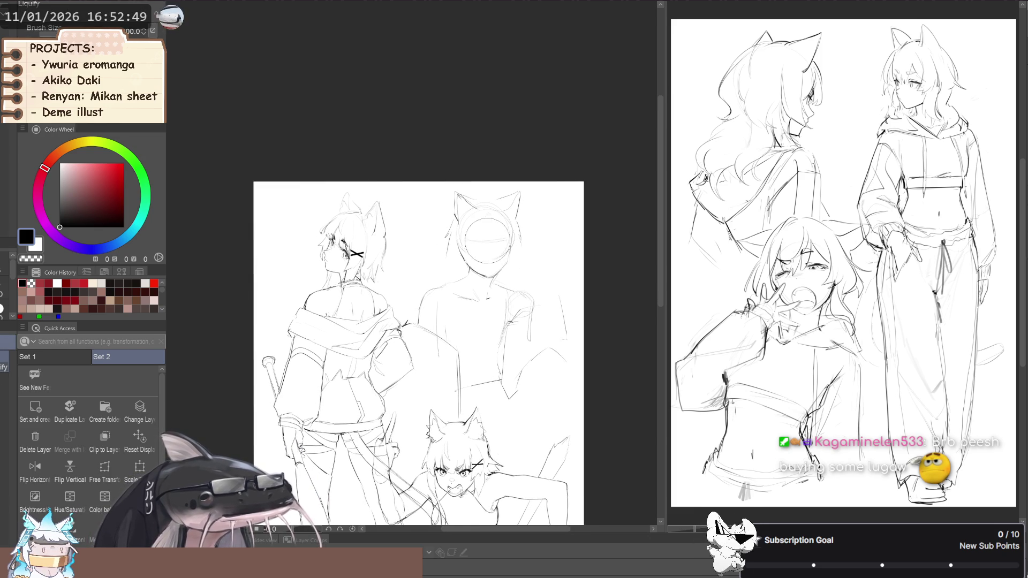
{"action": "scroll", "coordinate": [428, 227], "scroll_direction": "up", "scroll_amount": 3}
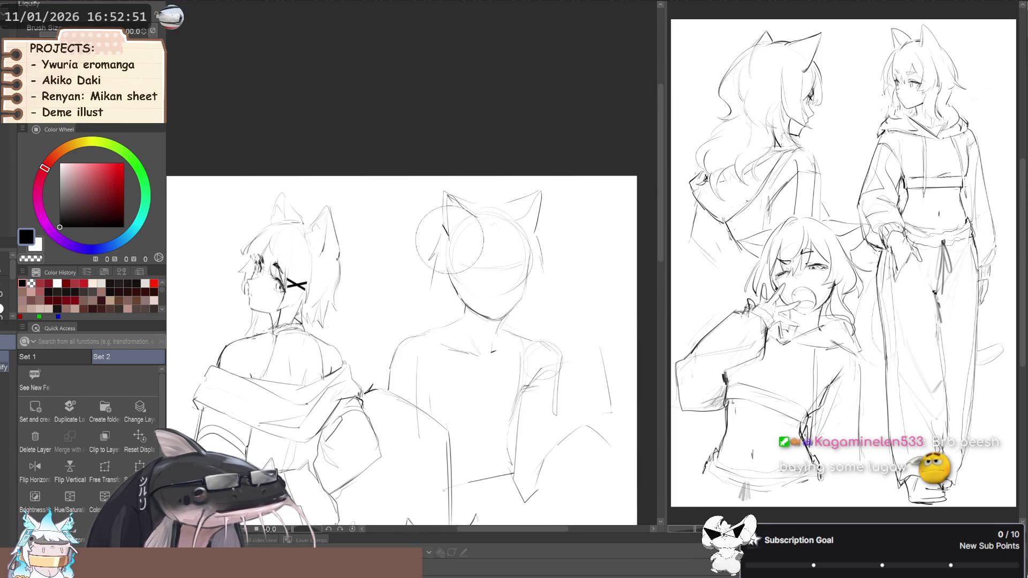
{"action": "key", "text": "p"}
{"action": "scroll", "coordinate": [518, 268], "scroll_direction": "up", "scroll_amount": 2}
{"action": "key", "text": "p"}
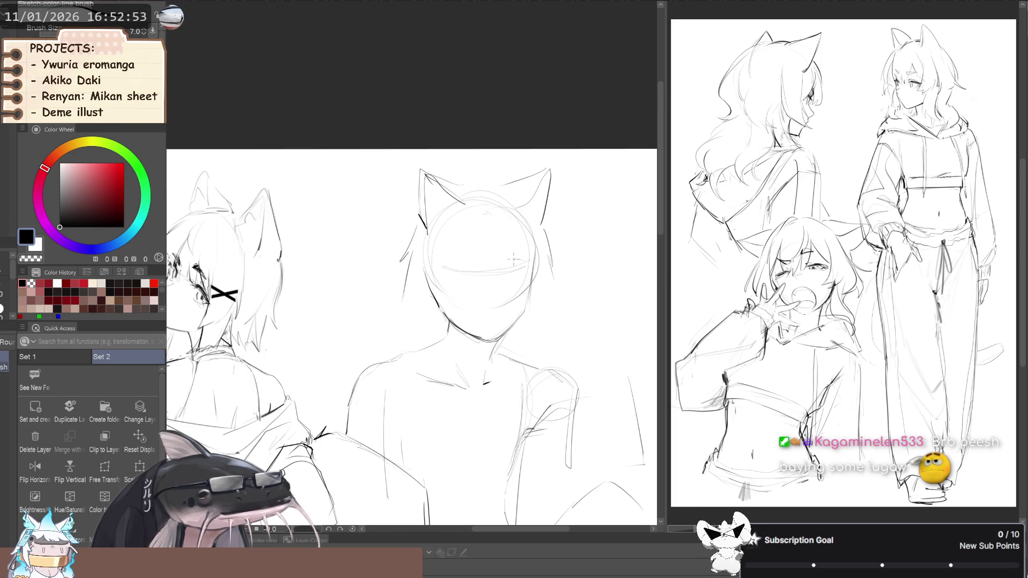
{"action": "left_click_drag", "start_coordinate": [505, 262], "coordinate": [527, 265]}
{"action": "key", "text": "ctrl+z"}
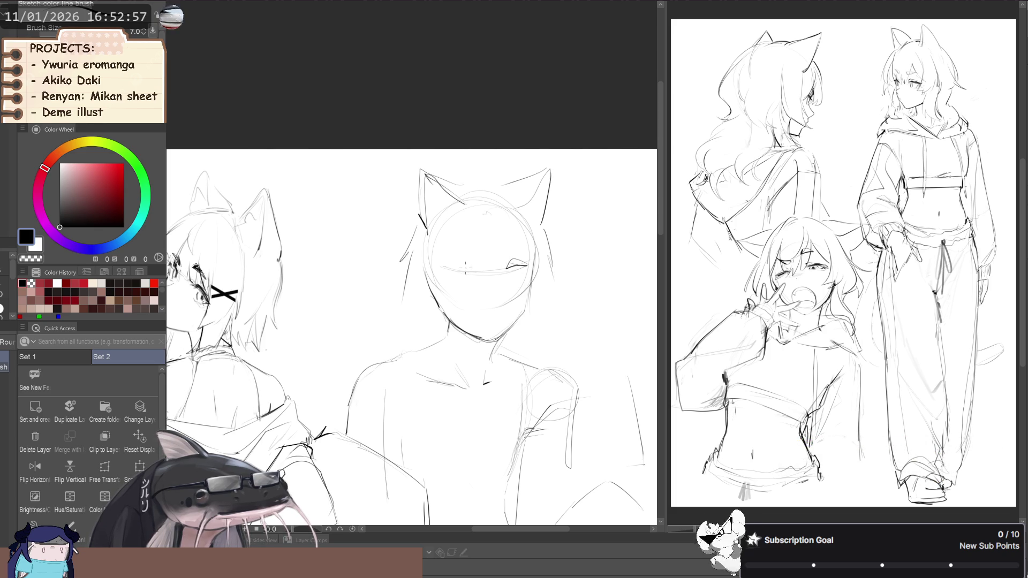
{"action": "key", "text": "ctrl+z"}
{"action": "mouse_move", "coordinate": [456, 269]}
{"action": "left_mouse_down"}
{"action": "mouse_move", "coordinate": [480, 273]}
{"action": "mouse_move", "coordinate": [451, 263]}
{"action": "left_mouse_up"}
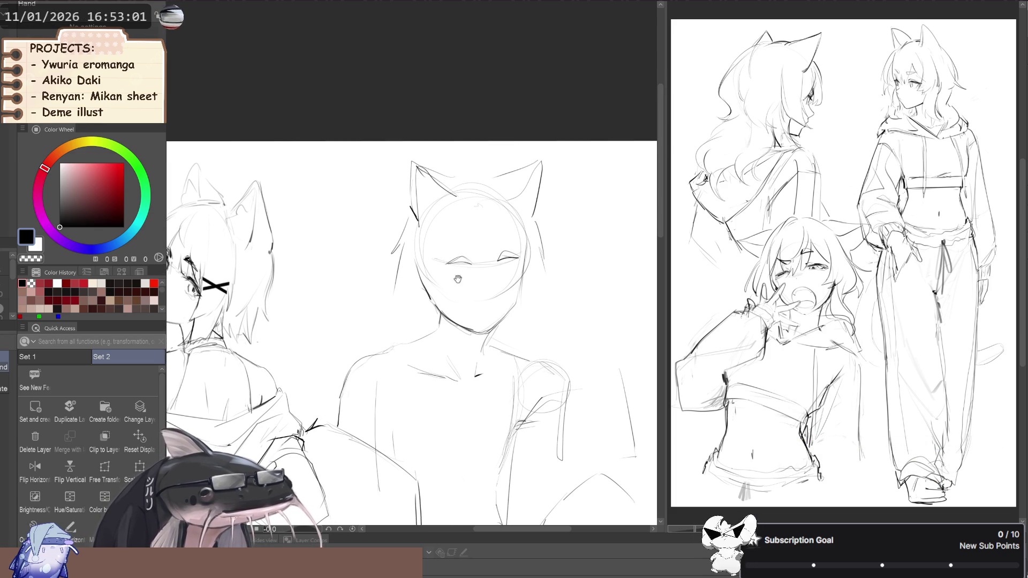
- Lasso the middle figure's head and start a free transform on it
{"action": "left_click_drag", "start_coordinate": [453, 322], "coordinate": [447, 319]}
{"action": "key", "text": "e"}
{"action": "key", "text": "bracketleft"}
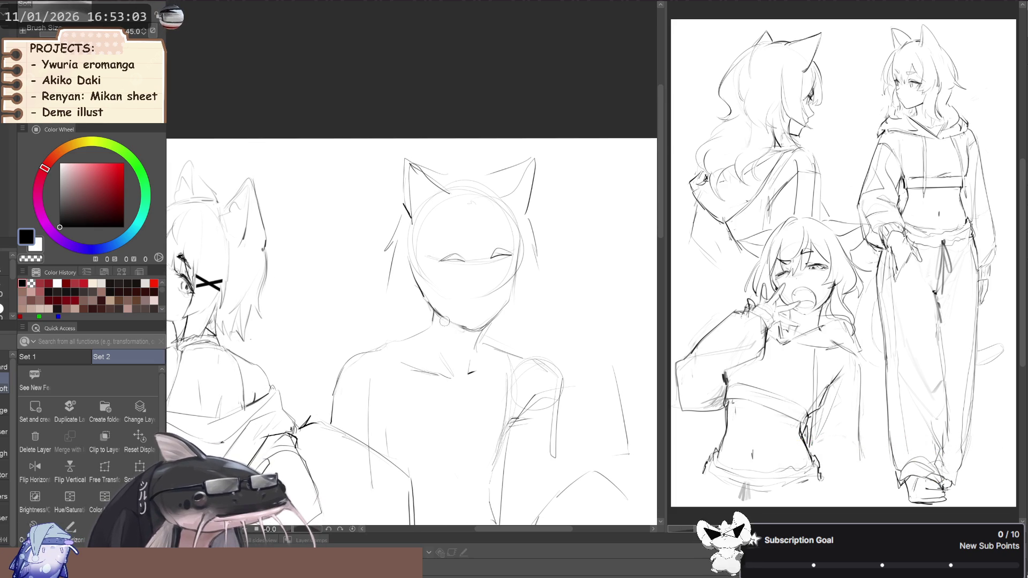
{"action": "scroll", "coordinate": [463, 325], "scroll_direction": "up", "scroll_amount": 2}
{"action": "key", "text": "p"}
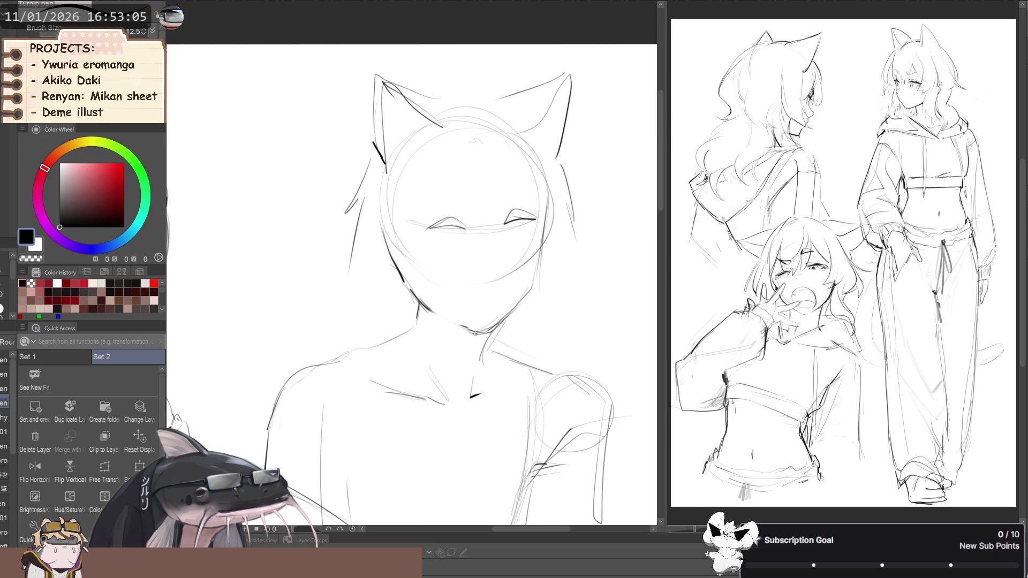
{"action": "scroll", "coordinate": [452, 321], "scroll_direction": "down", "scroll_amount": 3}
{"action": "key", "text": "m"}
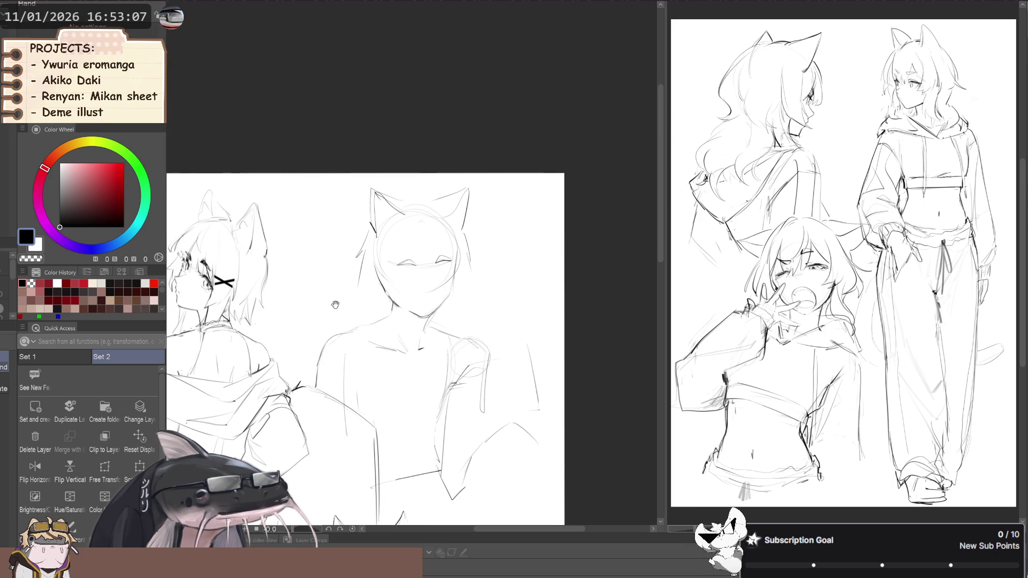
{"action": "mouse_move", "coordinate": [348, 274]}
{"action": "left_mouse_down"}
{"action": "mouse_move", "coordinate": [417, 316]}
{"action": "mouse_move", "coordinate": [498, 206]}
{"action": "mouse_move", "coordinate": [328, 182]}
{"action": "left_mouse_up"}
{"action": "key", "text": "ctrl+t"}
- Nudge the lassoed head slightly left and up, checking it in a mirrored view
{"action": "left_click_drag", "start_coordinate": [376, 304], "coordinate": [372, 306]}
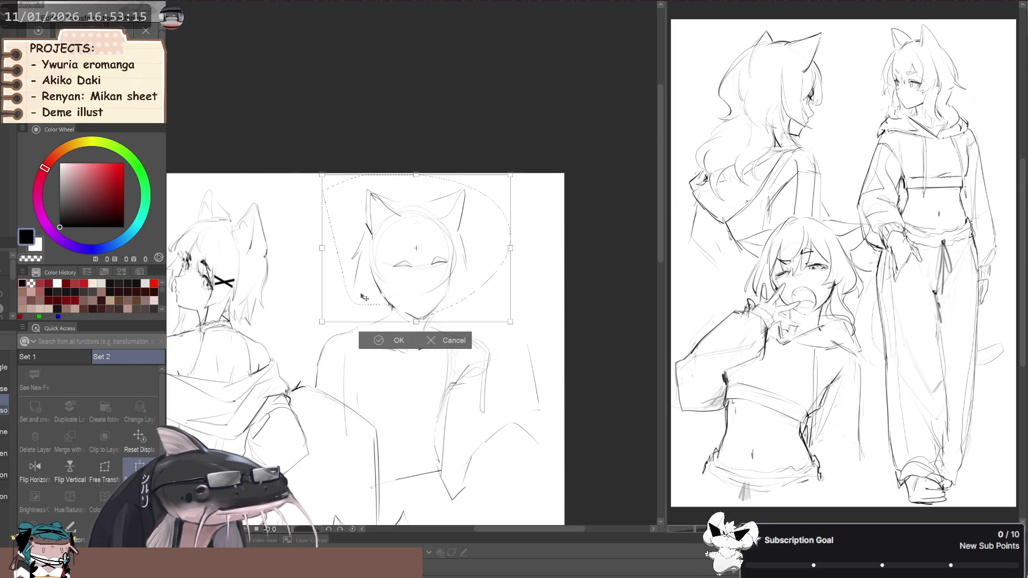
{"action": "scroll", "coordinate": [281, 292], "scroll_direction": "down", "scroll_amount": 2}
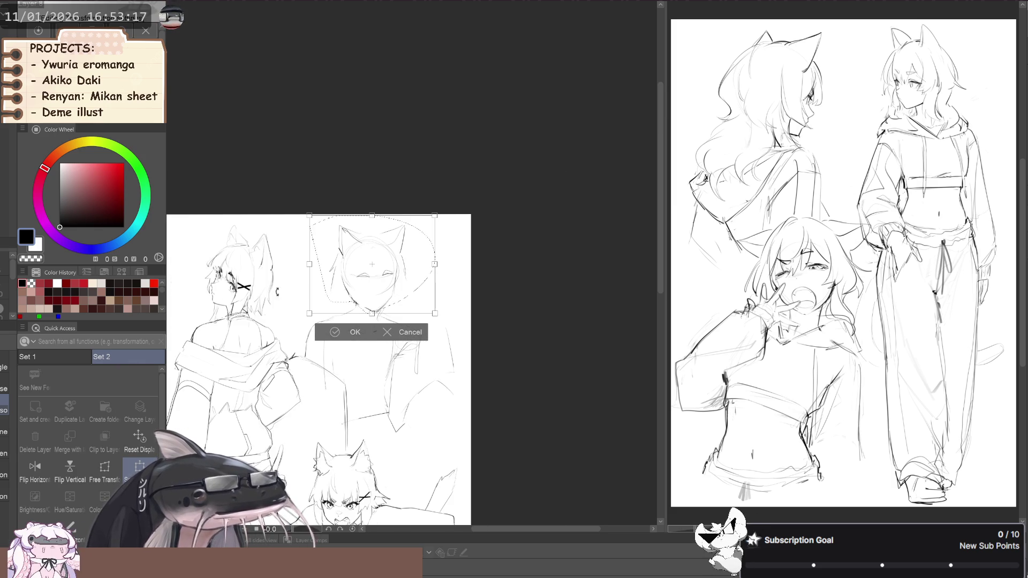
{"action": "left_click", "coordinate": [336, 332]}
{"action": "scroll", "coordinate": [276, 337], "scroll_direction": "up", "scroll_amount": 2}
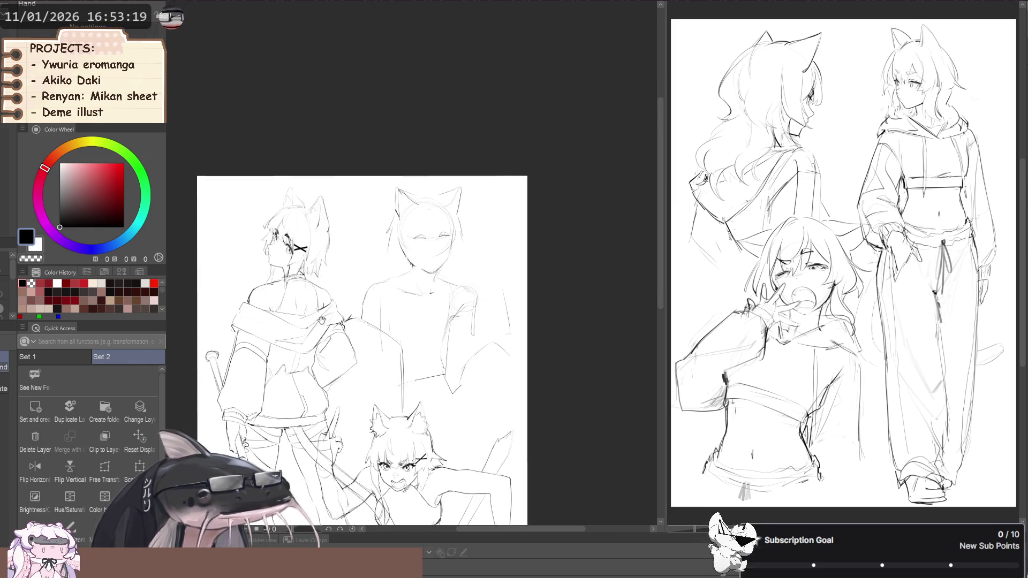
{"action": "key", "text": "h"}
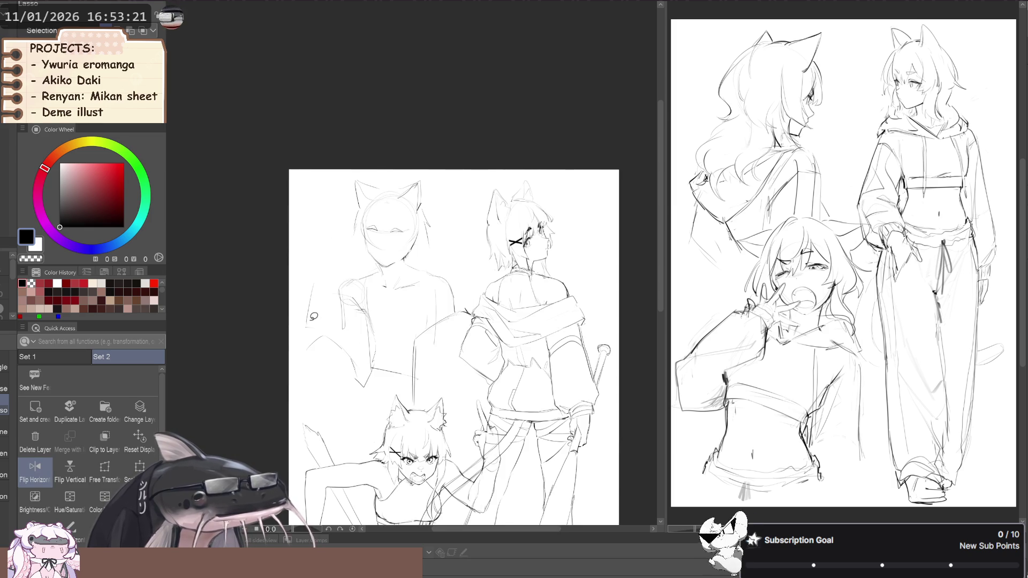
{"action": "key", "text": "ctrl+t"}
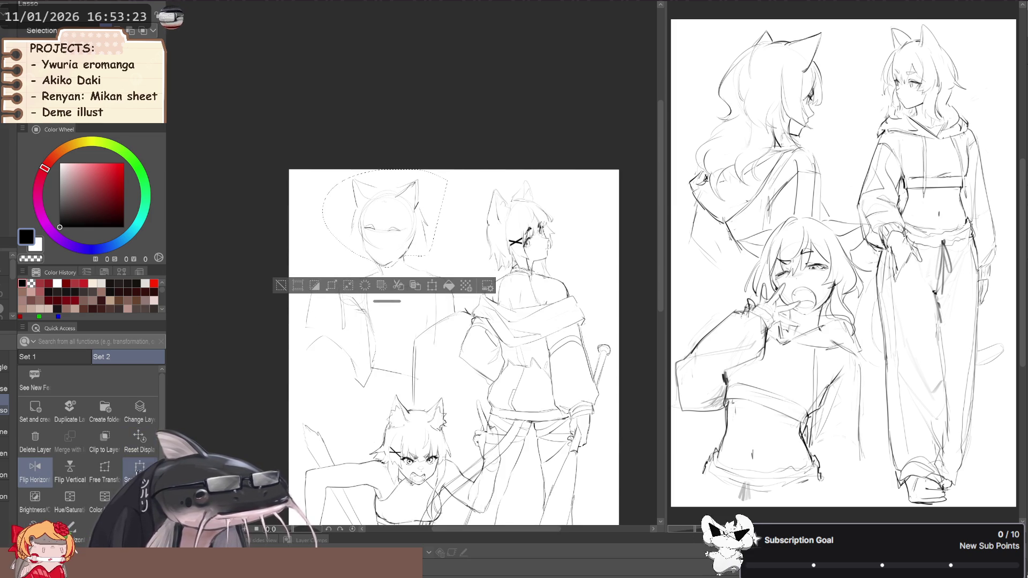
{"action": "scroll", "coordinate": [239, 314], "scroll_direction": "up", "scroll_amount": 2}
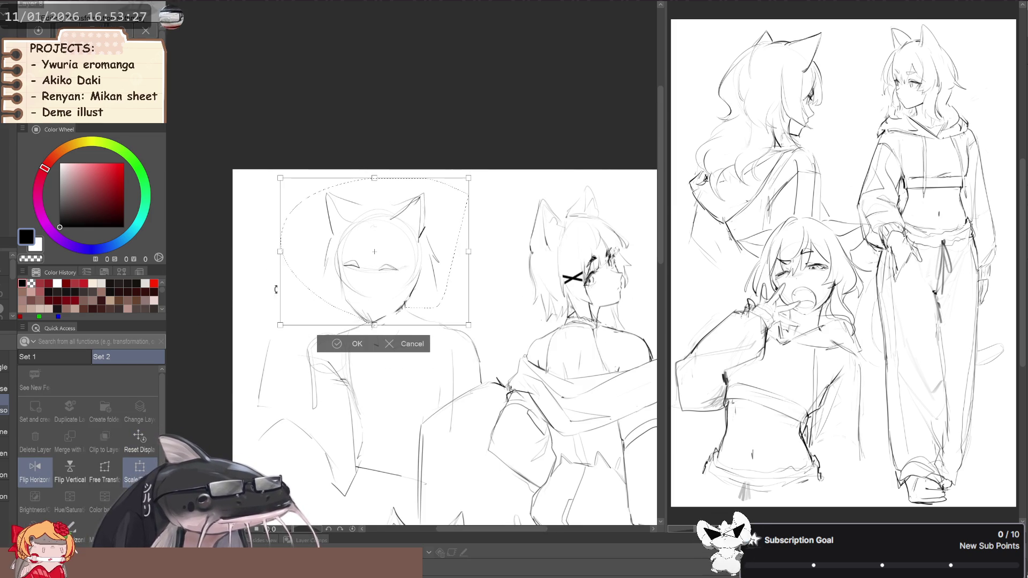
{"action": "left_click_drag", "start_coordinate": [308, 295], "coordinate": [309, 292]}
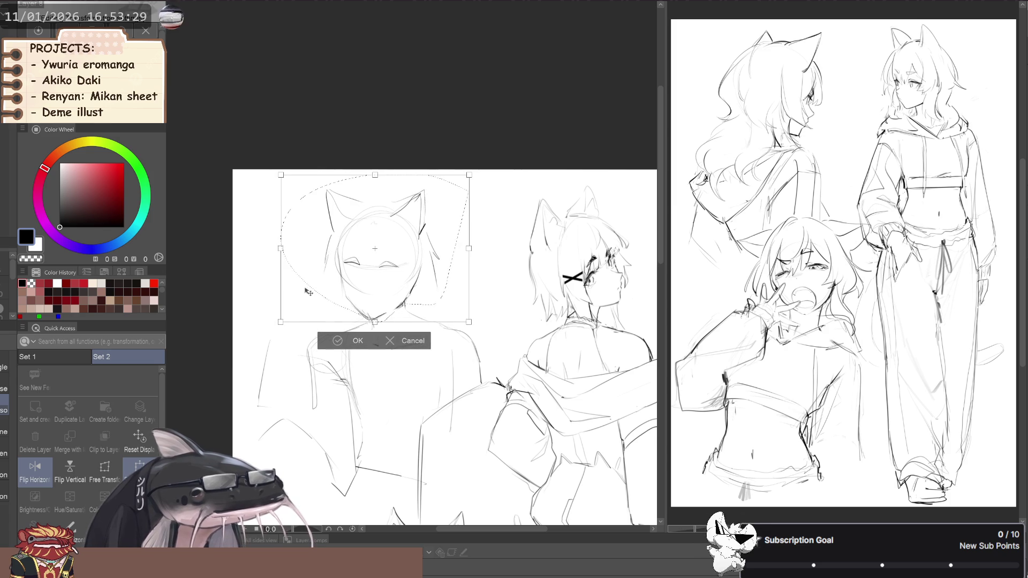
{"action": "left_click", "coordinate": [337, 345]}
{"action": "scroll", "coordinate": [274, 343], "scroll_direction": "down", "scroll_amount": 2}
{"action": "key", "text": "h"}
{"action": "mouse_move", "coordinate": [273, 309]}
{"action": "left_mouse_down"}
{"action": "mouse_move", "coordinate": [267, 291]}
{"action": "mouse_move", "coordinate": [281, 278]}
{"action": "left_mouse_up"}
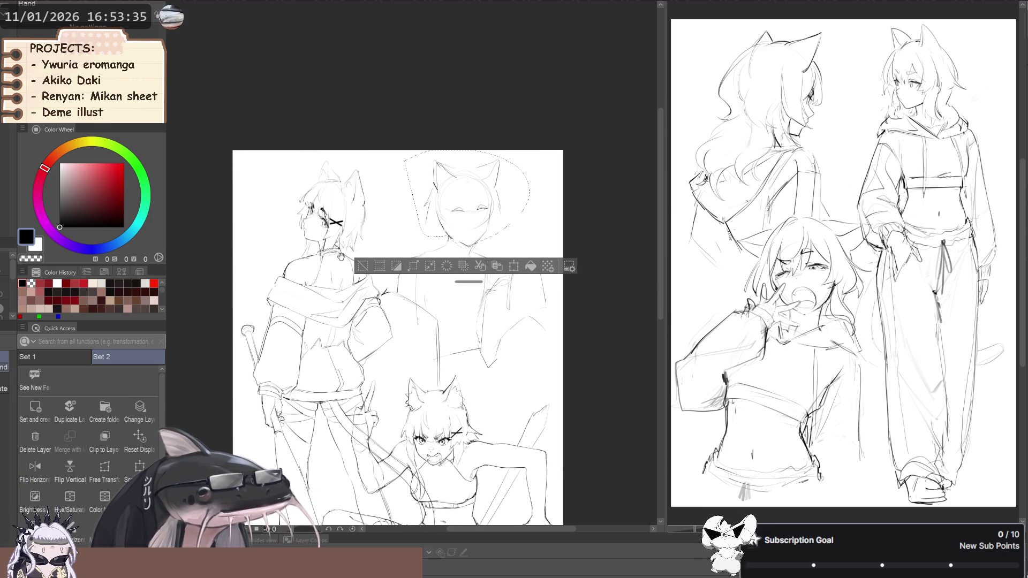
- Reselect the head and rotate it about 15° counter-clockwise with Scale/Rotate
{"action": "key", "text": "ctrl+d"}
{"action": "key", "text": "f"}
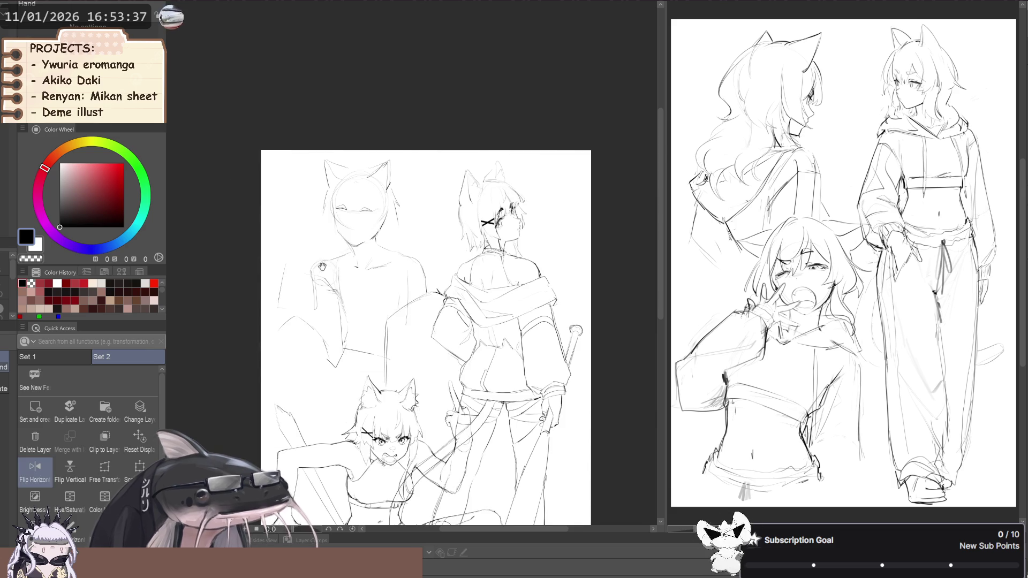
{"action": "key", "text": "f"}
{"action": "left_click_drag", "start_coordinate": [266, 277], "coordinate": [271, 281]}
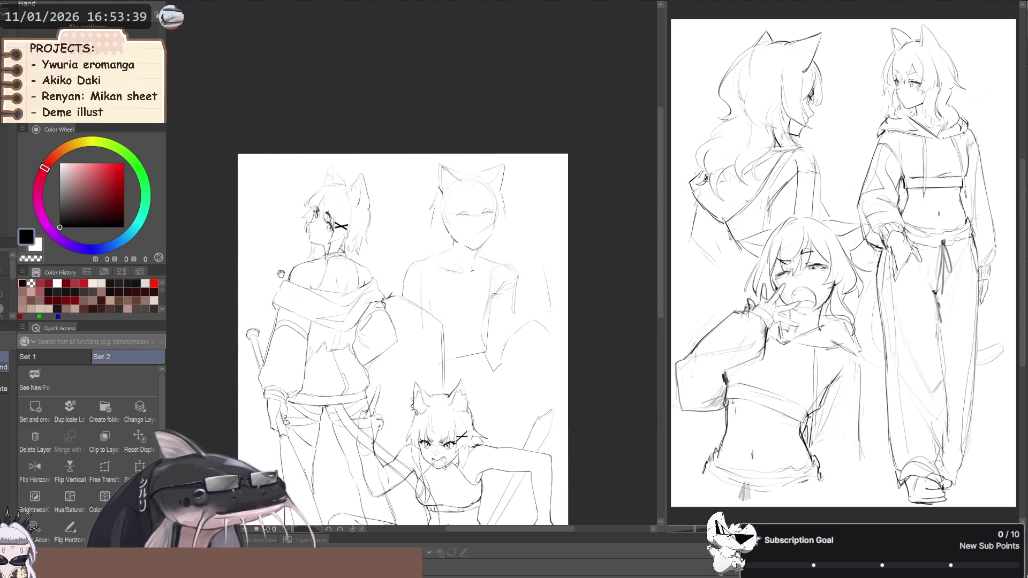
{"action": "key", "text": "ctrl+z"}
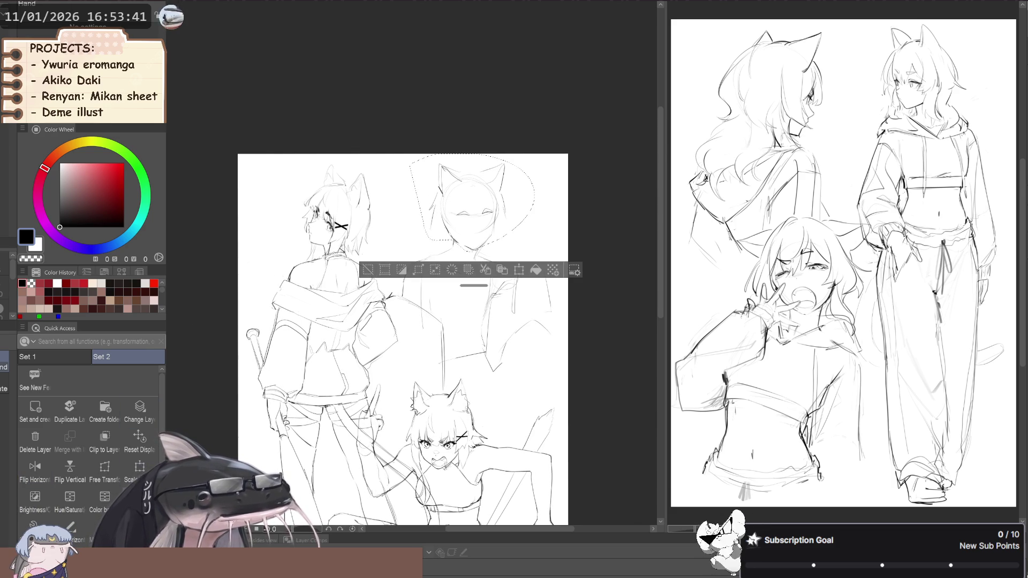
{"action": "left_click", "coordinate": [140, 468]}
{"action": "left_click_drag", "start_coordinate": [546, 144], "coordinate": [570, 169]}
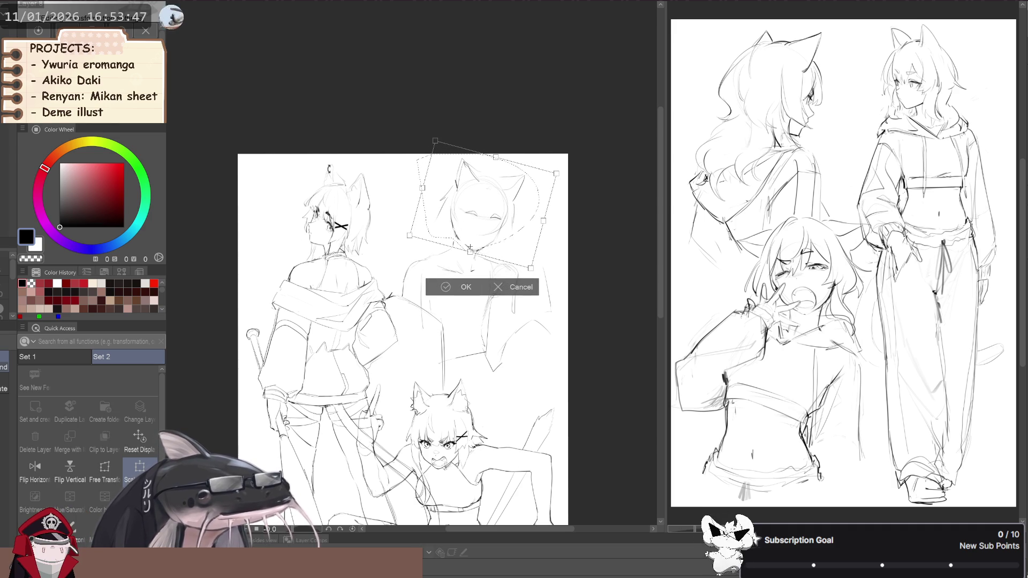
{"action": "left_click_drag", "start_coordinate": [329, 169], "coordinate": [326, 185]}
{"action": "left_click_drag", "start_coordinate": [441, 243], "coordinate": [426, 250]}
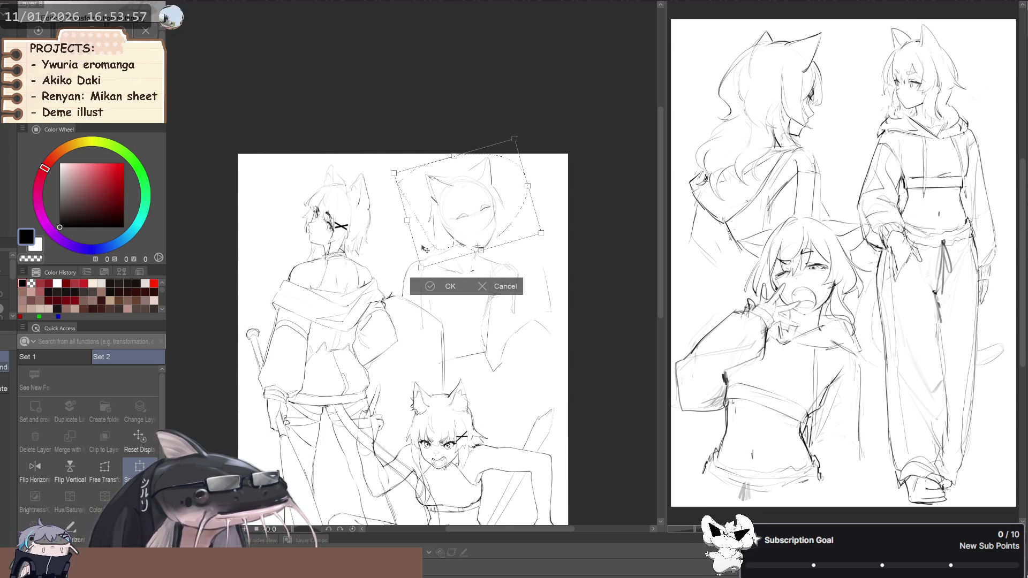
{"action": "left_click", "coordinate": [439, 285]}
{"action": "scroll", "coordinate": [426, 270], "scroll_direction": "up", "scroll_amount": 2}
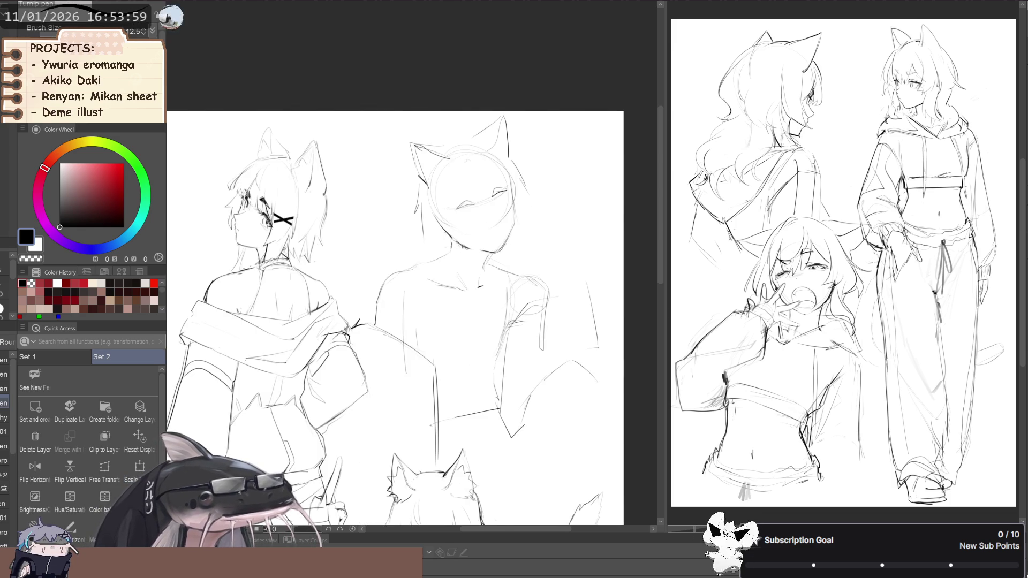
- Bring the upper-middle face into view and reshape it with Liquify, mirroring to check
{"action": "key", "text": "b"}
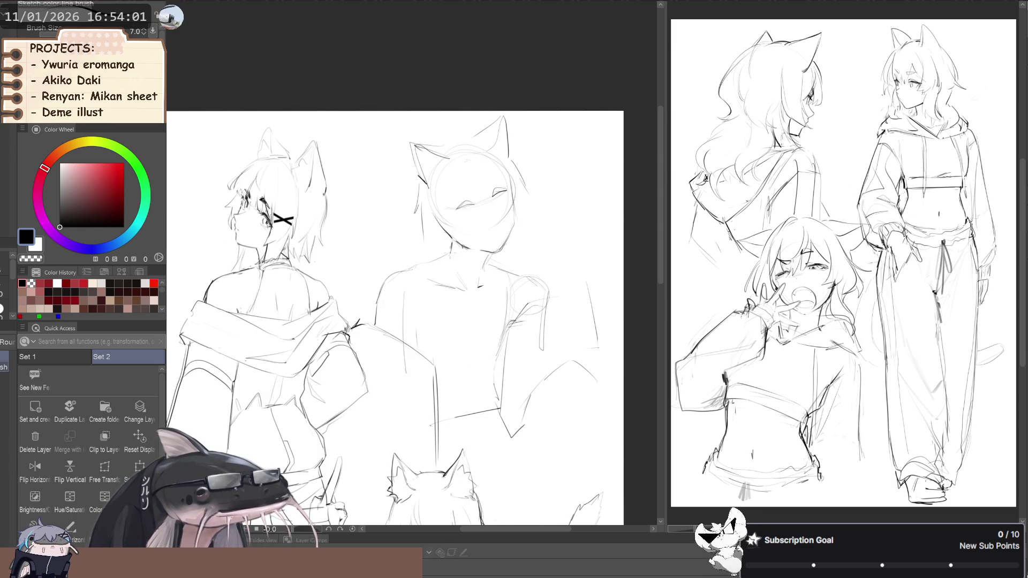
{"action": "key", "text": "space"}
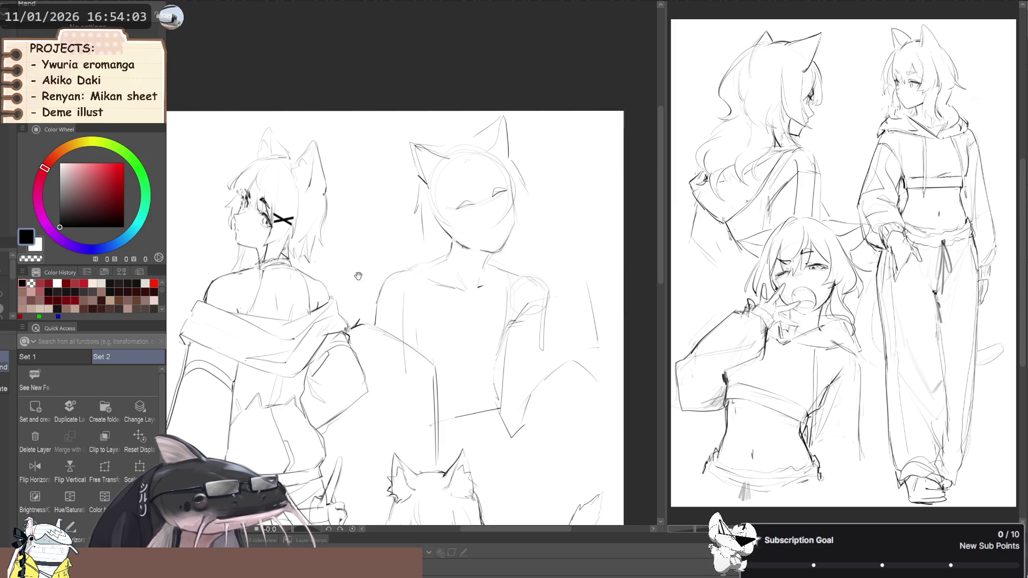
{"action": "scroll", "coordinate": [353, 230], "scroll_direction": "down", "scroll_amount": 2}
{"action": "key", "text": "h"}
{"action": "key", "text": "h"}
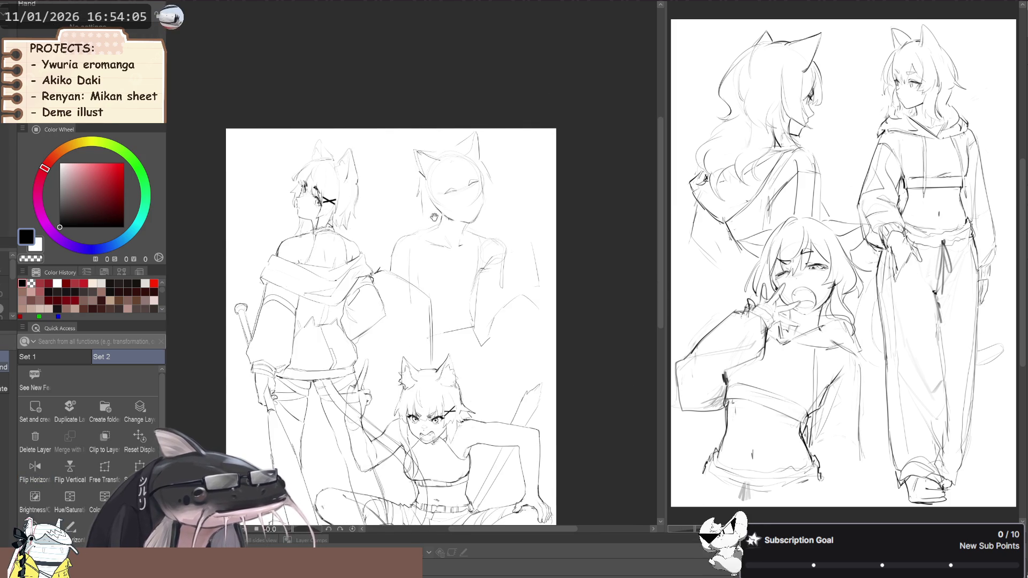
{"action": "scroll", "coordinate": [417, 210], "scroll_direction": "up", "scroll_amount": 2}
{"action": "key", "text": "j"}
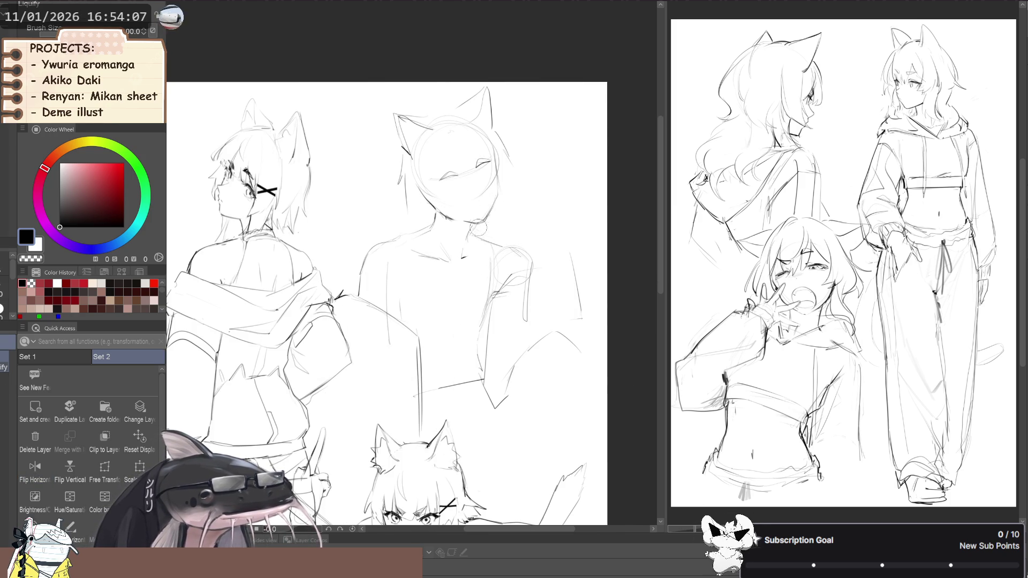
{"action": "key", "text": "space"}
{"action": "left_click_drag", "start_coordinate": [432, 186], "coordinate": [410, 232]}
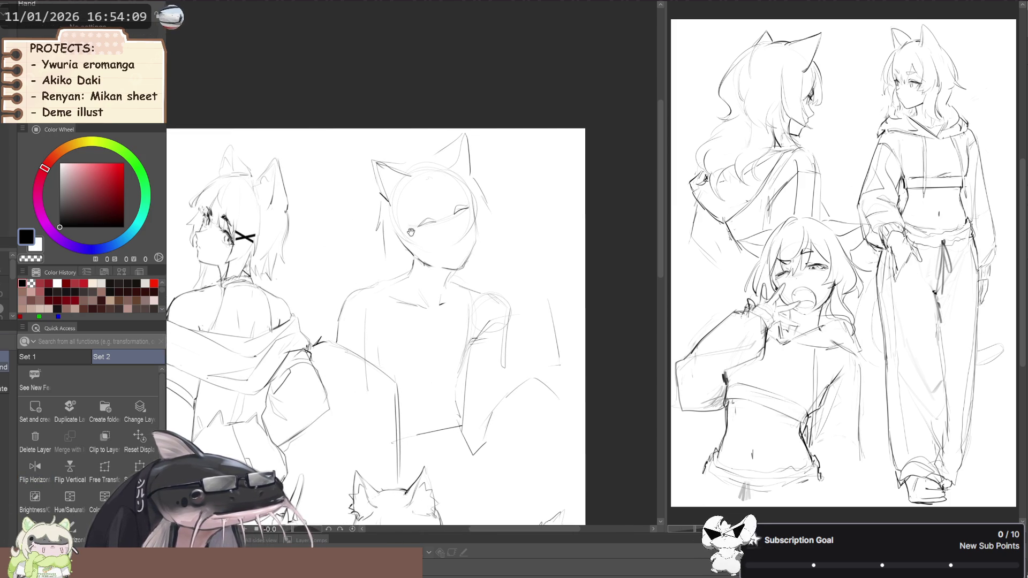
{"action": "scroll", "coordinate": [422, 216], "scroll_direction": "up", "scroll_amount": 1}
{"action": "key", "text": "j"}
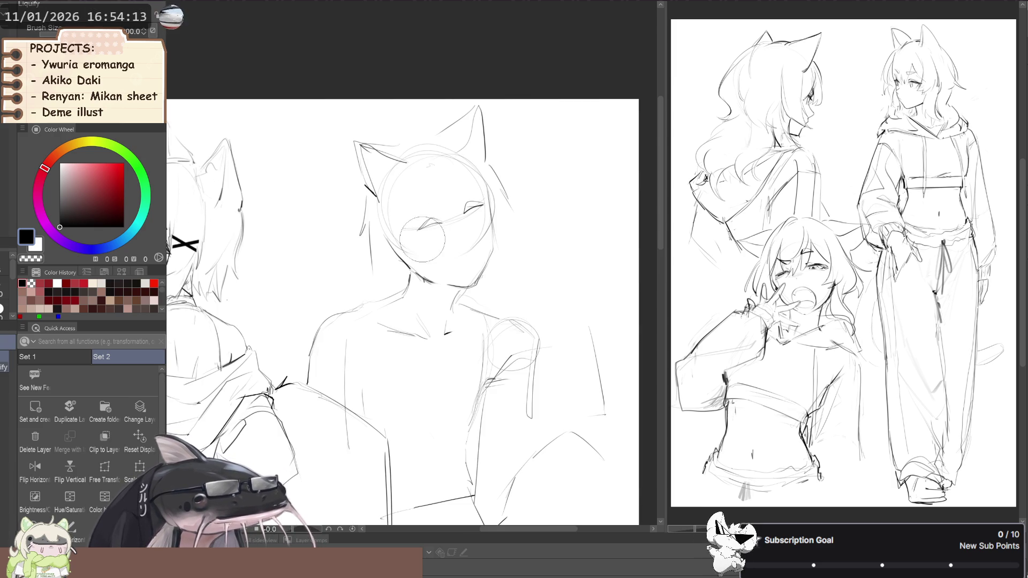
{"action": "key", "text": "space"}
{"action": "left_click_drag", "start_coordinate": [405, 214], "coordinate": [363, 260]}
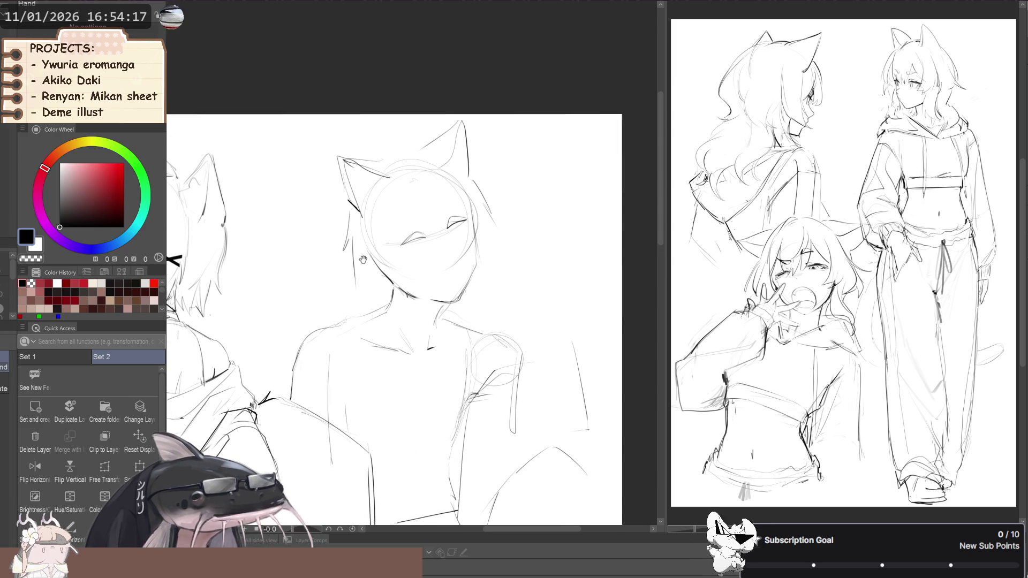
{"action": "scroll", "coordinate": [348, 251], "scroll_direction": "down", "scroll_amount": 2}
{"action": "key", "text": "h"}
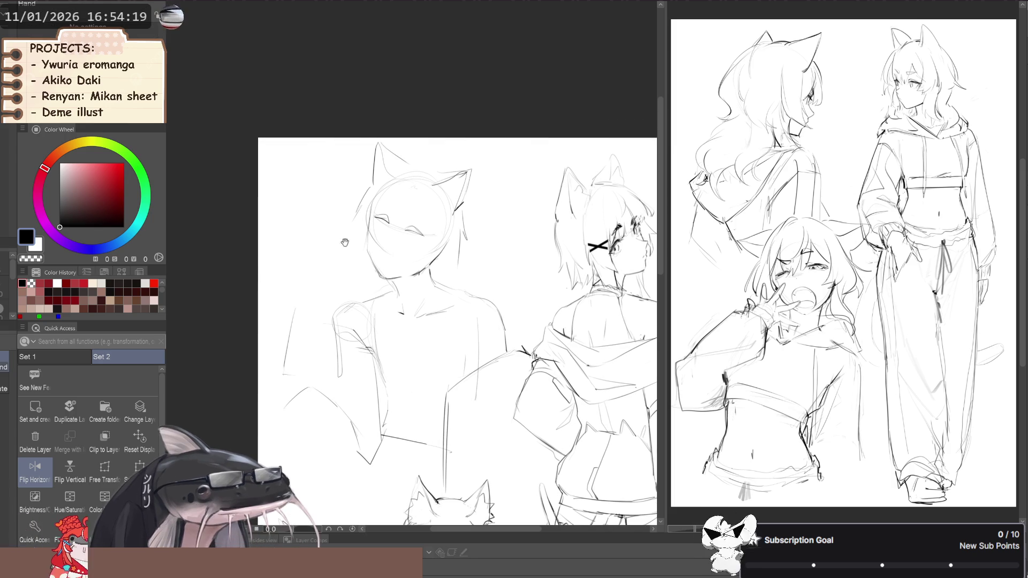
- Lasso one cat ear of the middle figure and transform it, then clear the selection
{"action": "key", "text": "m"}
{"action": "mouse_move", "coordinate": [434, 170]}
{"action": "left_mouse_down"}
{"action": "mouse_move", "coordinate": [431, 182]}
{"action": "mouse_move", "coordinate": [453, 211]}
{"action": "mouse_move", "coordinate": [440, 156]}
{"action": "left_mouse_up"}
{"action": "key", "text": "ctrl+t"}
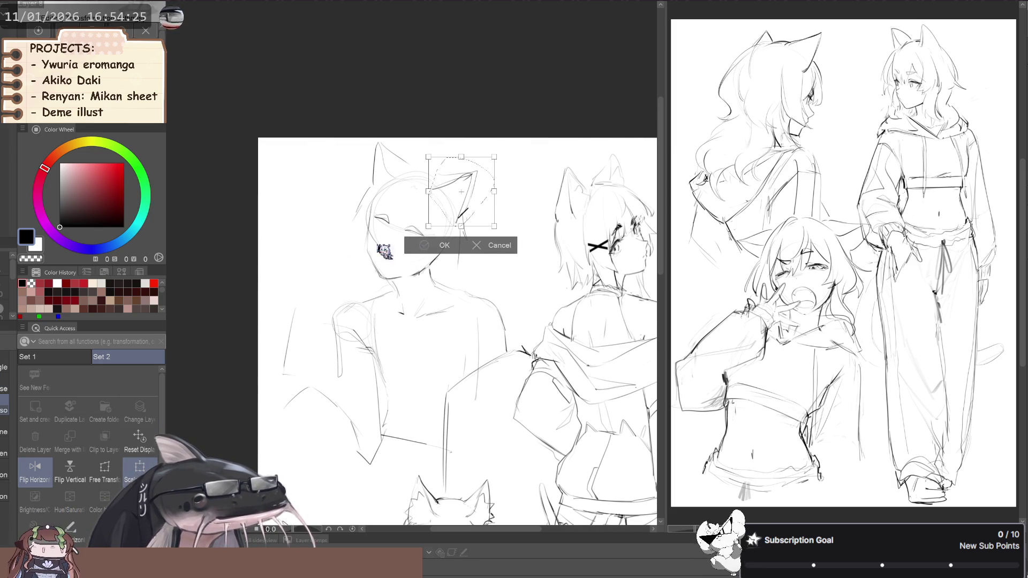
{"action": "key", "text": "Return"}
{"action": "key", "text": "ctrl+d"}
{"action": "key", "text": "p"}
{"action": "key", "text": "b"}
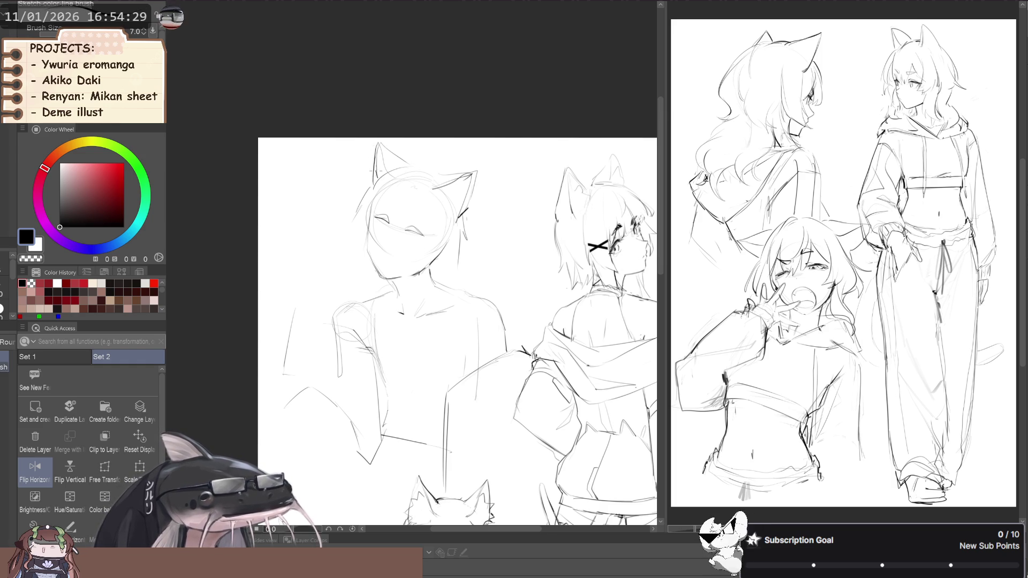
{"action": "key", "text": "h"}
- Sketch a small mouth under the closed eyes, flipping the view to check it
{"action": "left_click_drag", "start_coordinate": [321, 204], "coordinate": [340, 204]}
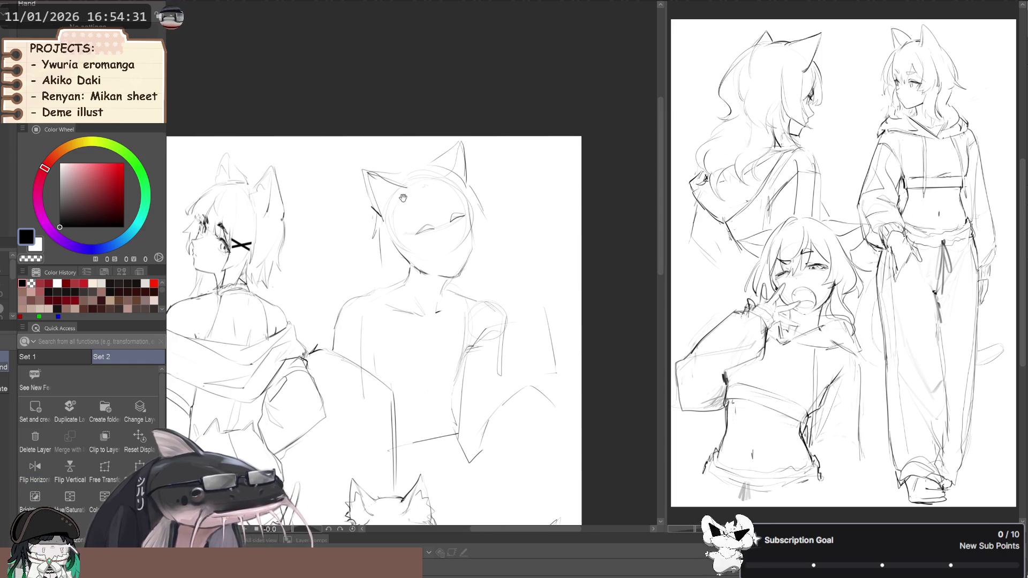
{"action": "scroll", "coordinate": [428, 230], "scroll_direction": "up", "scroll_amount": 3}
{"action": "key", "text": "b"}
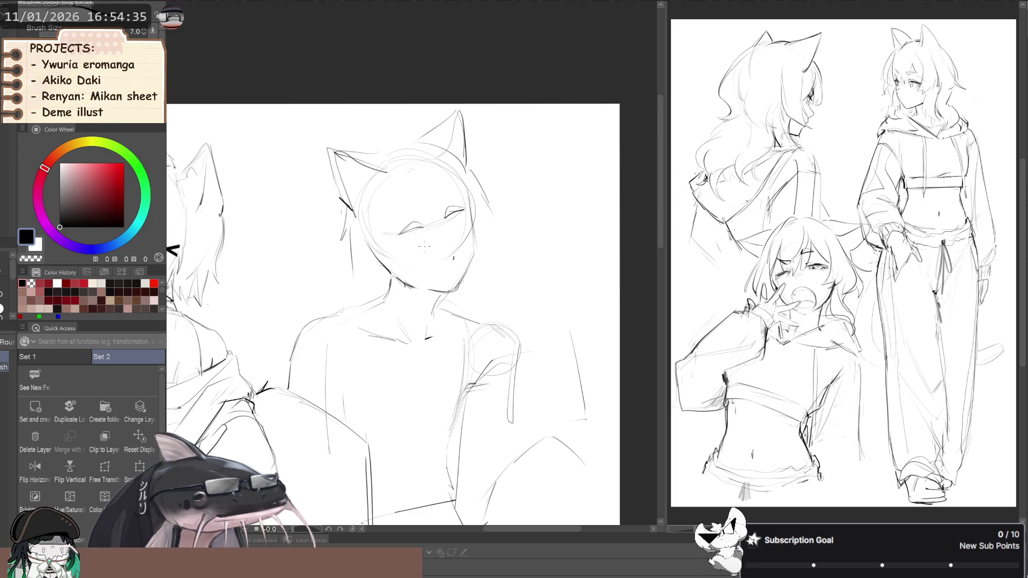
{"action": "scroll", "coordinate": [449, 265], "scroll_direction": "up", "scroll_amount": 2}
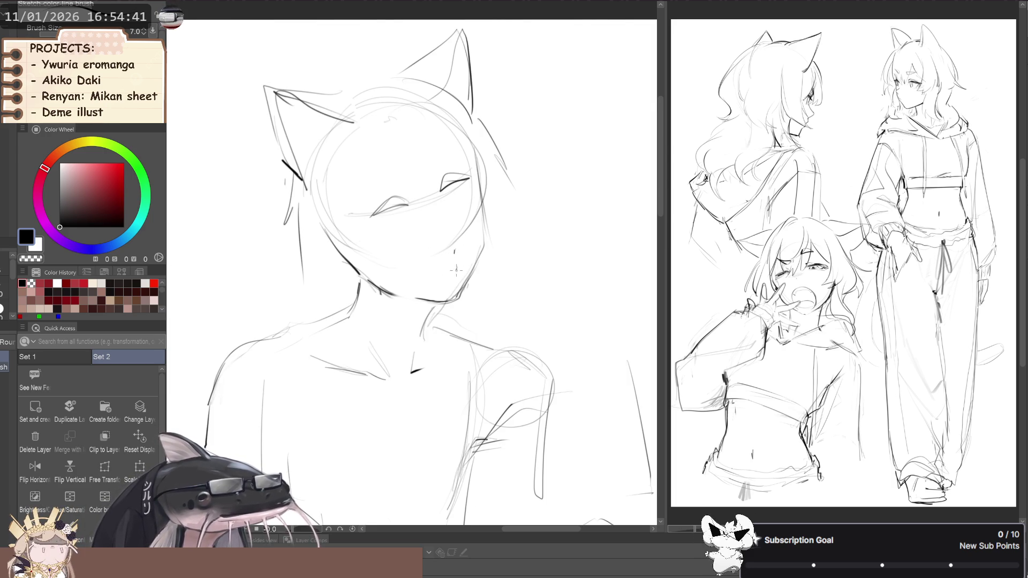
{"action": "key", "text": "space"}
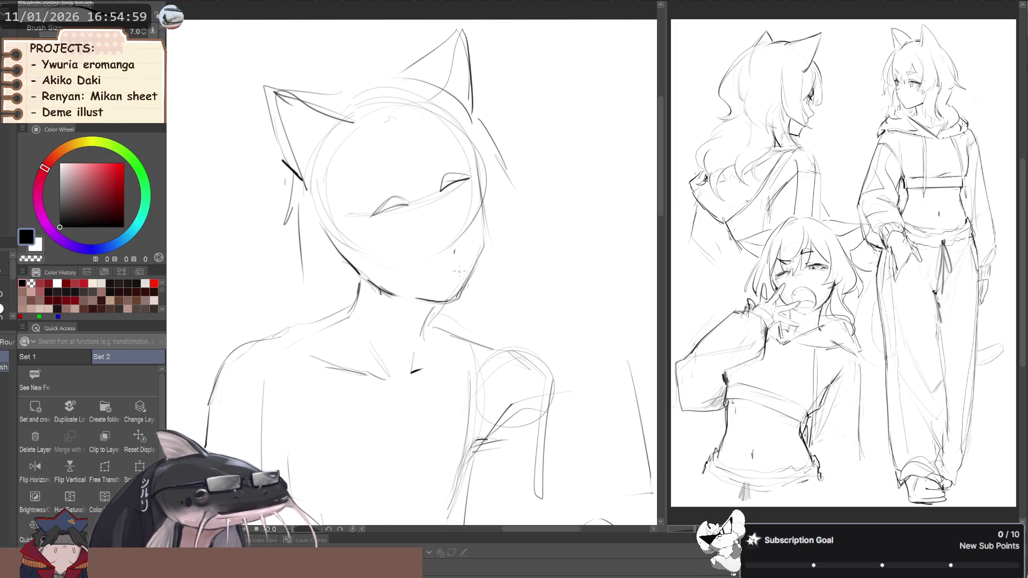
{"action": "key", "text": "h"}
{"action": "scroll", "coordinate": [298, 229], "scroll_direction": "down", "scroll_amount": 3}
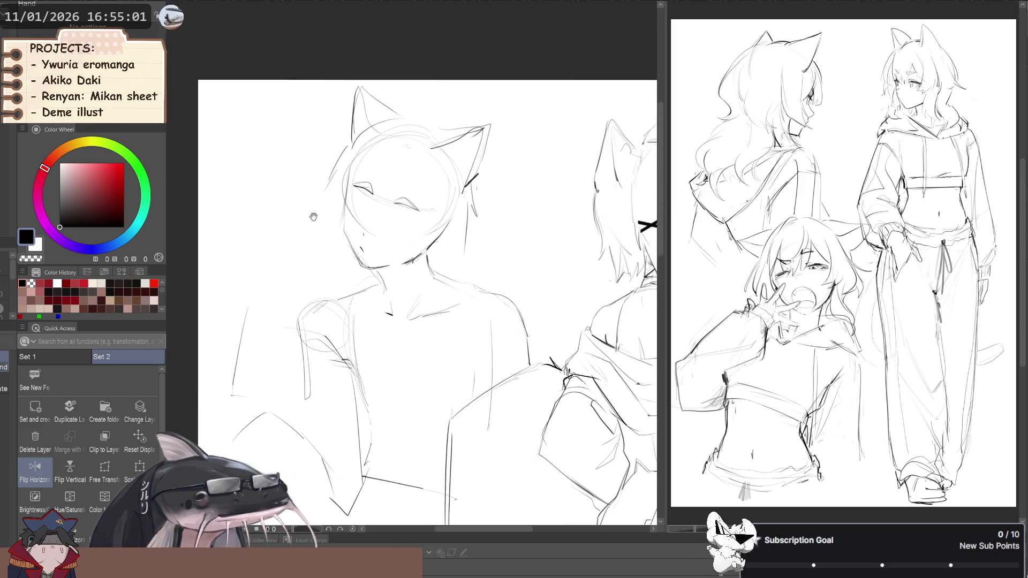
{"action": "key", "text": "b"}
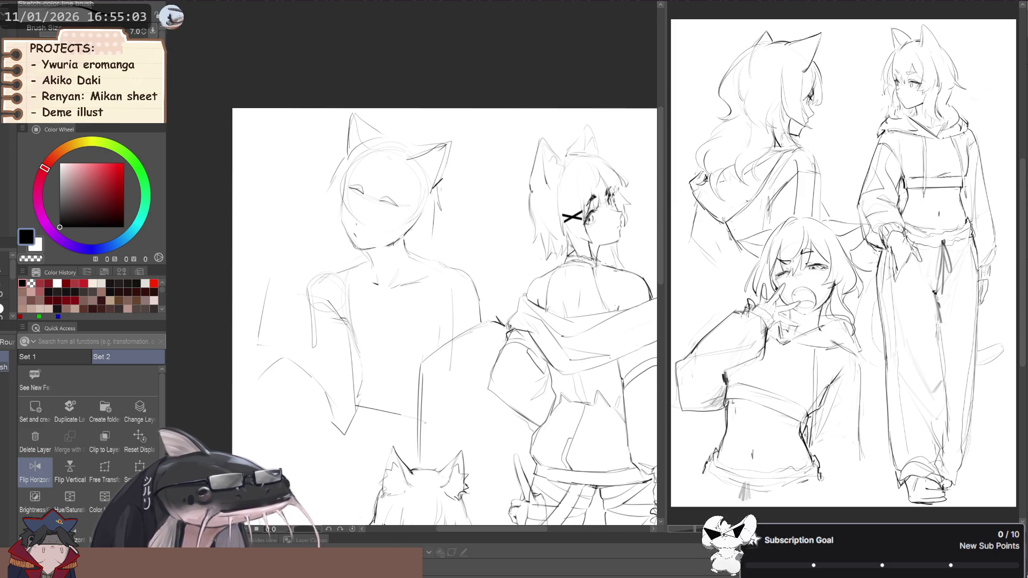
{"action": "scroll", "coordinate": [346, 261], "scroll_direction": "down", "scroll_amount": 2}
{"action": "key", "text": "h"}
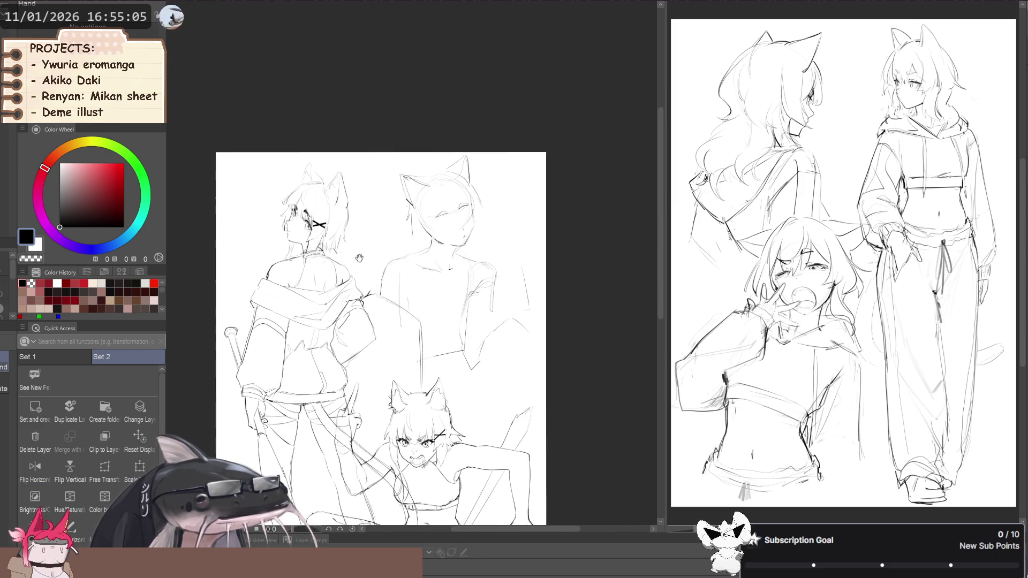
{"action": "scroll", "coordinate": [346, 261], "scroll_direction": "up", "scroll_amount": 2}
- Lasso the neck stroke under the chin and nudge it slightly right
{"action": "key", "text": "j"}
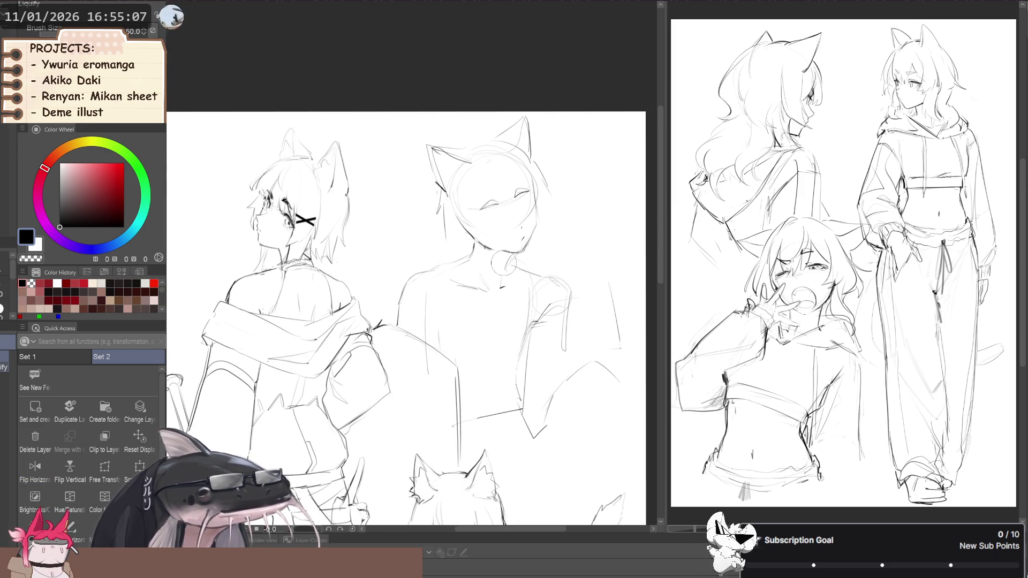
{"action": "key", "text": "m"}
{"action": "left_click_drag", "start_coordinate": [521, 250], "coordinate": [507, 253]}
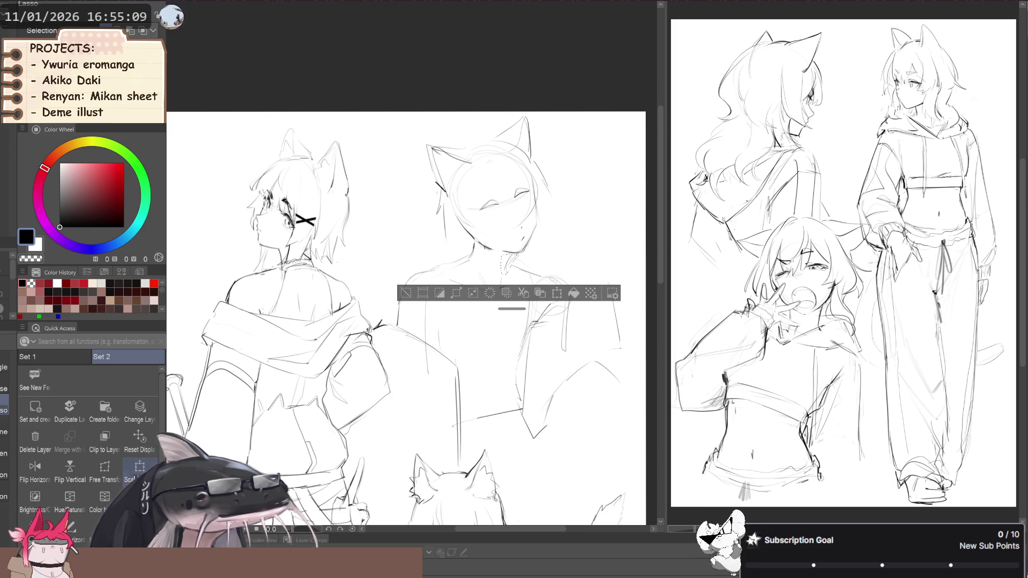
{"action": "key", "text": "ctrl+t"}
{"action": "scroll", "coordinate": [527, 181], "scroll_direction": "up", "scroll_amount": 2}
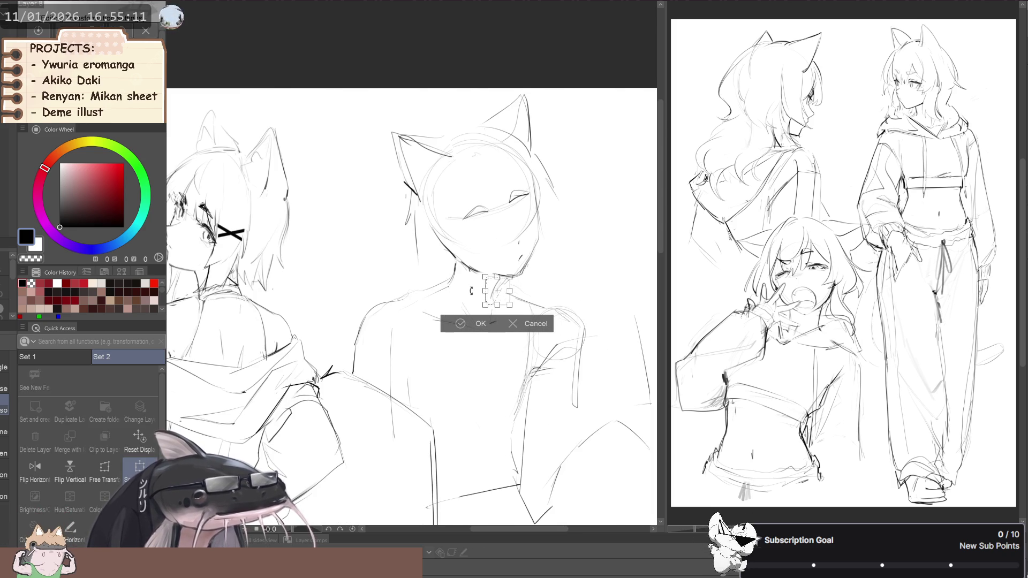
{"action": "left_click_drag", "start_coordinate": [496, 302], "coordinate": [501, 297]}
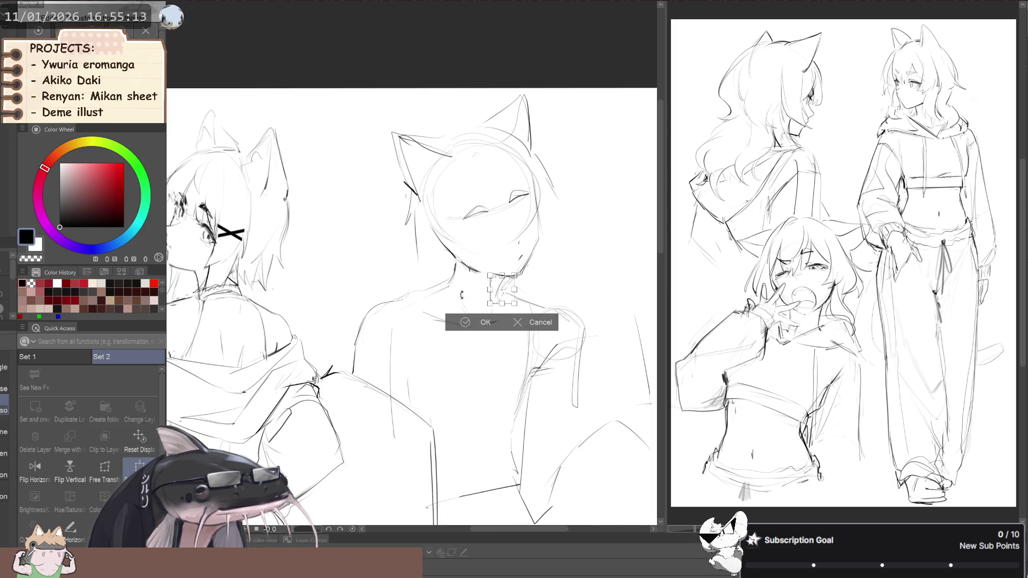
{"action": "left_click", "coordinate": [479, 322]}
{"action": "key", "text": "ctrl+d"}
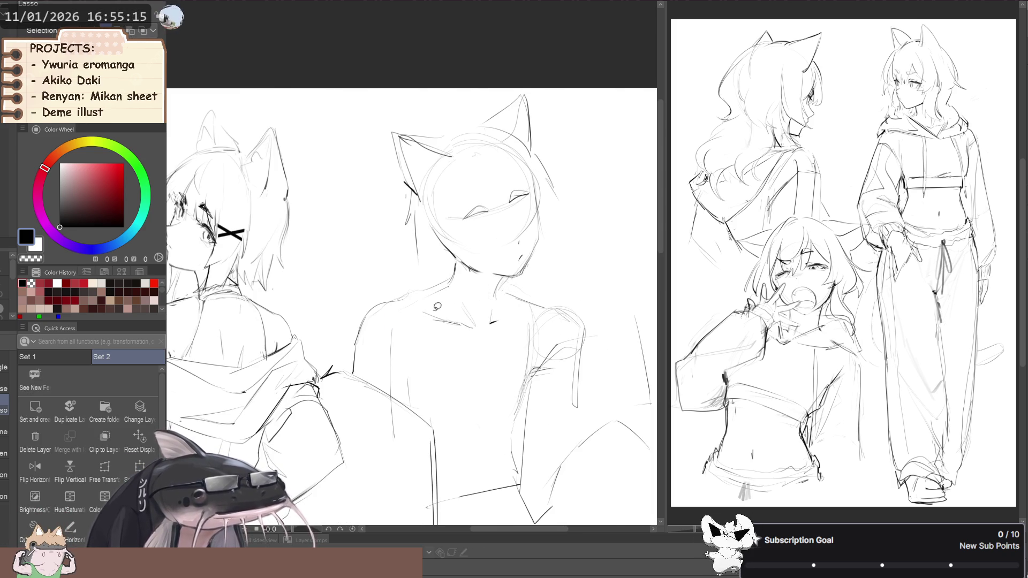
{"action": "key", "text": "p"}
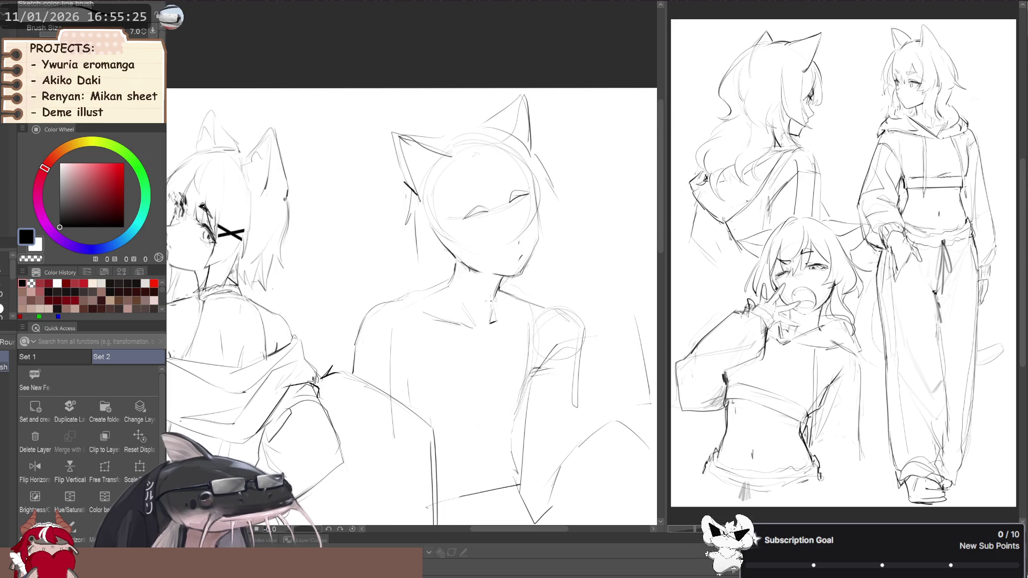
- Check the drawing in a mirrored view while switching between soft eraser and pen
{"action": "scroll", "coordinate": [490, 300], "scroll_direction": "down", "scroll_amount": 2}
{"action": "scroll", "coordinate": [428, 284], "scroll_direction": "up", "scroll_amount": 1}
{"action": "key", "text": "e"}
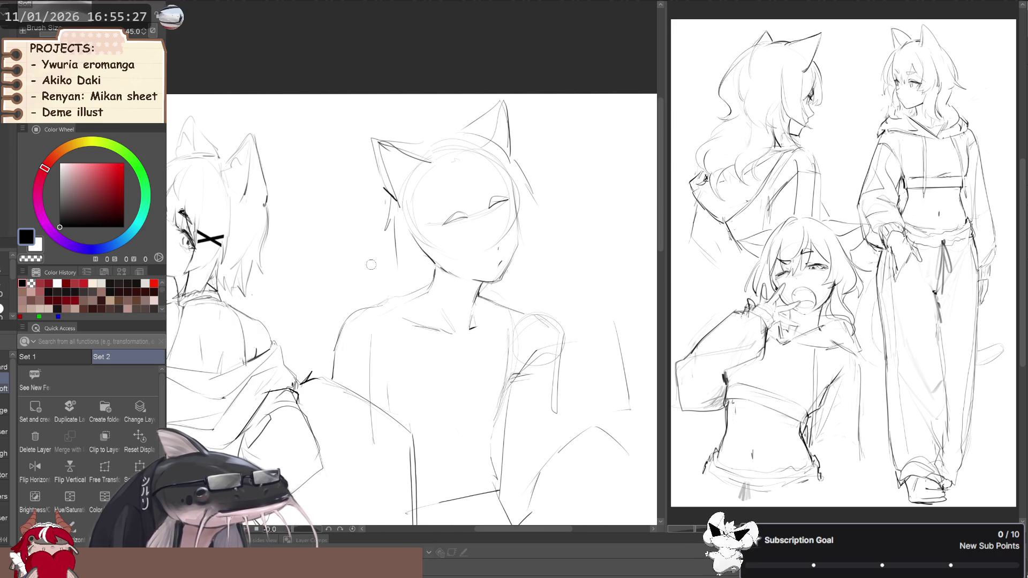
{"action": "key", "text": "h"}
{"action": "key", "text": "h"}
{"action": "key", "text": "r"}
{"action": "scroll", "coordinate": [389, 252], "scroll_direction": "down", "scroll_amount": 1}
{"action": "key", "text": "e"}
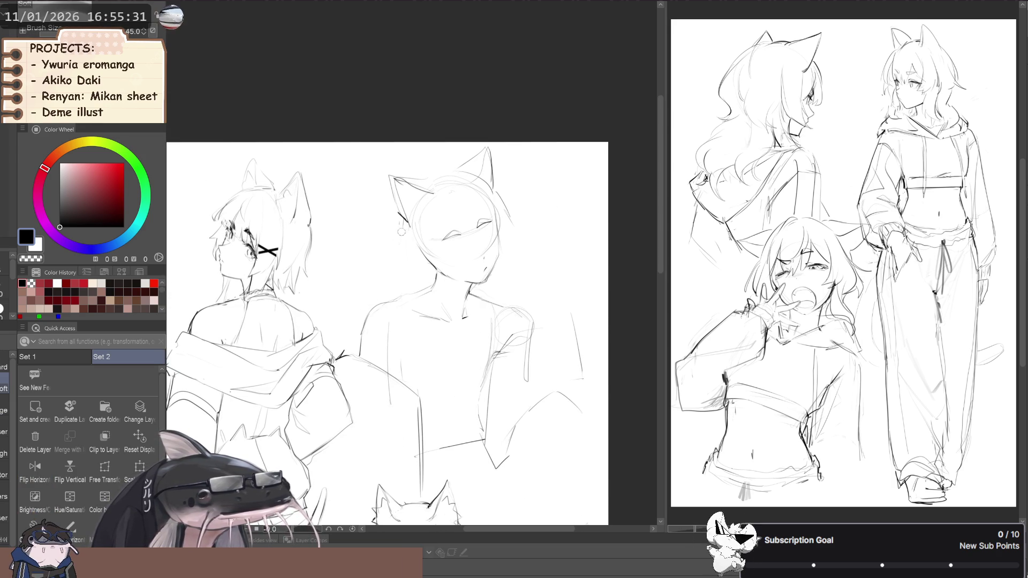
{"action": "key", "text": "p"}
{"action": "key", "text": "e"}
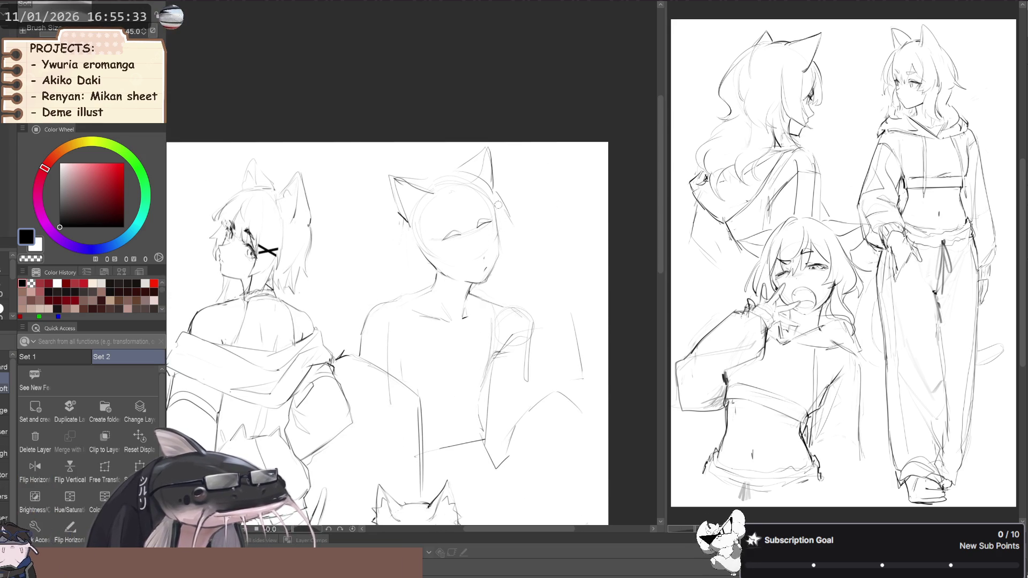
- Lasso the second head's ears, shift them slightly left and down, then check proportions mirrored
{"action": "key", "text": "m"}
{"action": "mouse_move", "coordinate": [380, 182]}
{"action": "left_mouse_down"}
{"action": "mouse_move", "coordinate": [442, 191]}
{"action": "mouse_move", "coordinate": [511, 166]}
{"action": "mouse_move", "coordinate": [363, 162]}
{"action": "left_mouse_up"}
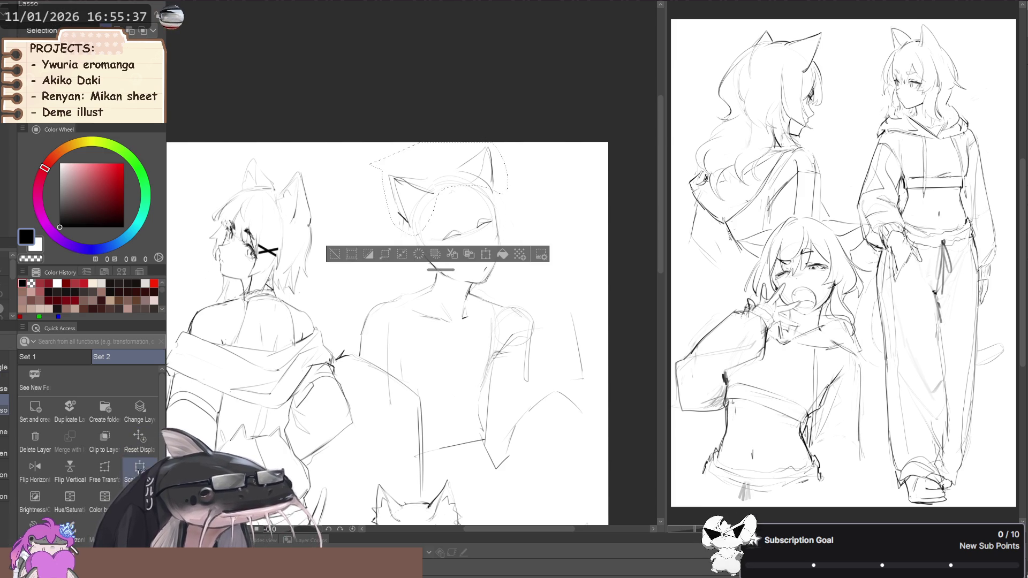
{"action": "key", "text": "ctrl+t"}
{"action": "left_click_drag", "start_coordinate": [374, 228], "coordinate": [372, 230]}
{"action": "key", "text": "Return"}
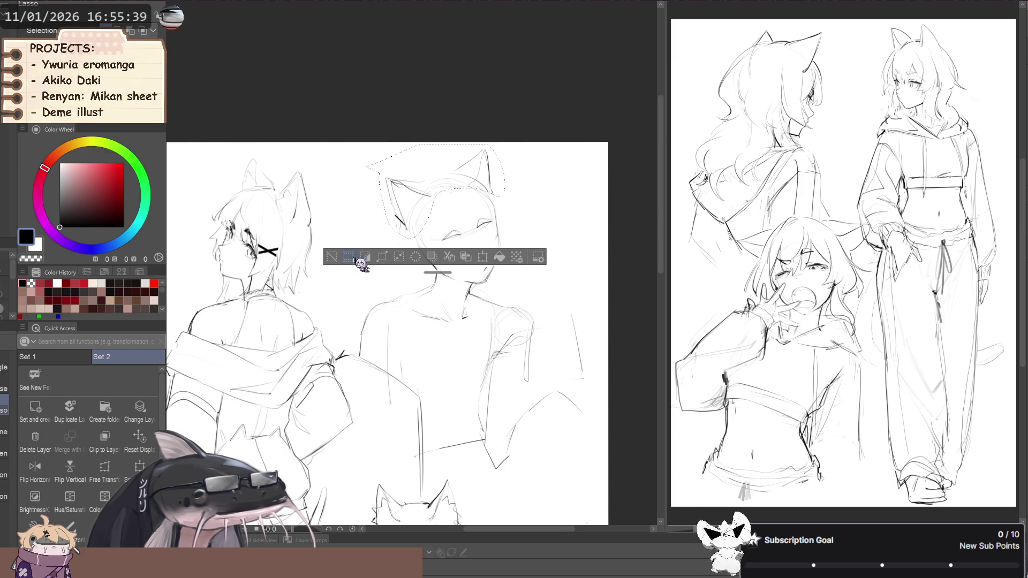
{"action": "key", "text": "ctrl+d"}
{"action": "key", "text": "h"}
{"action": "key", "text": "h"}
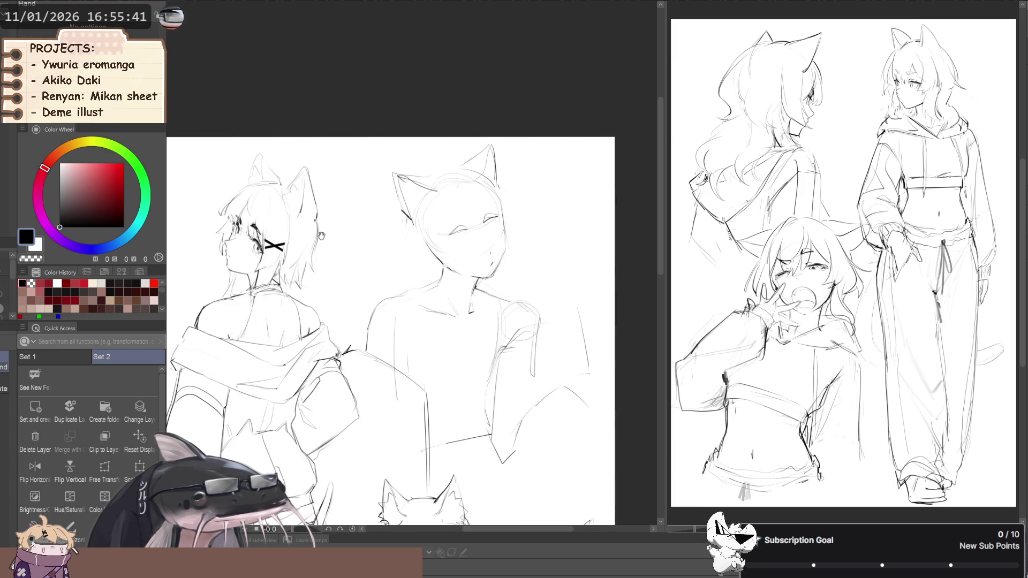
{"action": "left_click_drag", "start_coordinate": [325, 239], "coordinate": [347, 230]}
{"action": "key", "text": "b"}
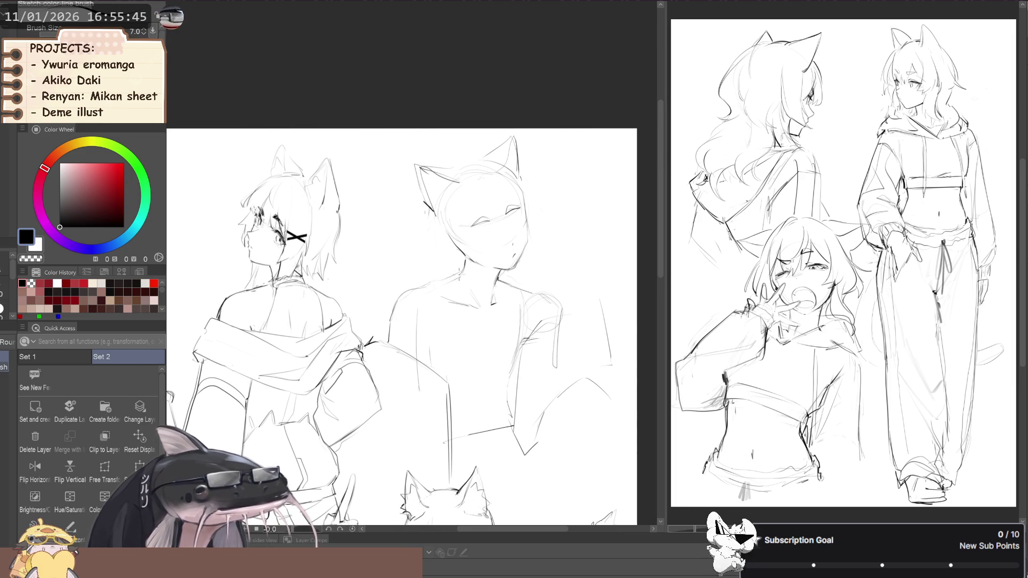
{"action": "scroll", "coordinate": [420, 290], "scroll_direction": "down", "scroll_amount": 3}
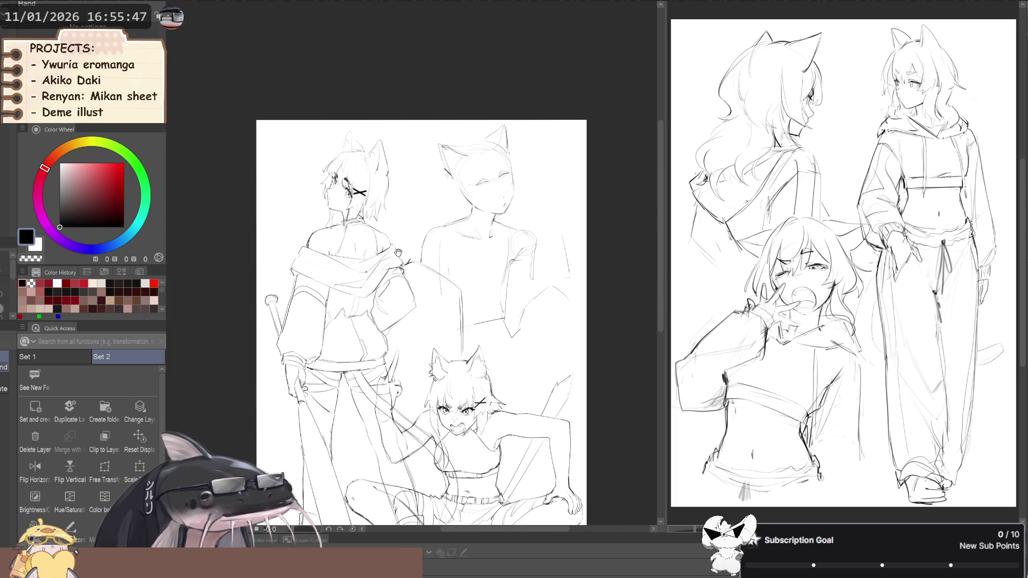
- Sketch a choker and open jacket lapels on the second figure with the sketch pencil
{"action": "mouse_move", "coordinate": [394, 246]}
{"action": "left_mouse_down"}
{"action": "mouse_move", "coordinate": [357, 280]}
{"action": "mouse_move", "coordinate": [373, 282]}
{"action": "left_mouse_up"}
{"action": "scroll", "coordinate": [473, 258], "scroll_direction": "up", "scroll_amount": 2}
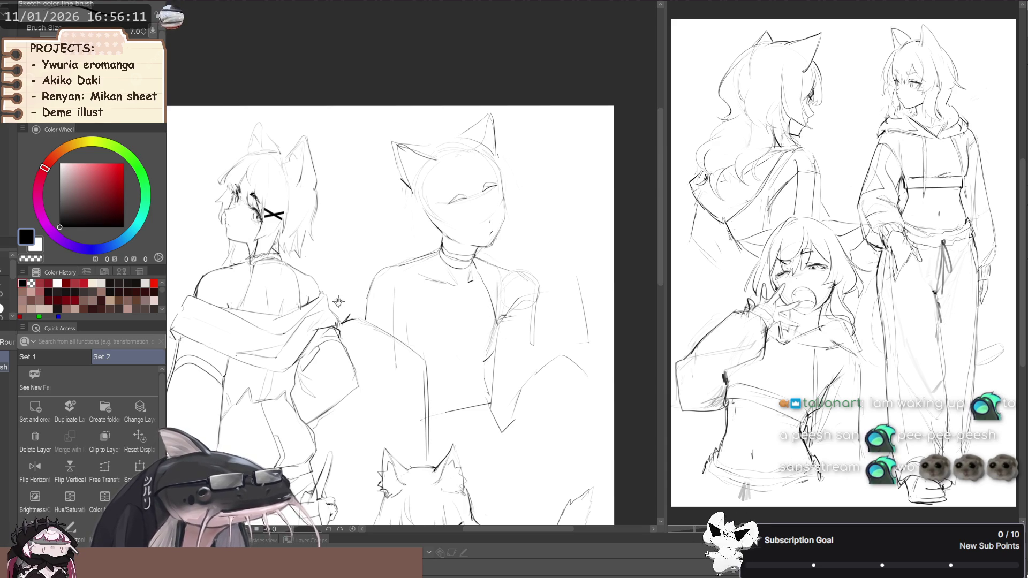
{"action": "scroll", "coordinate": [341, 303], "scroll_direction": "left", "scroll_amount": 2}
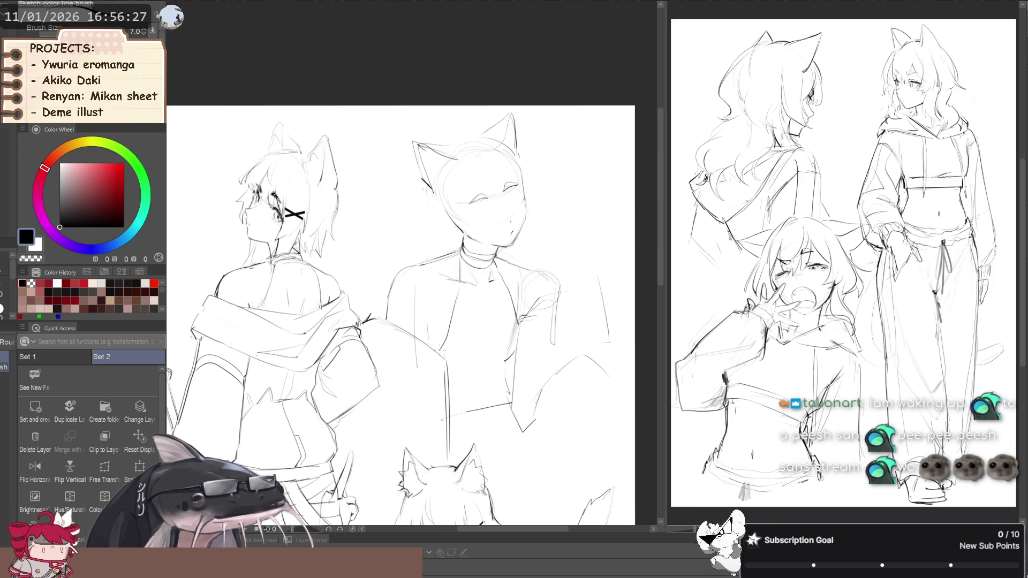
{"action": "scroll", "coordinate": [490, 236], "scroll_direction": "down", "scroll_amount": 2}
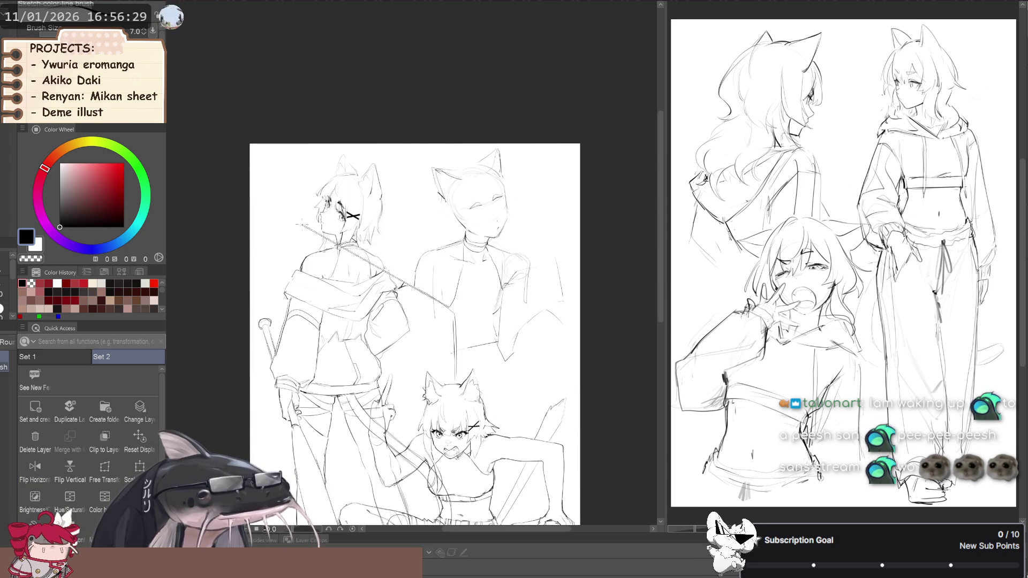
{"action": "key", "text": "e"}
{"action": "scroll", "coordinate": [402, 311], "scroll_direction": "up", "scroll_amount": 3}
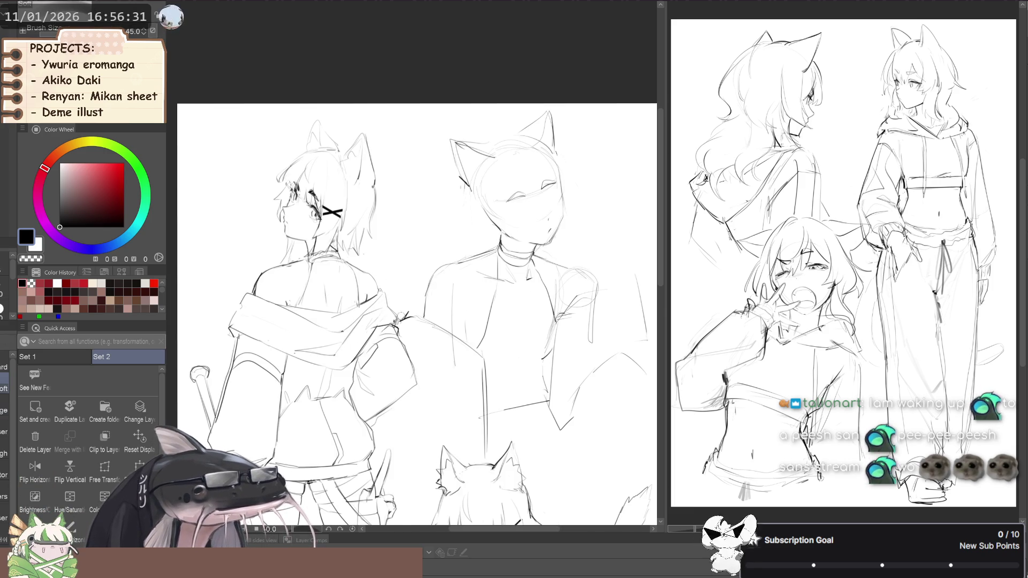
{"action": "scroll", "coordinate": [401, 311], "scroll_direction": "down", "scroll_amount": 2}
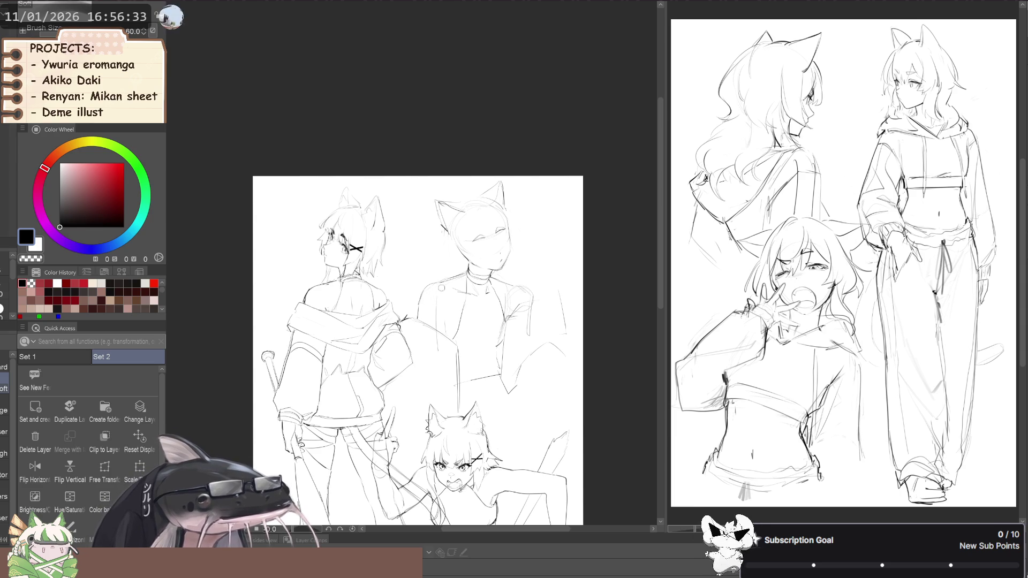
{"action": "key", "text": "p"}
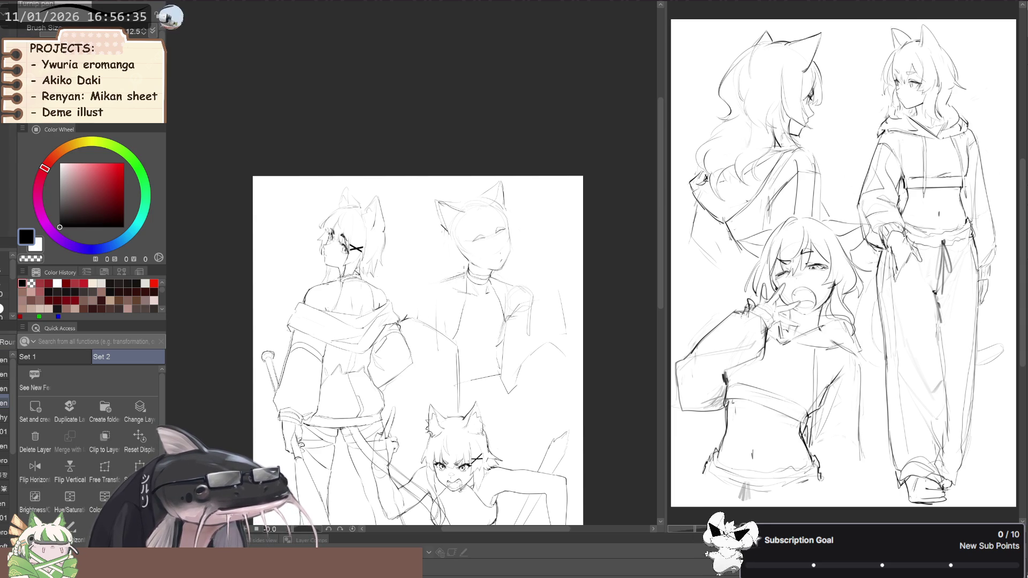
{"action": "key", "text": "p"}
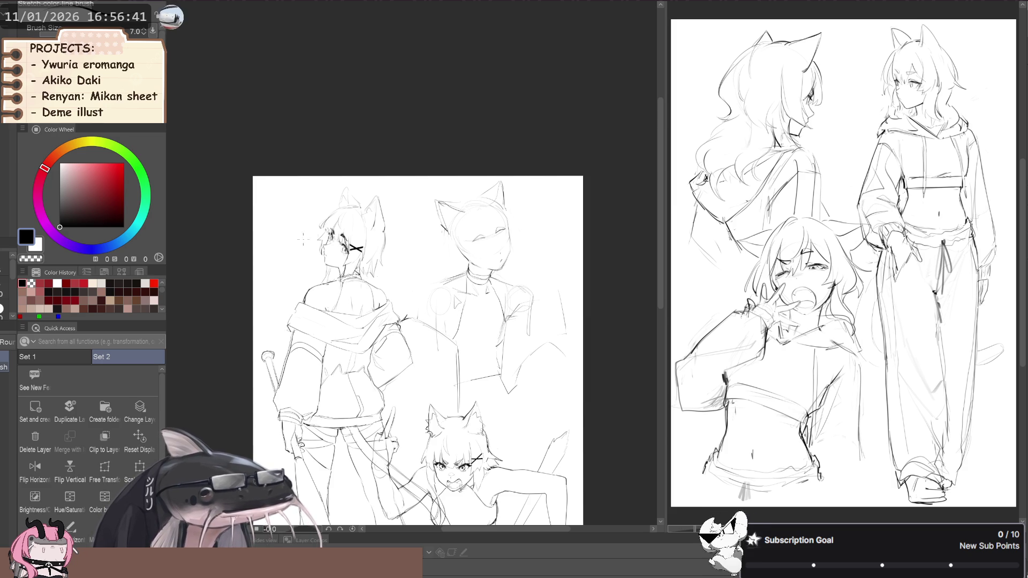
- Flip the canvas horizontally a few times to check the new collar lines
{"action": "key", "text": "h"}
{"action": "scroll", "coordinate": [339, 237], "scroll_direction": "down", "scroll_amount": 2}
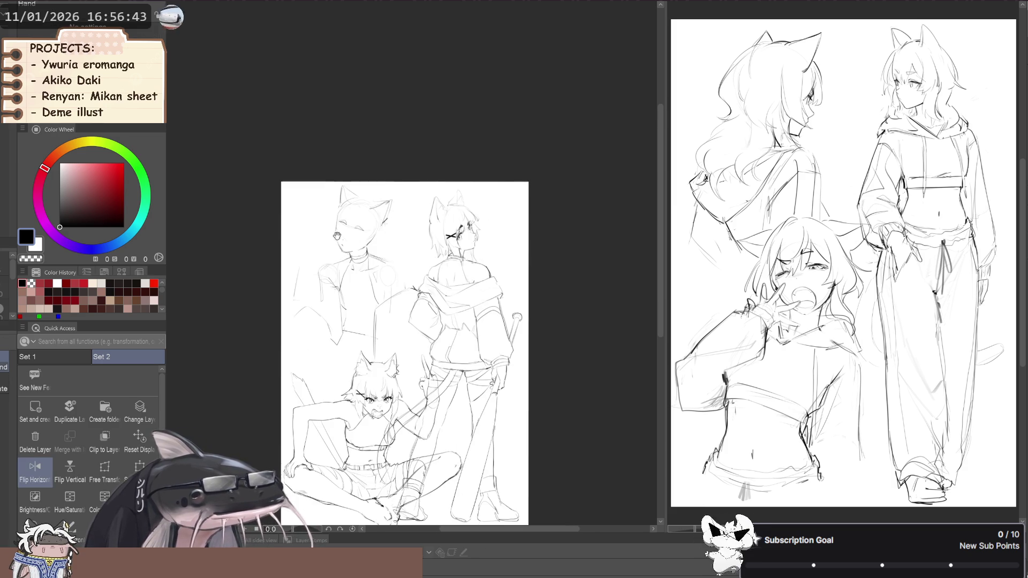
{"action": "key", "text": "h"}
{"action": "scroll", "coordinate": [280, 223], "scroll_direction": "up", "scroll_amount": 3}
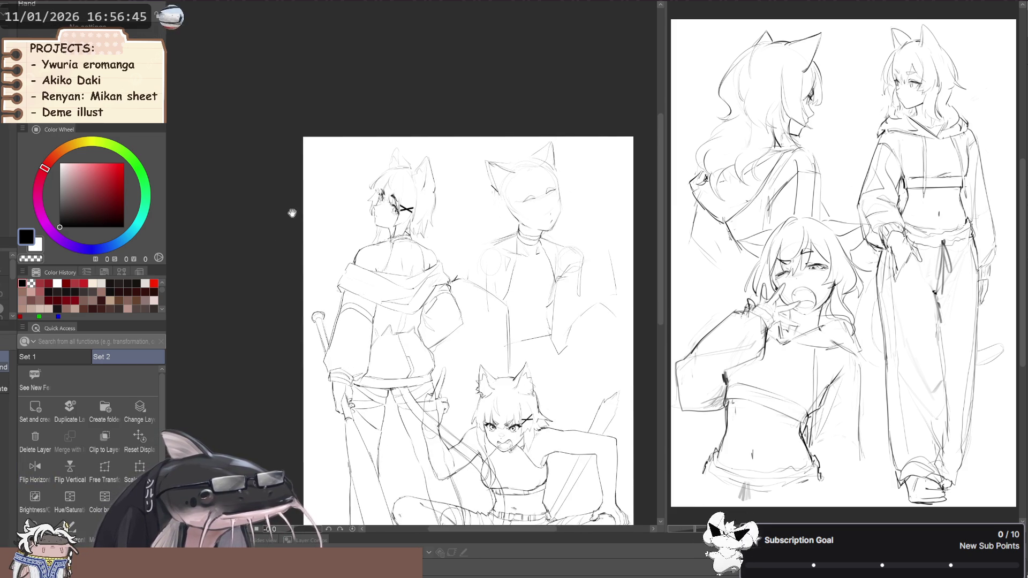
{"action": "scroll", "coordinate": [294, 166], "scroll_direction": "down", "scroll_amount": 1}
{"action": "key", "text": "h"}
{"action": "key", "text": "h"}
{"action": "left_click_drag", "start_coordinate": [267, 227], "coordinate": [253, 208]}
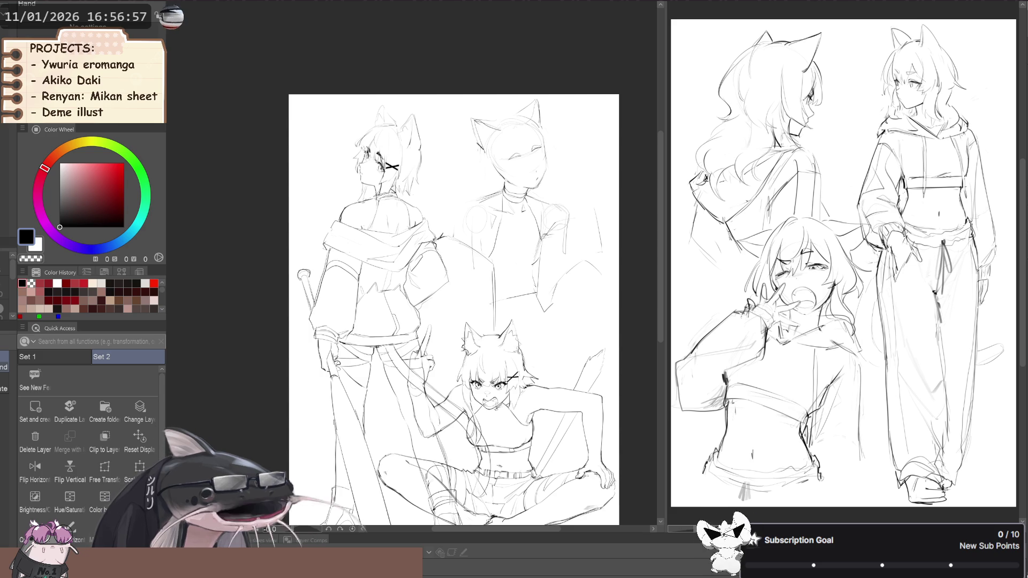
- Mirror the page and pan through it to inspect the figures for imbalances
{"action": "key", "text": "h"}
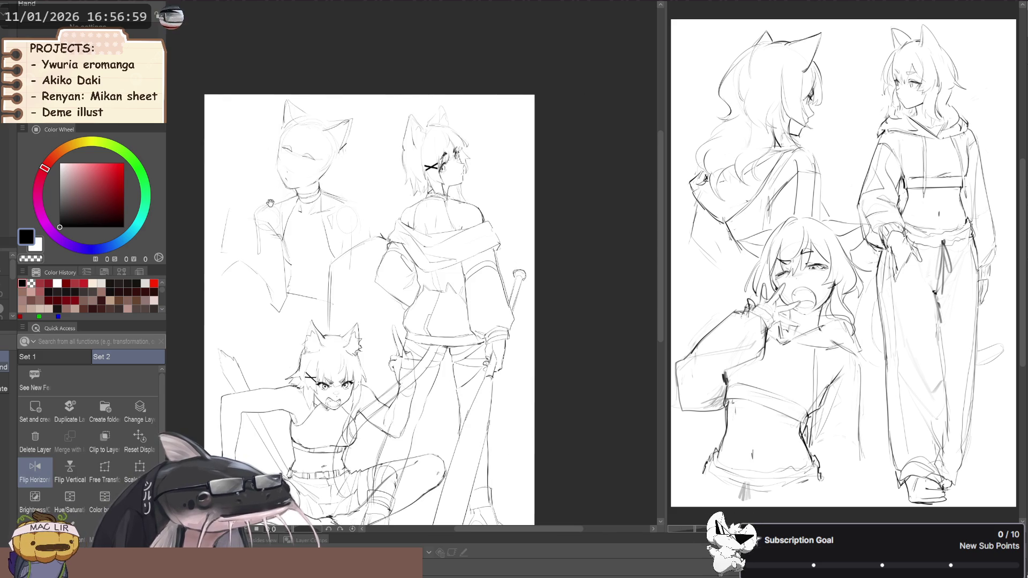
{"action": "left_click_drag", "start_coordinate": [273, 199], "coordinate": [365, 214]}
{"action": "scroll", "coordinate": [382, 207], "scroll_direction": "up", "scroll_amount": 2}
{"action": "scroll", "coordinate": [381, 207], "scroll_direction": "up", "scroll_amount": 2}
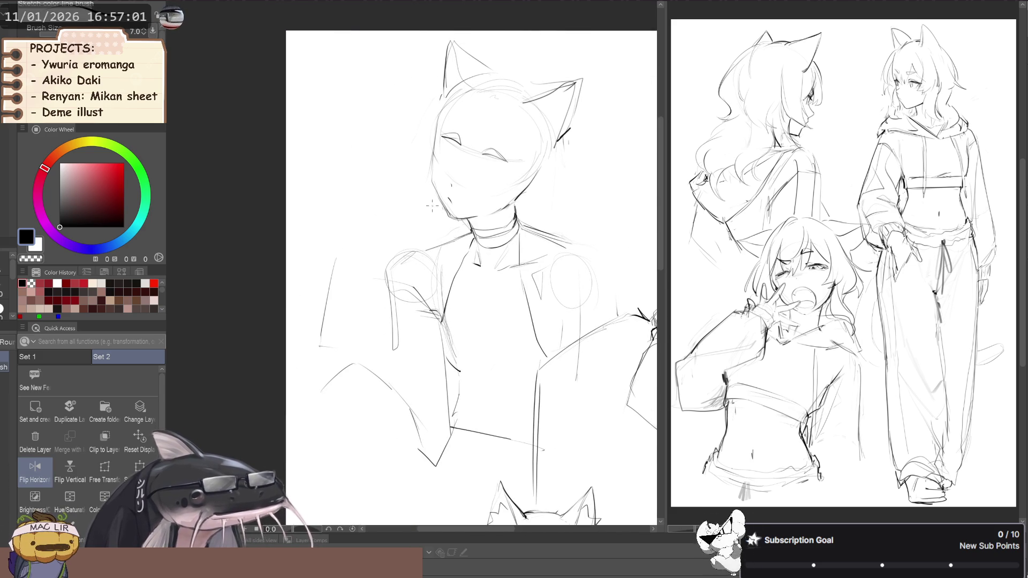
{"action": "scroll", "coordinate": [356, 199], "scroll_direction": "down", "scroll_amount": 1}
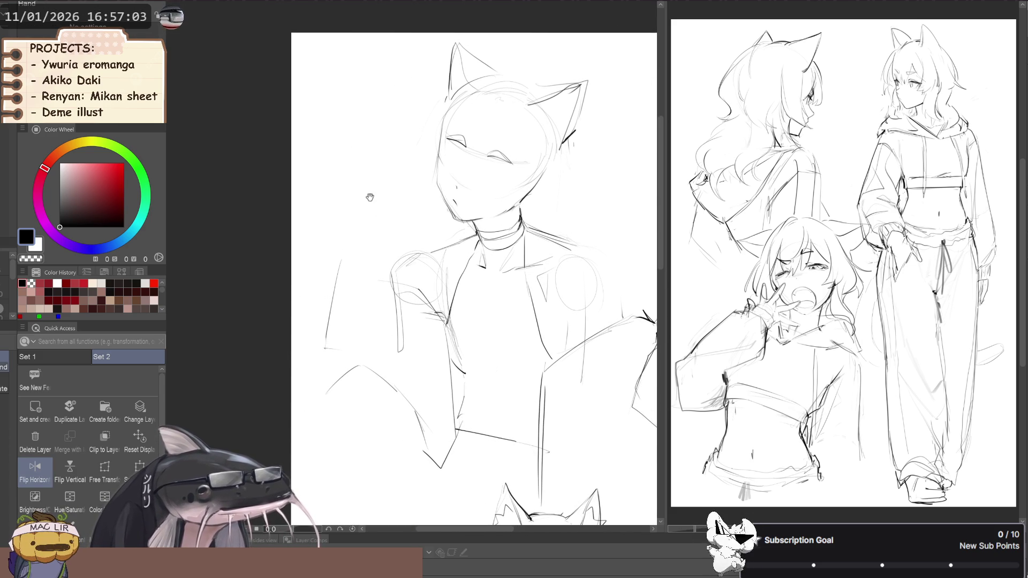
{"action": "scroll", "coordinate": [374, 200], "scroll_direction": "down", "scroll_amount": 1}
{"action": "scroll", "coordinate": [398, 201], "scroll_direction": "down", "scroll_amount": 1}
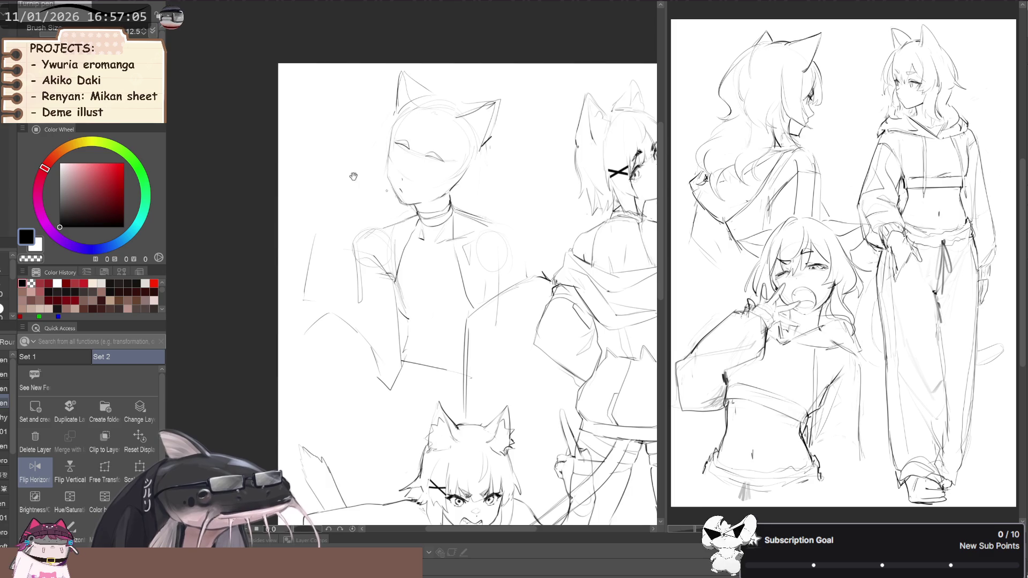
{"action": "scroll", "coordinate": [364, 185], "scroll_direction": "down", "scroll_amount": 1}
{"action": "scroll", "coordinate": [331, 171], "scroll_direction": "down", "scroll_amount": 1}
{"action": "scroll", "coordinate": [324, 163], "scroll_direction": "down", "scroll_amount": 1}
{"action": "scroll", "coordinate": [313, 177], "scroll_direction": "down", "scroll_amount": 1}
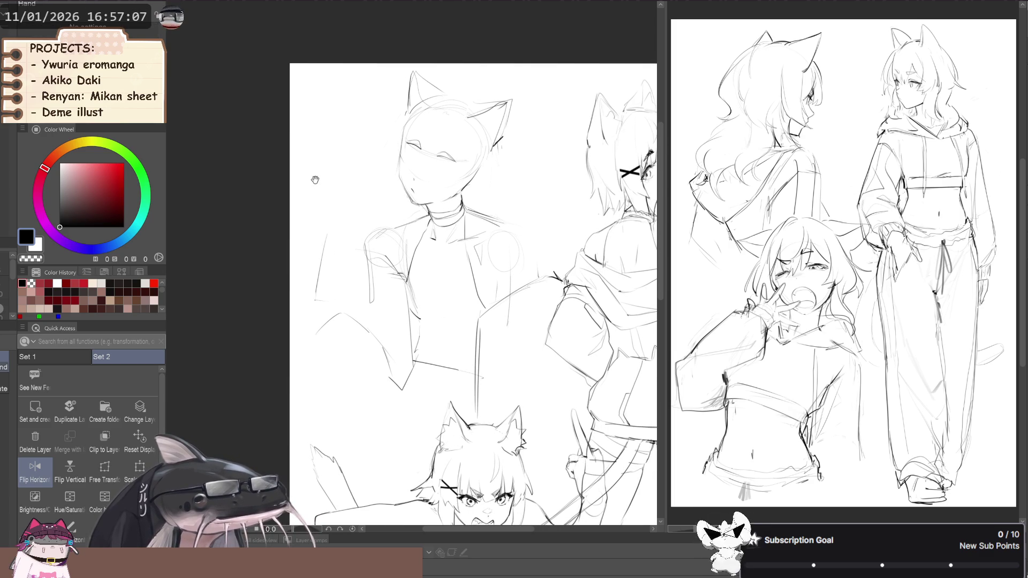
{"action": "key", "text": "p"}
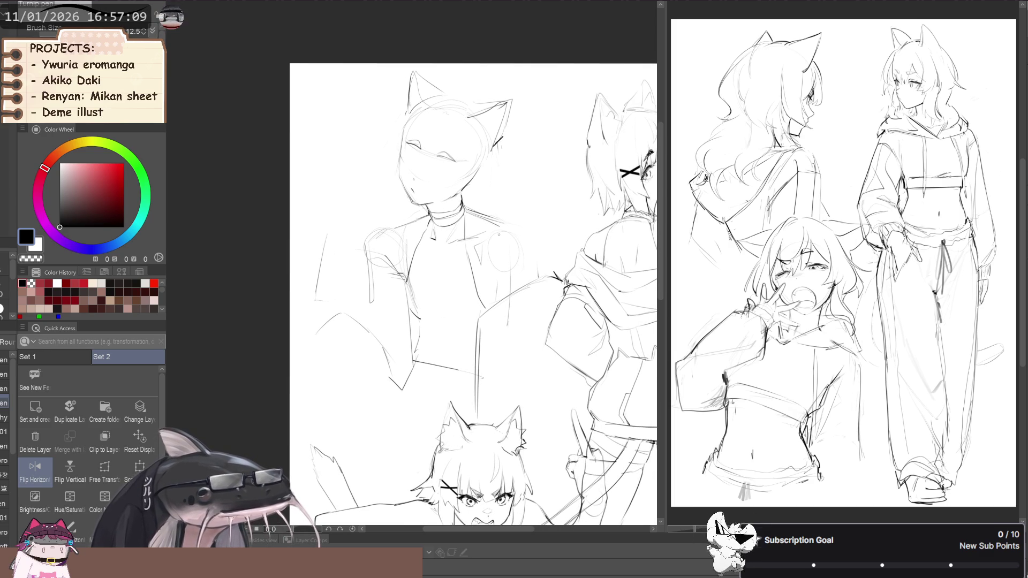
{"action": "key", "text": "b"}
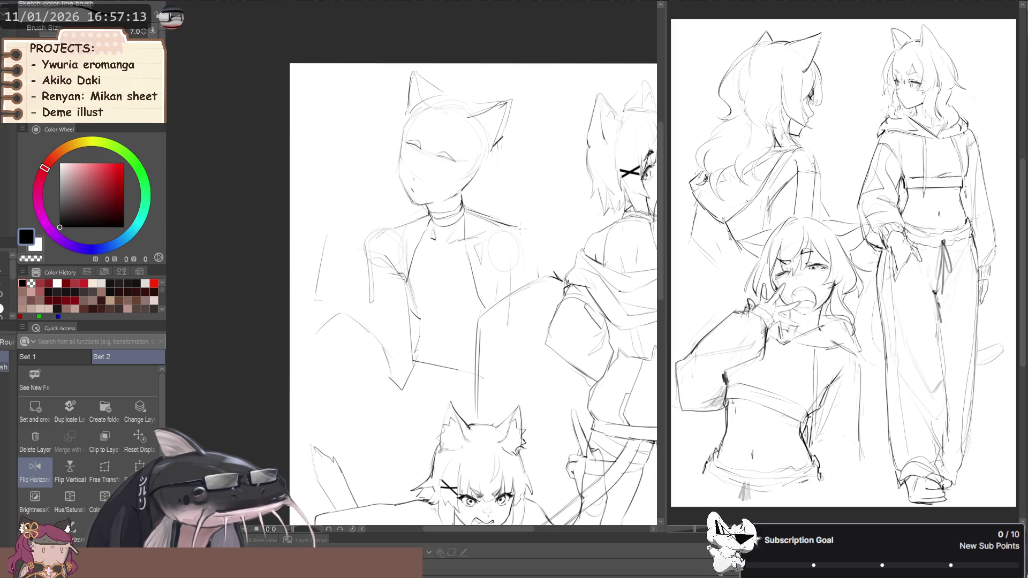
{"action": "key", "text": "h"}
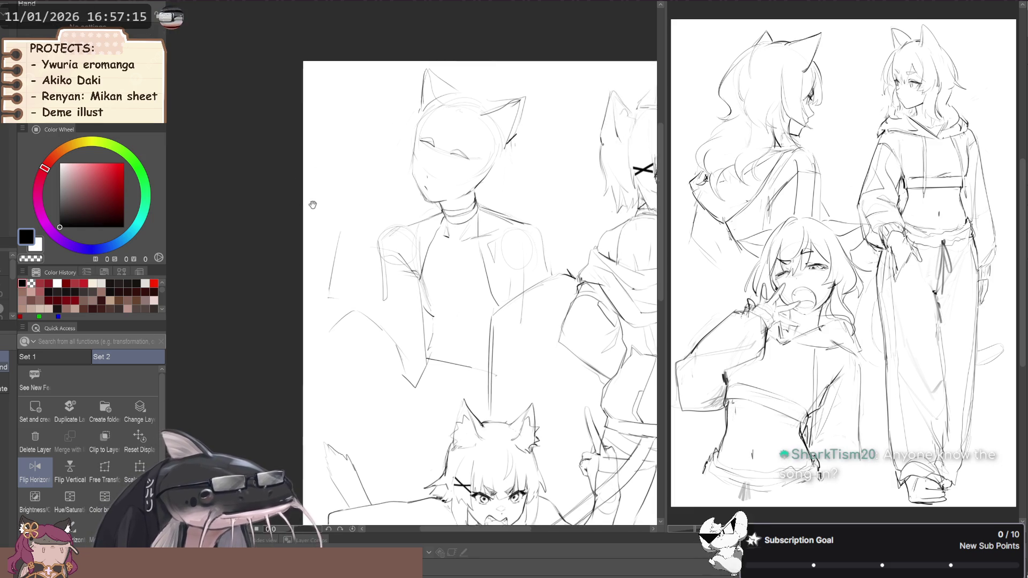
- Add a round shoulder guide and a short collar line to the second figure, then re-check mirrored
{"action": "mouse_move", "coordinate": [315, 200]}
{"action": "left_mouse_down"}
{"action": "mouse_move", "coordinate": [312, 216]}
{"action": "mouse_move", "coordinate": [398, 290]}
{"action": "left_mouse_up"}
{"action": "key", "text": "b"}
{"action": "scroll", "coordinate": [369, 221], "scroll_direction": "up", "scroll_amount": 2}
{"action": "left_click_drag", "start_coordinate": [402, 249], "coordinate": [395, 264]}
{"action": "key", "text": "p"}
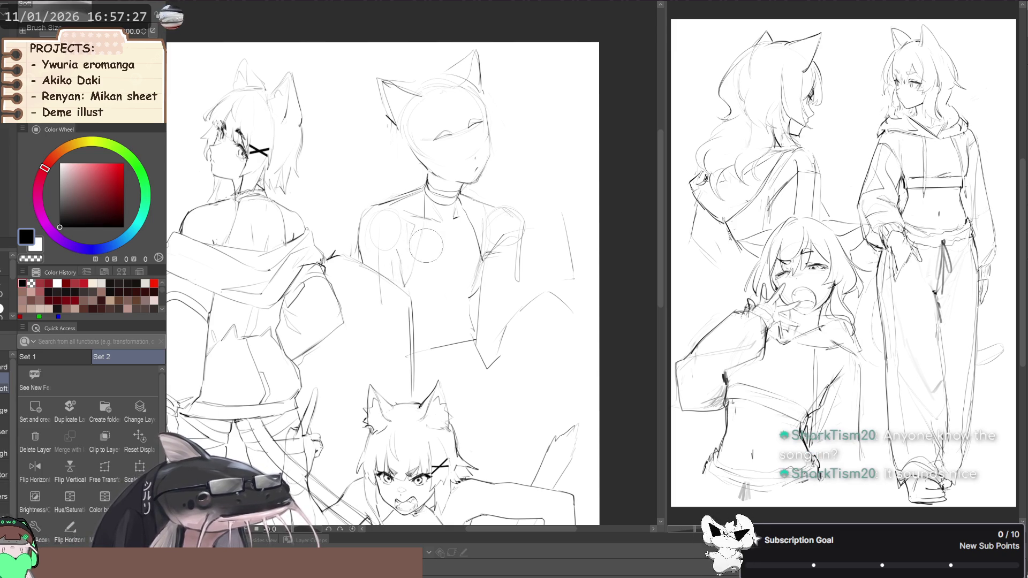
{"action": "left_click_drag", "start_coordinate": [423, 196], "coordinate": [425, 218]}
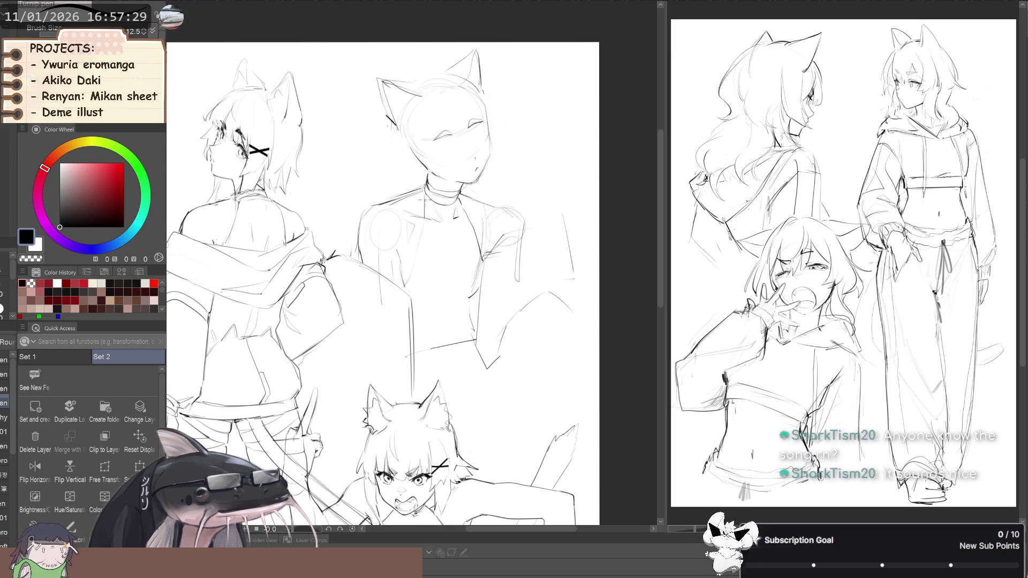
{"action": "key", "text": "b"}
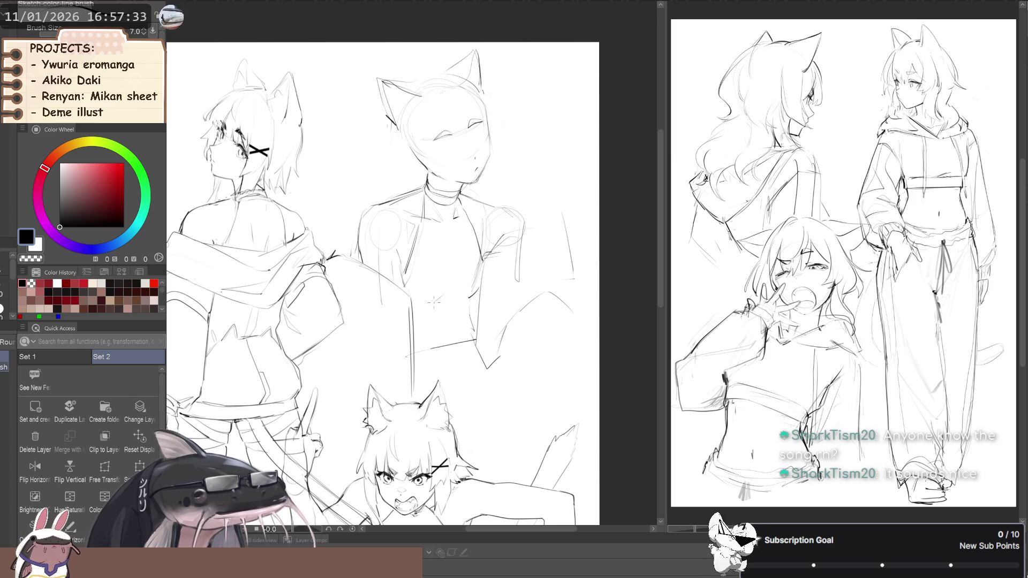
{"action": "left_click_drag", "start_coordinate": [362, 290], "coordinate": [390, 234]}
{"action": "key", "text": "h"}
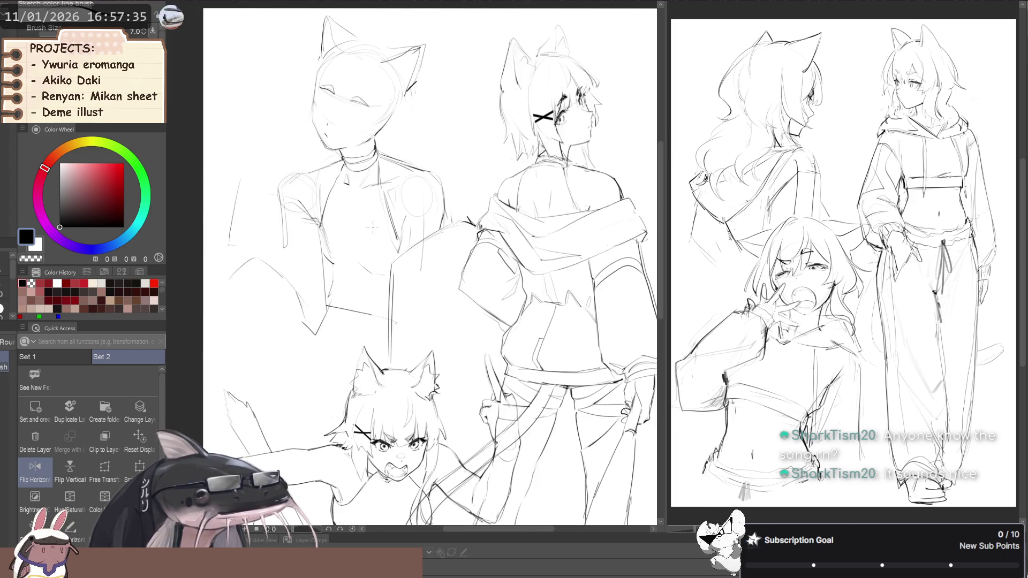
{"action": "key", "text": "h"}
{"action": "mouse_move", "coordinate": [311, 220]}
{"action": "left_mouse_down"}
{"action": "mouse_move", "coordinate": [304, 229]}
{"action": "mouse_move", "coordinate": [301, 190]}
{"action": "left_mouse_up"}
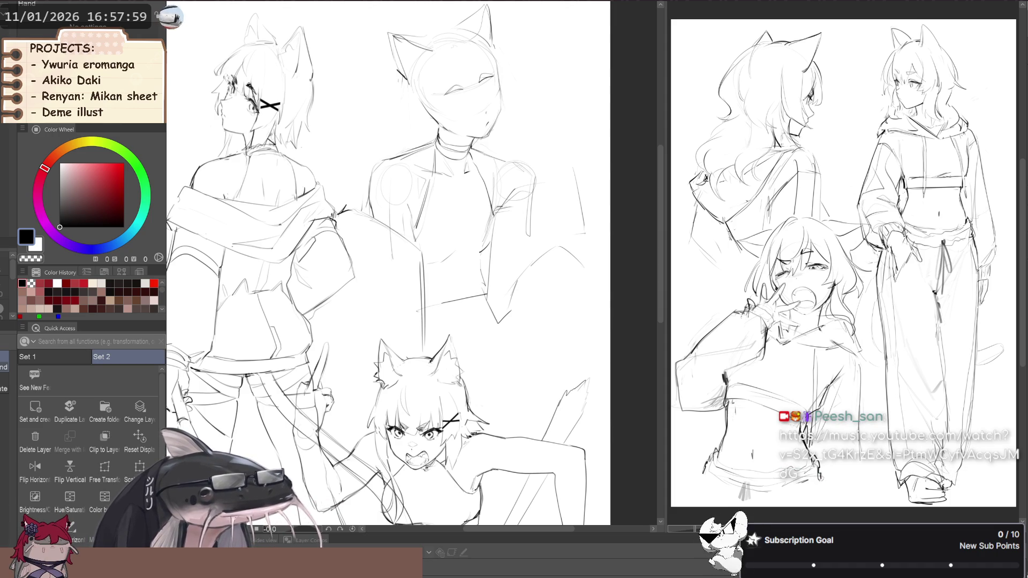
- Sketch the right shoulder stroke of the middle figure
{"action": "scroll", "coordinate": [469, 228], "scroll_direction": "down", "scroll_amount": 3}
{"action": "key", "text": "h"}
{"action": "key", "text": "h"}
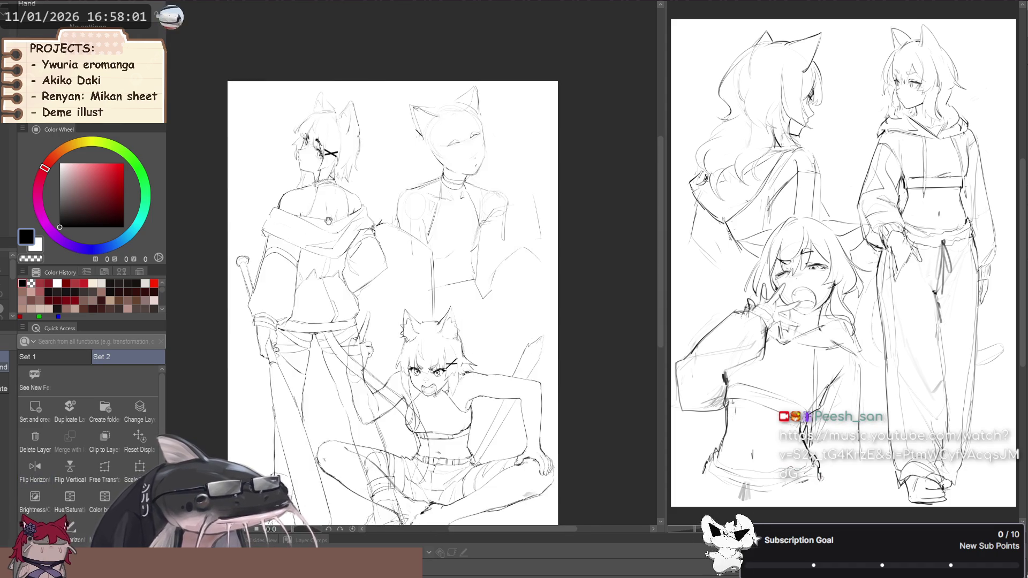
{"action": "scroll", "coordinate": [458, 160], "scroll_direction": "up", "scroll_amount": 3}
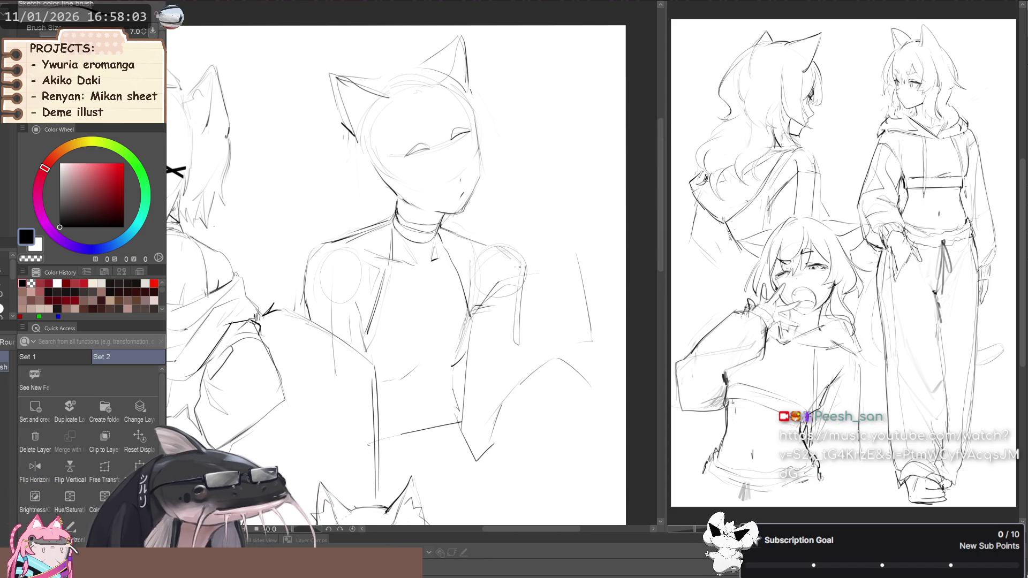
{"action": "left_click_drag", "start_coordinate": [508, 251], "coordinate": [526, 272]}
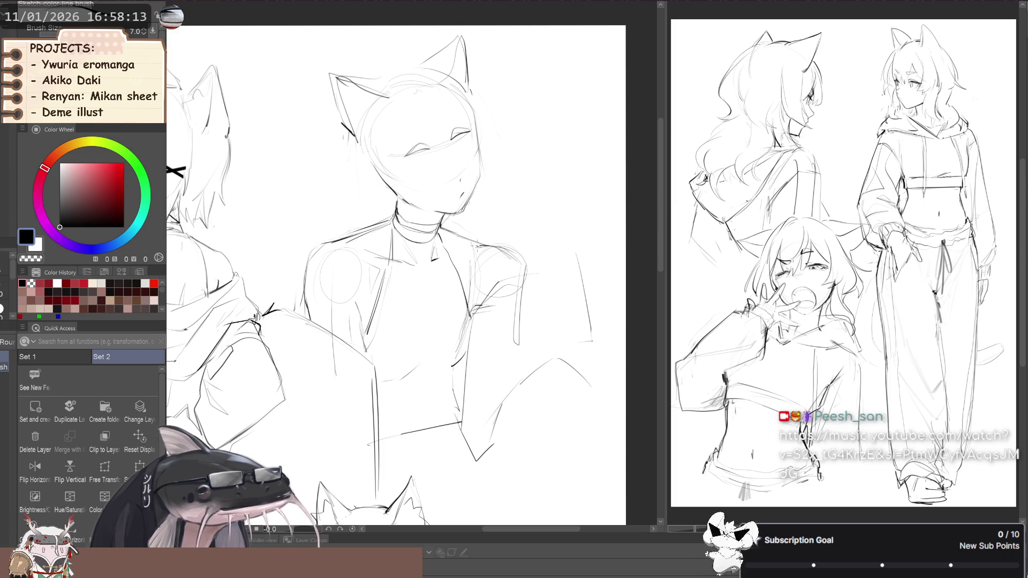
- Tidy the shoulder with the soft eraser and check it in a mirrored view
{"action": "key", "text": "e"}
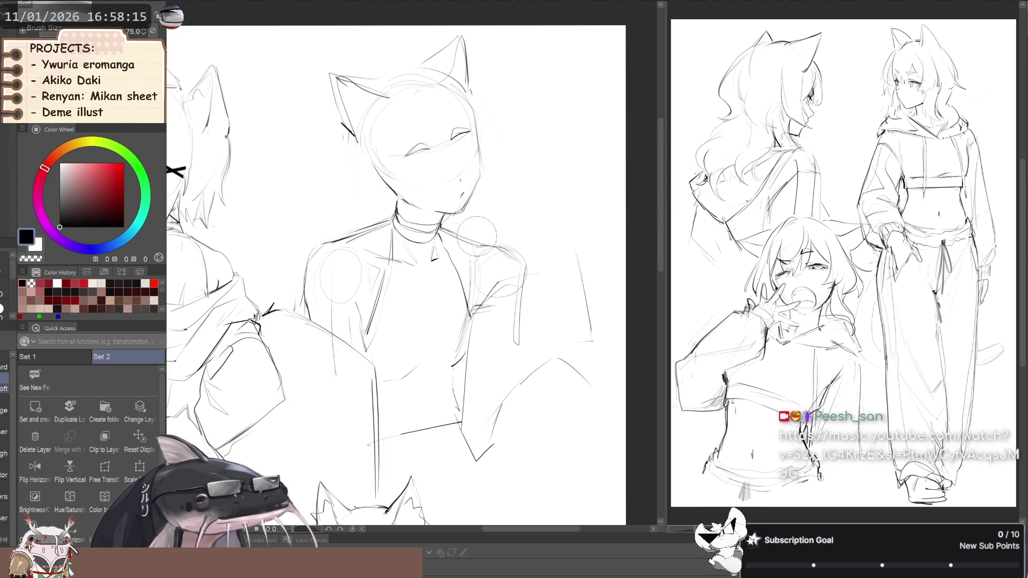
{"action": "scroll", "coordinate": [451, 230], "scroll_direction": "down", "scroll_amount": 5}
{"action": "key", "text": "h"}
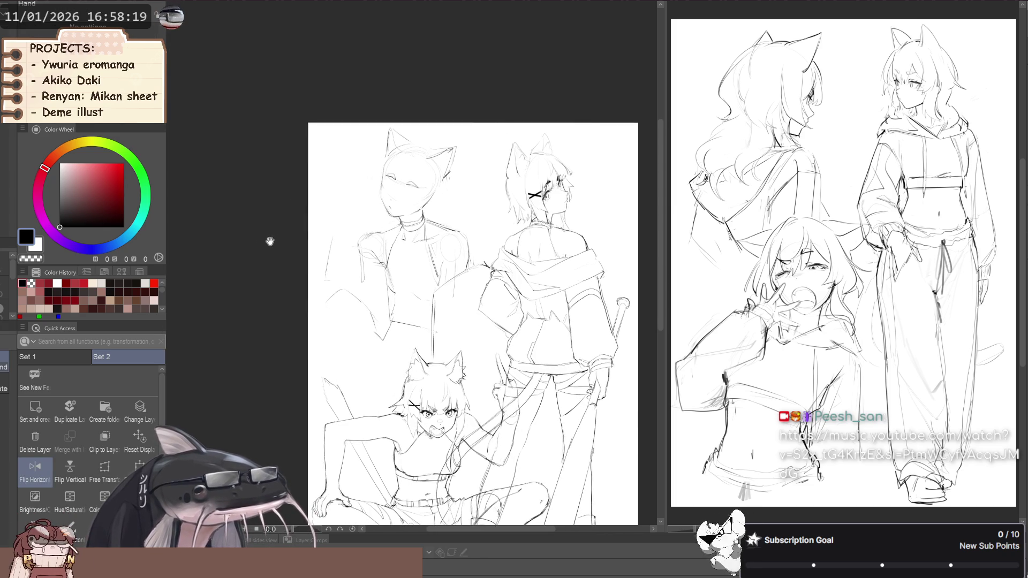
{"action": "left_click_drag", "start_coordinate": [301, 212], "coordinate": [268, 220]}
{"action": "key", "text": "h"}
{"action": "key", "text": "b"}
{"action": "scroll", "coordinate": [390, 263], "scroll_direction": "up", "scroll_amount": 2}
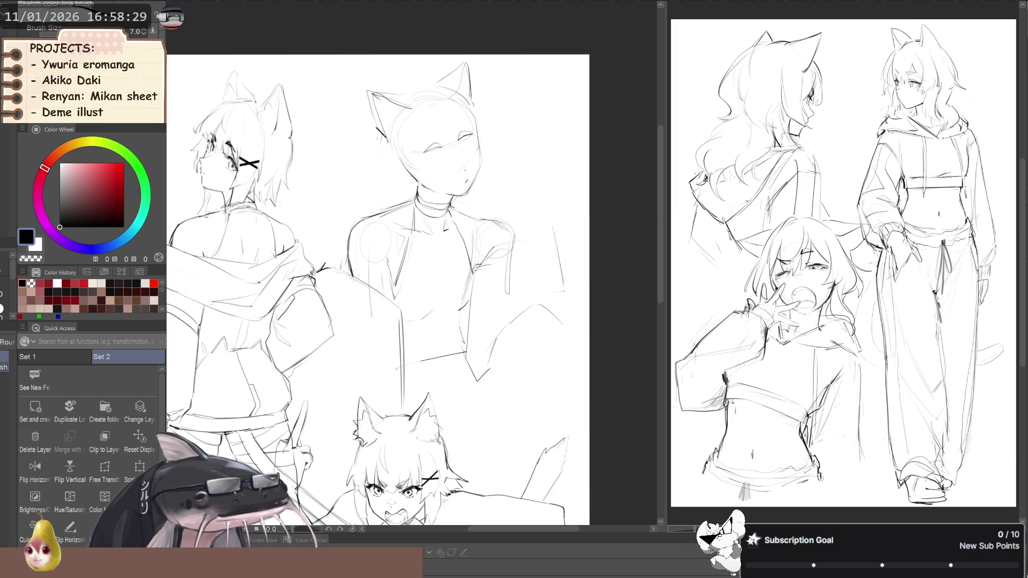
{"action": "key", "text": "p"}
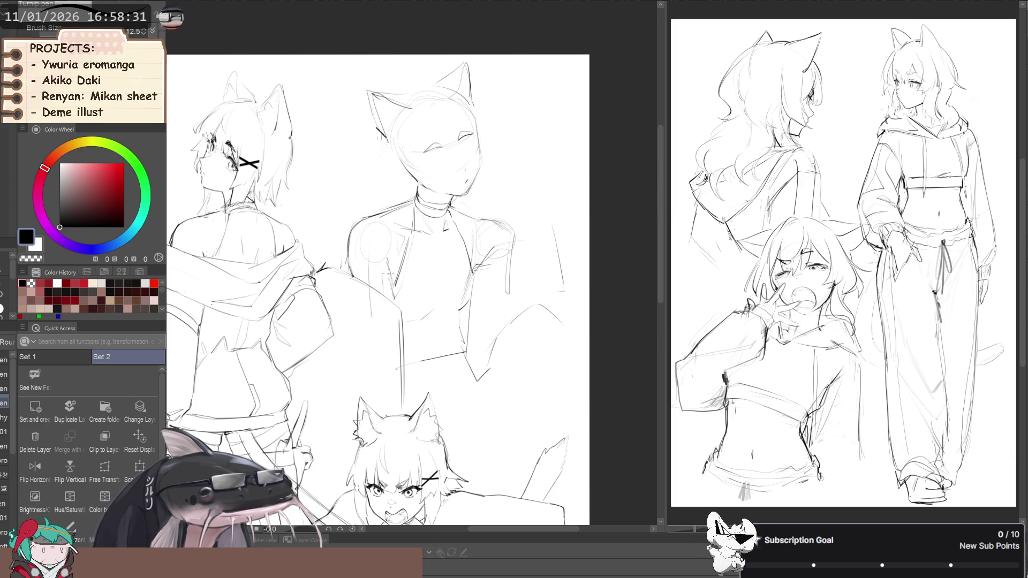
{"action": "key", "text": "b"}
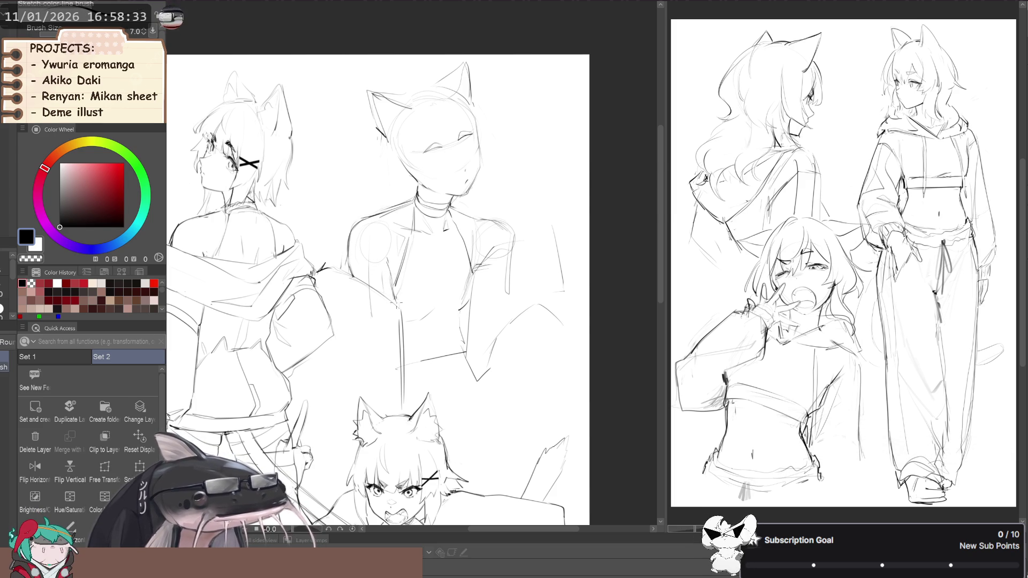
{"action": "left_click_drag", "start_coordinate": [368, 300], "coordinate": [378, 284]}
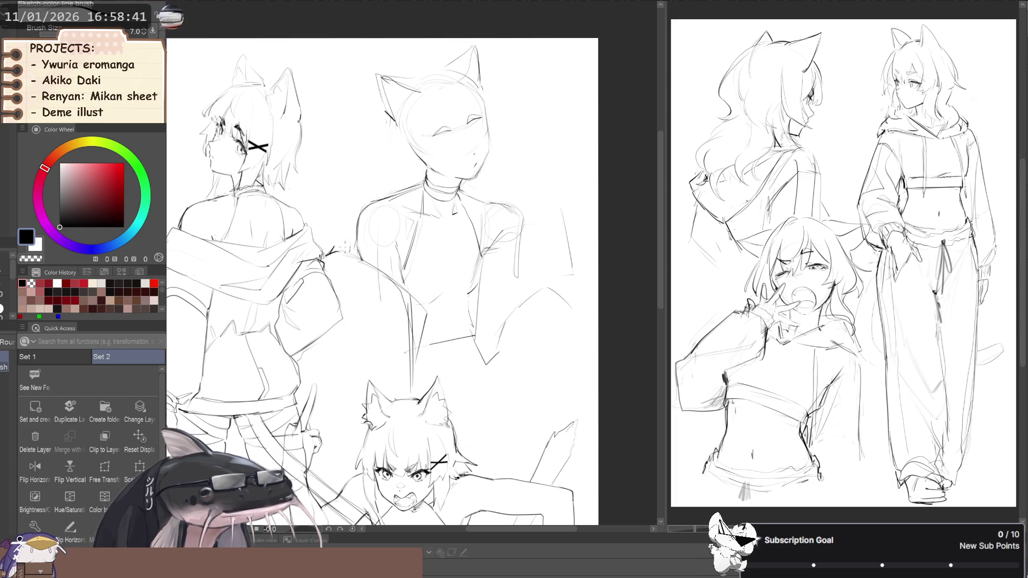
- Draw a horizontal crop-top hem across the middle figure's torso, checking it mirrored
{"action": "left_click_drag", "start_coordinate": [400, 285], "coordinate": [337, 291]}
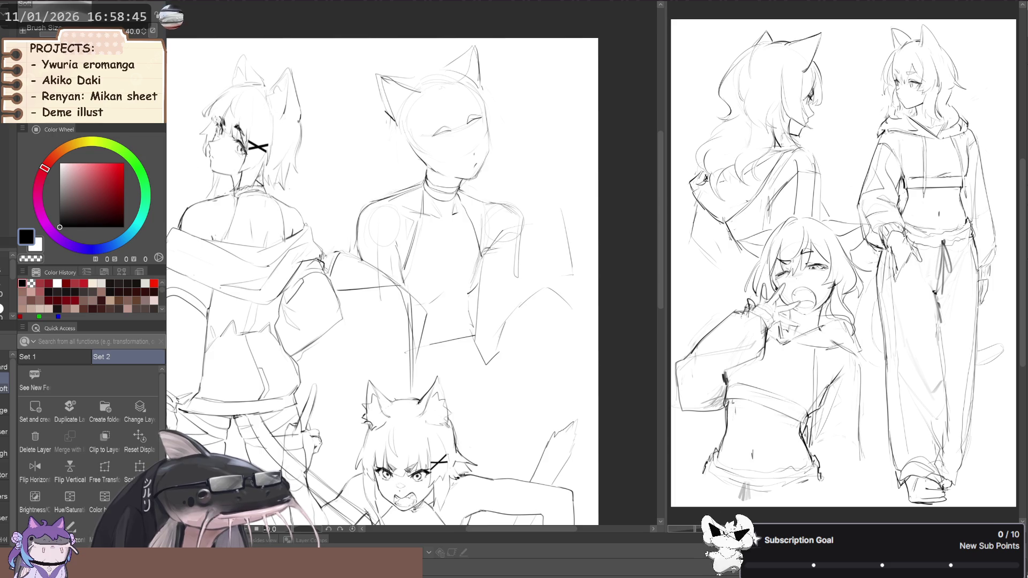
{"action": "scroll", "coordinate": [331, 265], "scroll_direction": "down", "scroll_amount": 2}
{"action": "key", "text": "h"}
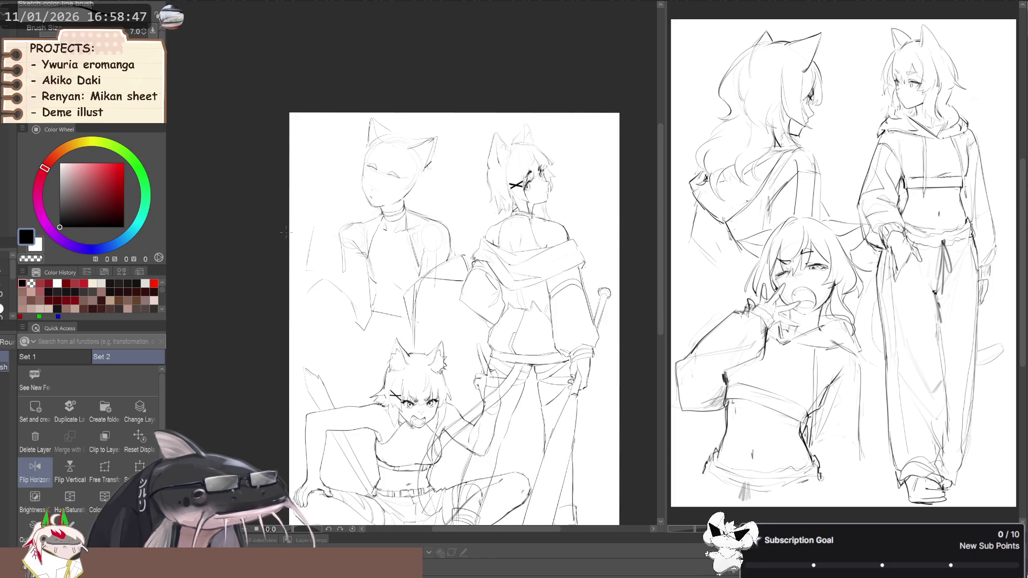
{"action": "key", "text": "h"}
{"action": "left_click_drag", "start_coordinate": [249, 228], "coordinate": [283, 233]}
{"action": "key", "text": "h"}
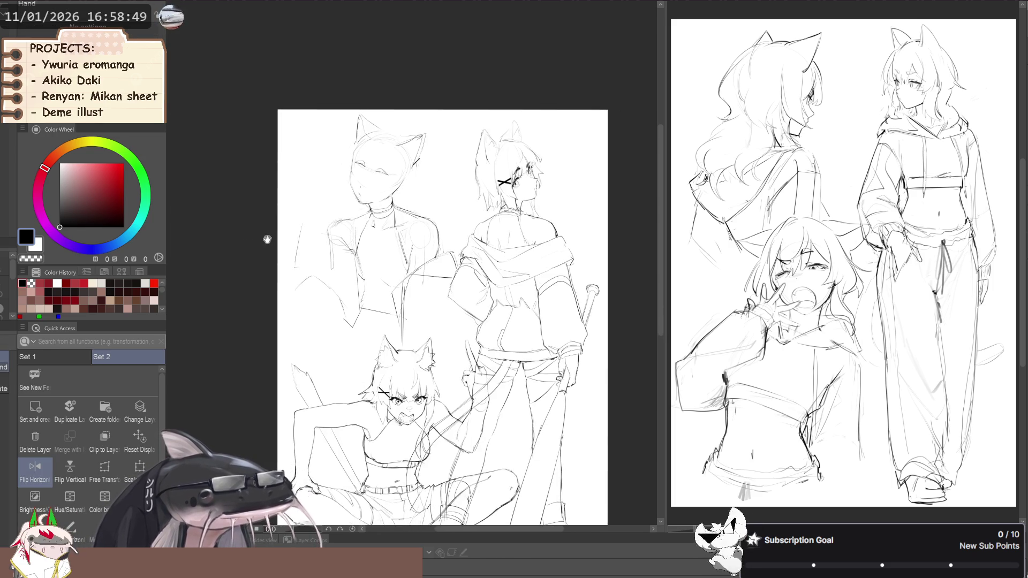
{"action": "key", "text": "h"}
{"action": "mouse_move", "coordinate": [228, 266]}
{"action": "left_mouse_down"}
{"action": "mouse_move", "coordinate": [271, 242]}
{"action": "mouse_move", "coordinate": [324, 241]}
{"action": "mouse_move", "coordinate": [340, 214]}
{"action": "left_mouse_up"}
{"action": "key", "text": "h"}
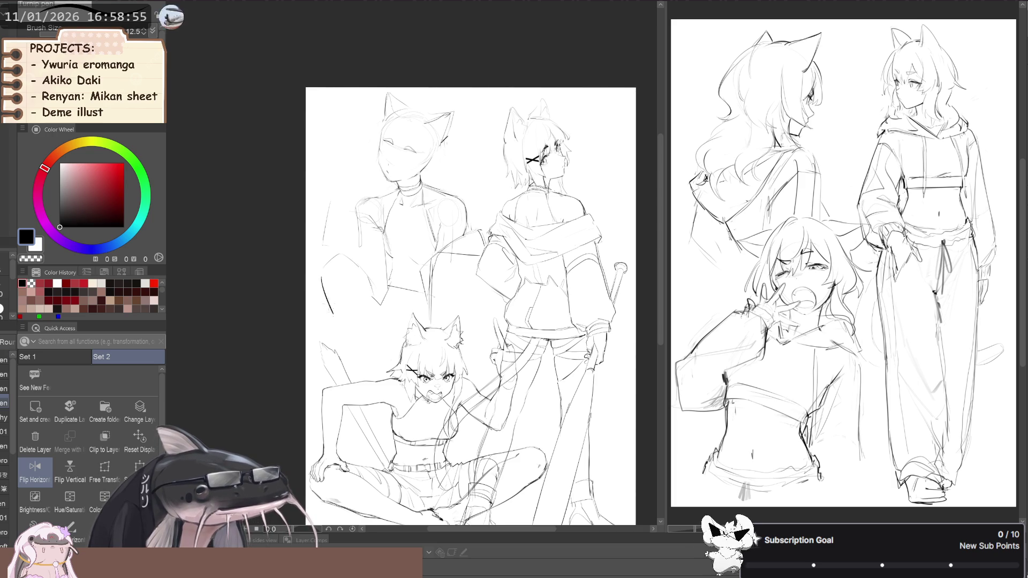
{"action": "key", "text": "h"}
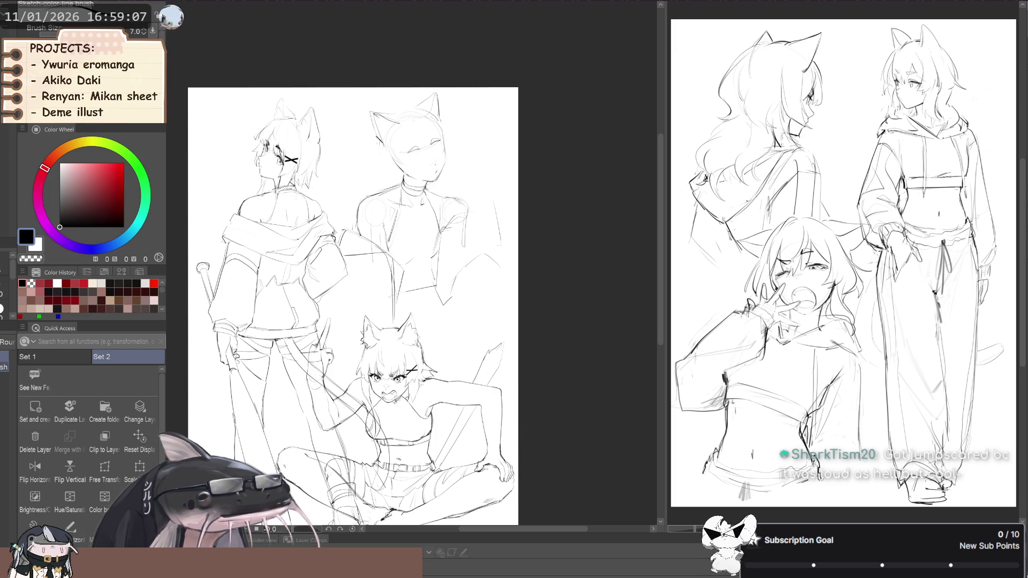
- Sketch the bare midriff lines and navel below the hem with the sketch brush
{"action": "scroll", "coordinate": [459, 306], "scroll_direction": "up", "scroll_amount": 3}
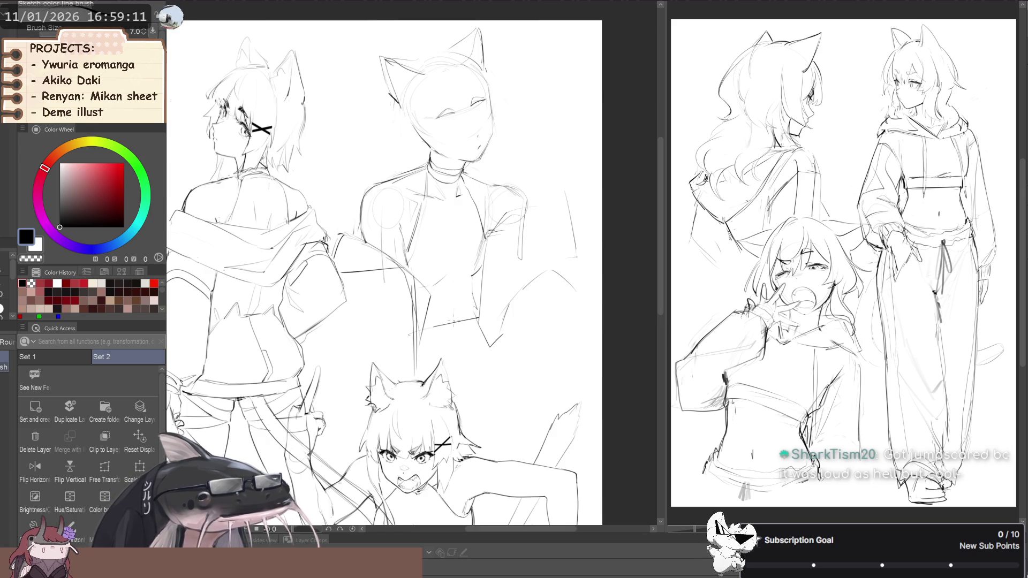
{"action": "scroll", "coordinate": [453, 317], "scroll_direction": "up", "scroll_amount": 2}
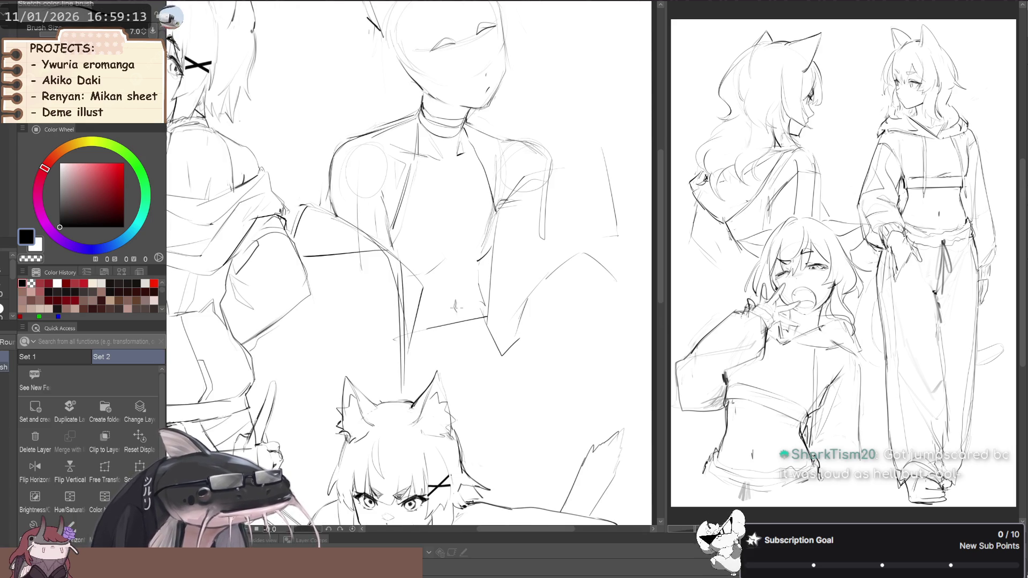
{"action": "scroll", "coordinate": [455, 305], "scroll_direction": "down", "scroll_amount": 2}
{"action": "left_click_drag", "start_coordinate": [453, 307], "coordinate": [450, 296]}
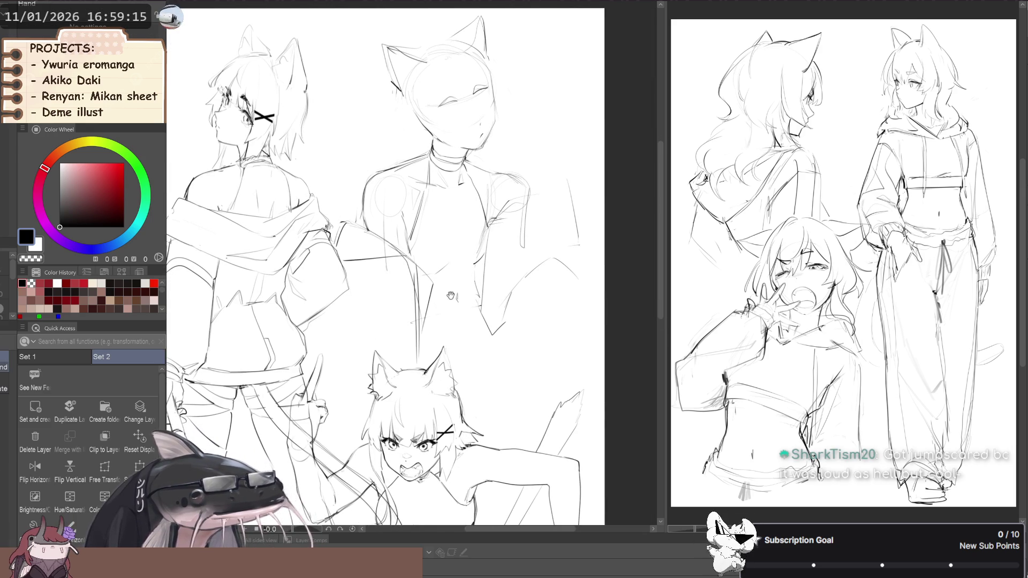
{"action": "key", "text": "space"}
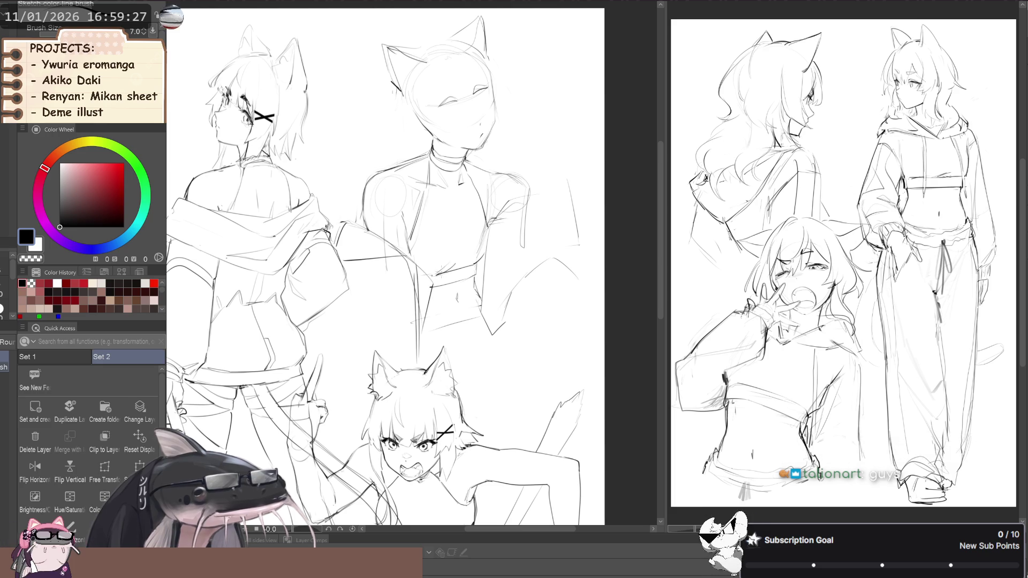
{"action": "left_click_drag", "start_coordinate": [386, 250], "coordinate": [361, 299]}
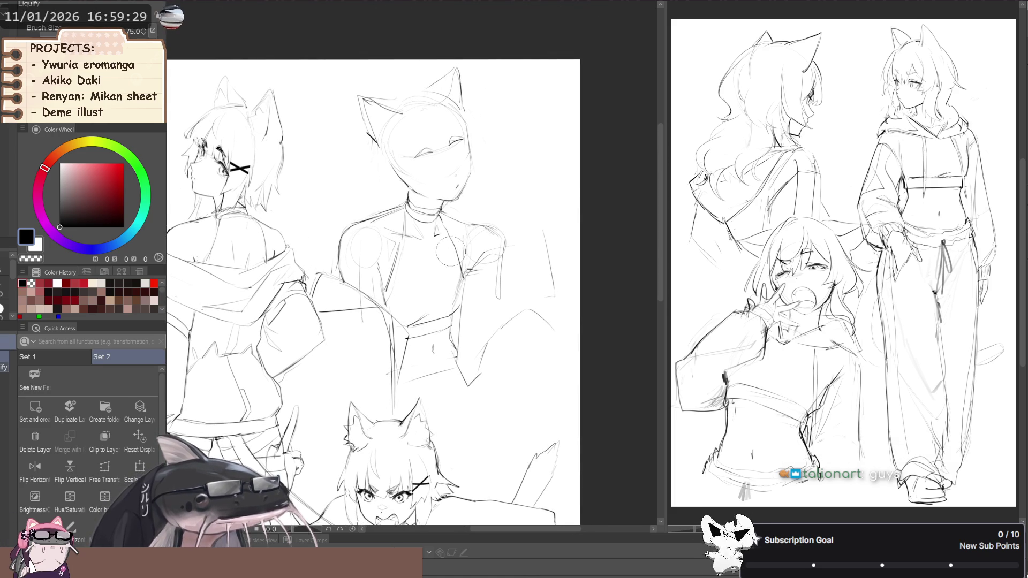
{"action": "key", "text": "p"}
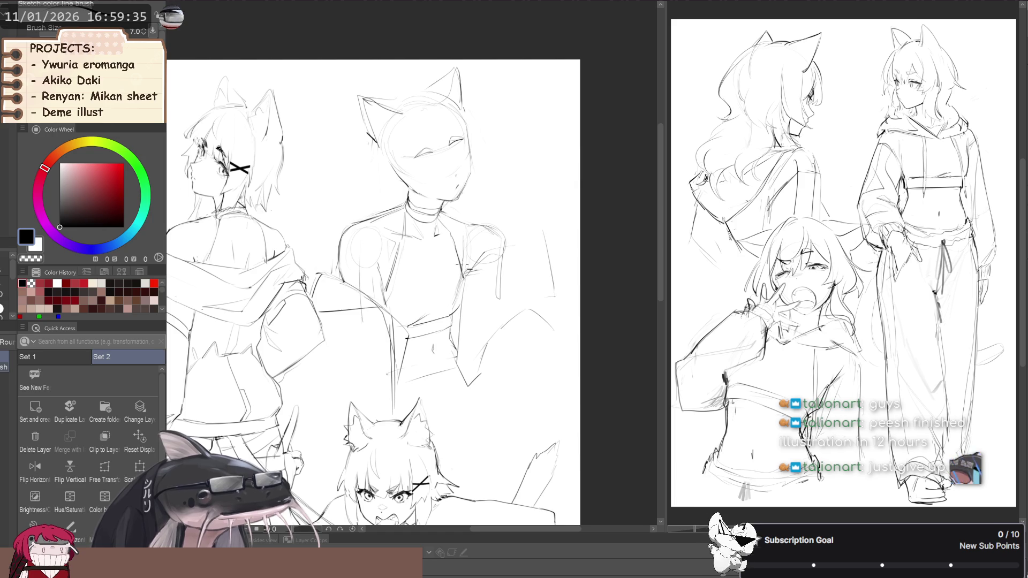
- Lasso the middle figure's right shoulder, enlarge it slightly and rotate it counter-clockwise
{"action": "scroll", "coordinate": [458, 264], "scroll_direction": "up", "scroll_amount": 1}
{"action": "key", "text": "m"}
{"action": "left_click_drag", "start_coordinate": [469, 284], "coordinate": [471, 214]}
{"action": "key", "text": "ctrl+t"}
{"action": "left_click_drag", "start_coordinate": [530, 254], "coordinate": [526, 236]}
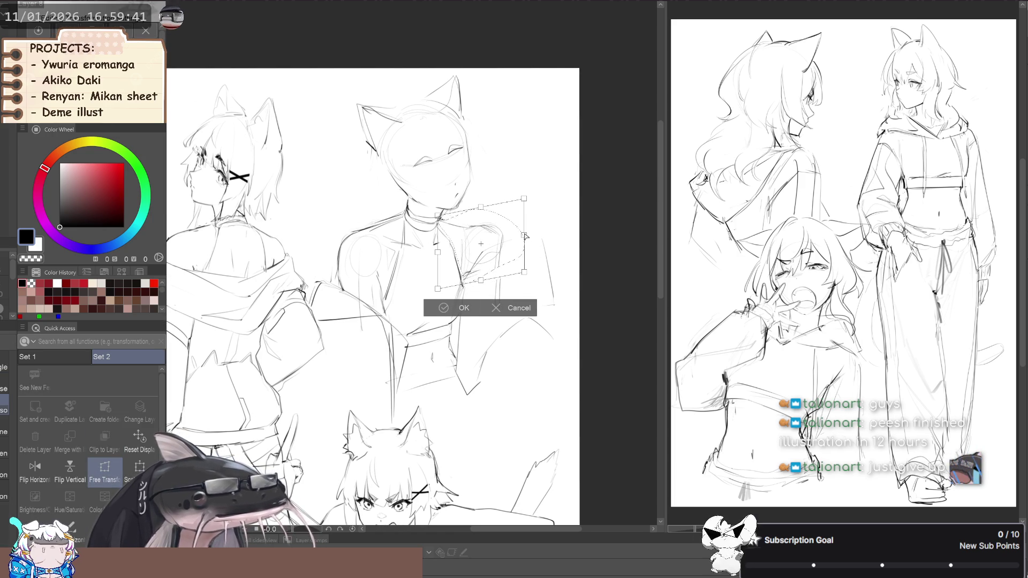
{"action": "key", "text": "ctrl+z"}
{"action": "left_click_drag", "start_coordinate": [437, 252], "coordinate": [435, 254]}
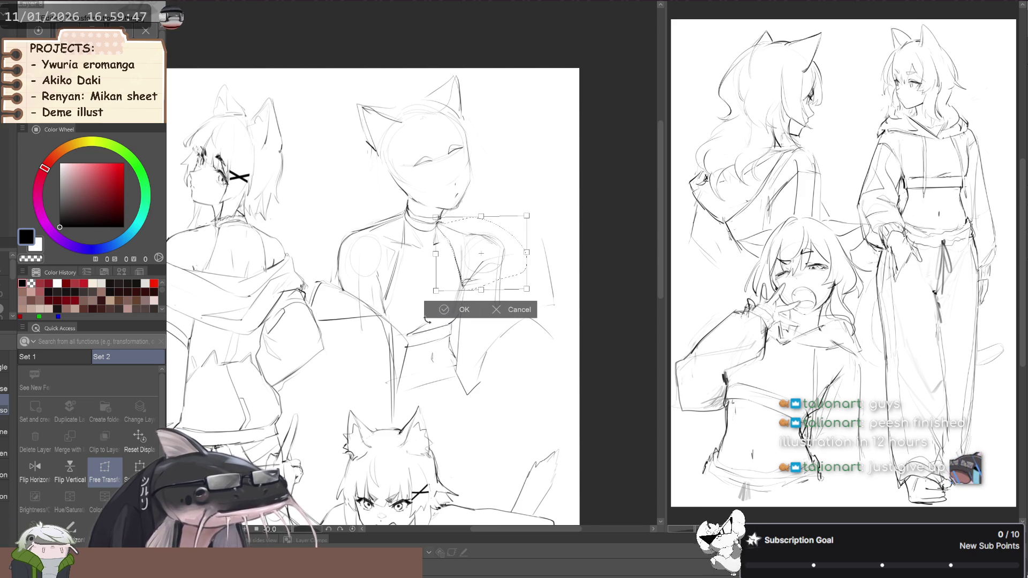
{"action": "left_click_drag", "start_coordinate": [444, 300], "coordinate": [453, 277]}
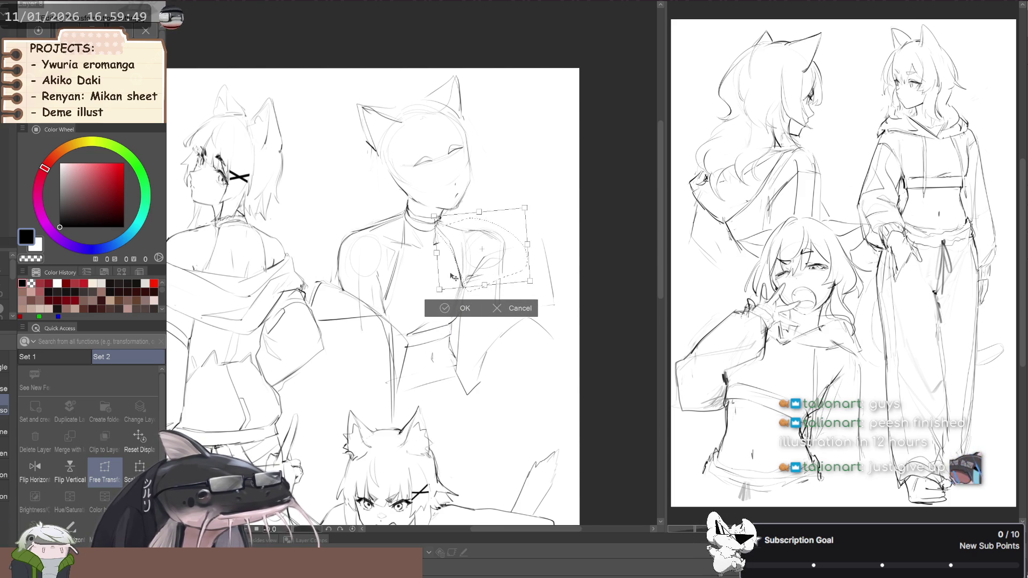
{"action": "left_click", "coordinate": [451, 309]}
{"action": "key", "text": "space"}
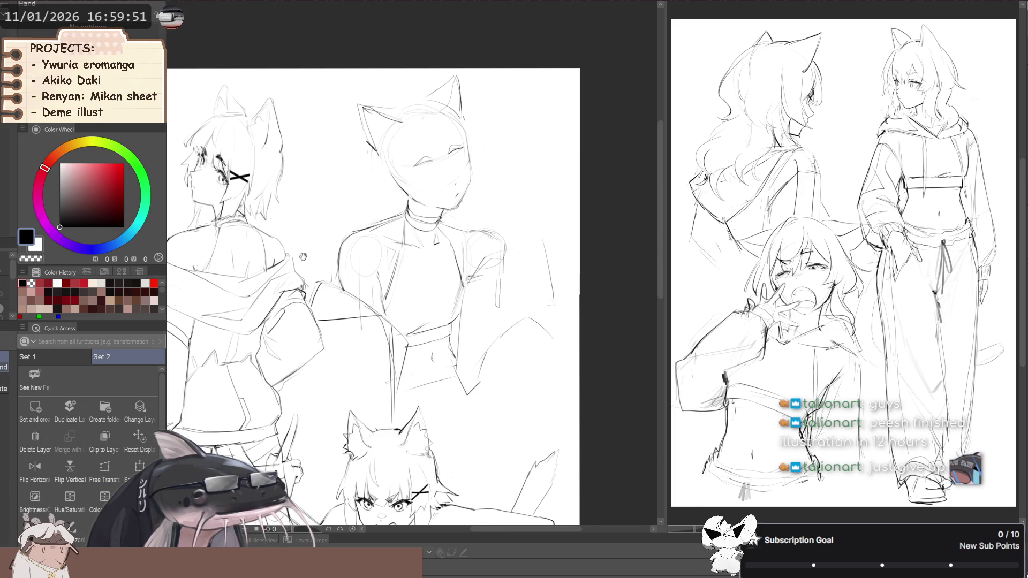
{"action": "left_click_drag", "start_coordinate": [304, 258], "coordinate": [332, 253]}
- Sketch the base line of a hand beneath the blank-faced girl's chin
{"action": "key", "text": "h"}
{"action": "mouse_move", "coordinate": [275, 234]}
{"action": "left_mouse_down"}
{"action": "mouse_move", "coordinate": [359, 250]}
{"action": "mouse_move", "coordinate": [375, 221]}
{"action": "left_mouse_up"}
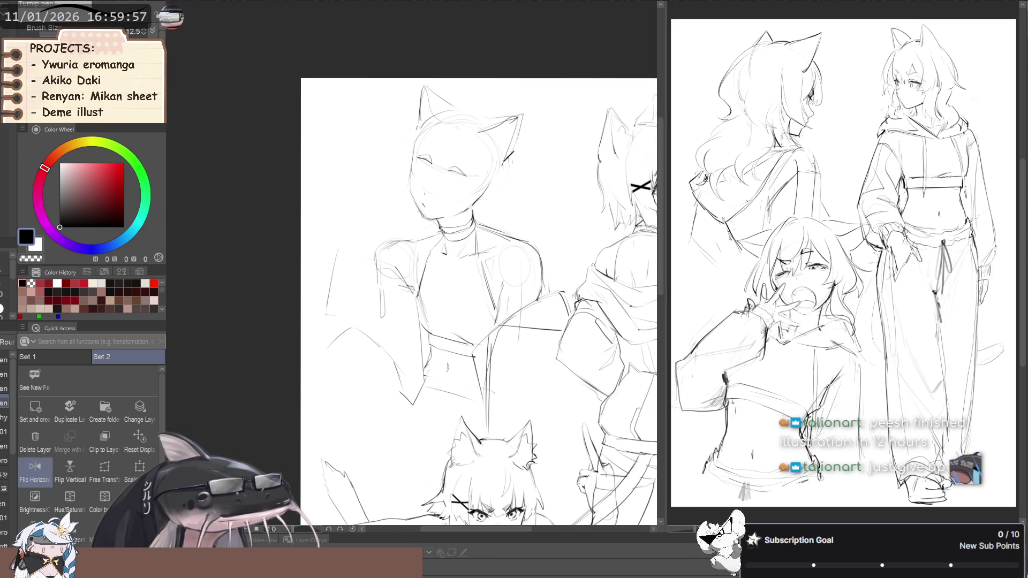
{"action": "left_click_drag", "start_coordinate": [387, 208], "coordinate": [362, 220]}
{"action": "scroll", "coordinate": [362, 219], "scroll_direction": "up", "scroll_amount": 3}
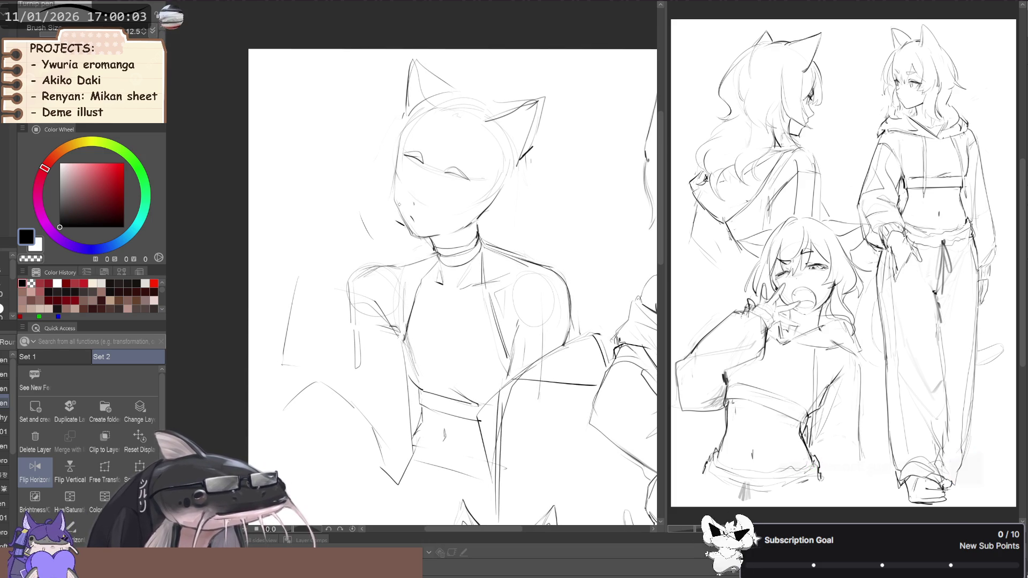
{"action": "key", "text": "b"}
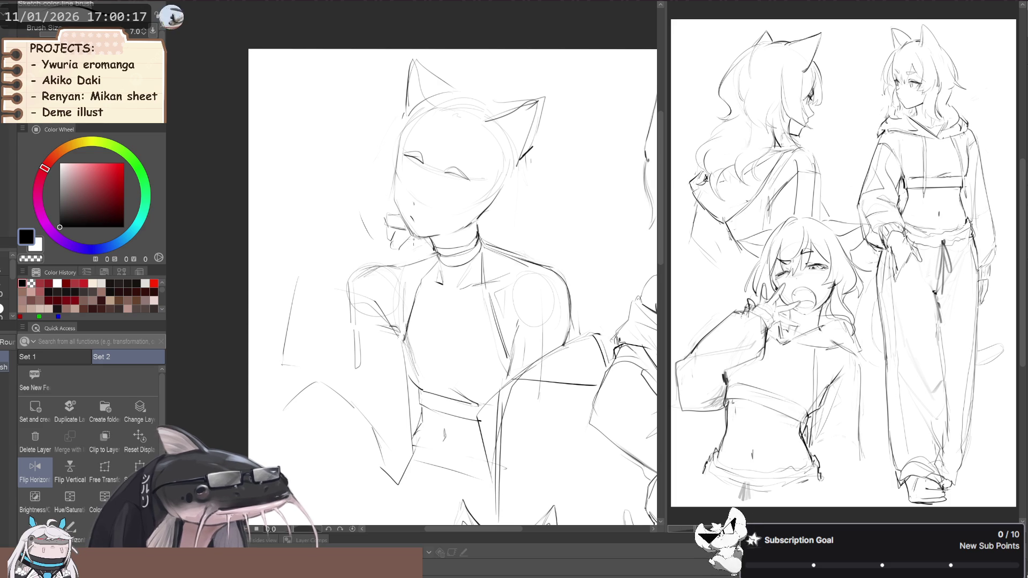
{"action": "left_click_drag", "start_coordinate": [403, 256], "coordinate": [385, 258]}
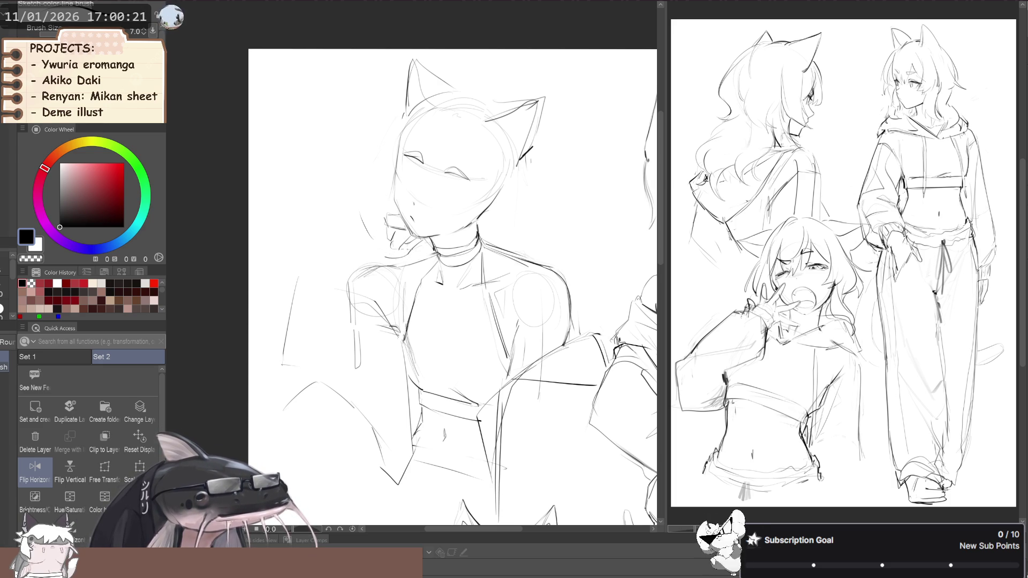
{"action": "mouse_move", "coordinate": [324, 223]}
{"action": "left_mouse_down"}
{"action": "mouse_move", "coordinate": [349, 225]}
{"action": "mouse_move", "coordinate": [343, 237]}
{"action": "left_mouse_up"}
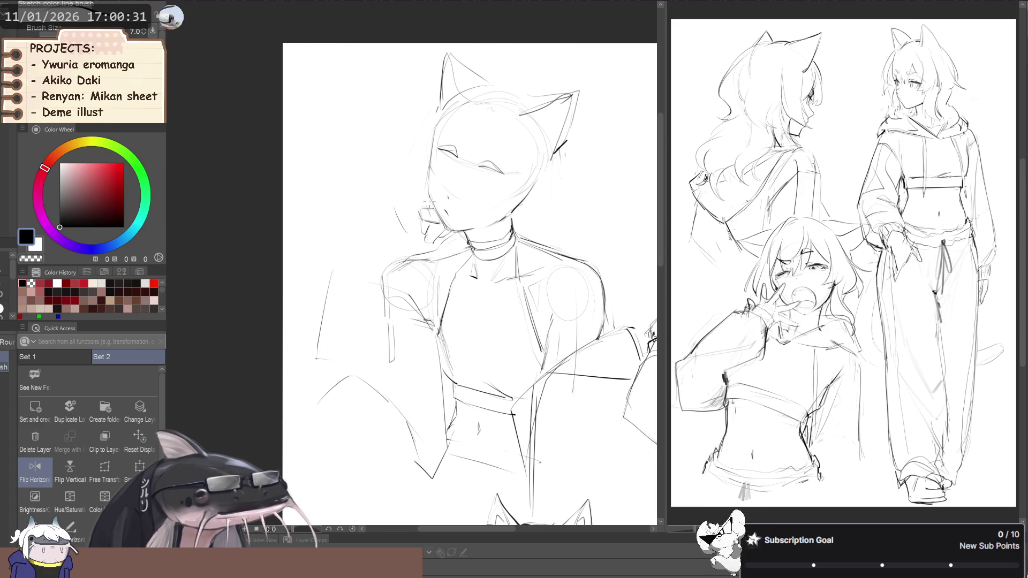
- Add finger strokes at the chin, trying the heavier inking pen briefly
{"action": "left_click_drag", "start_coordinate": [431, 199], "coordinate": [423, 208]}
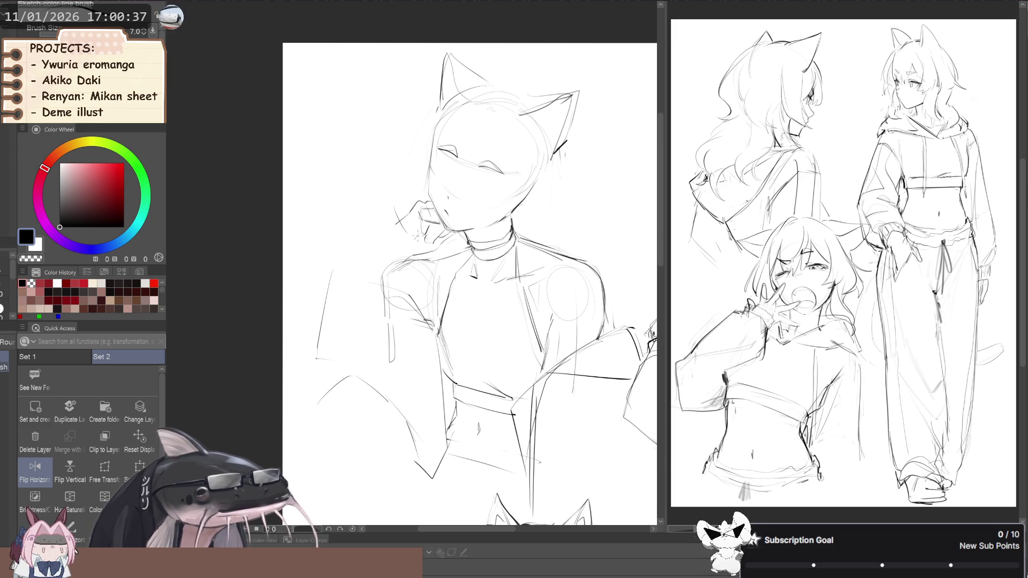
{"action": "key", "text": "p"}
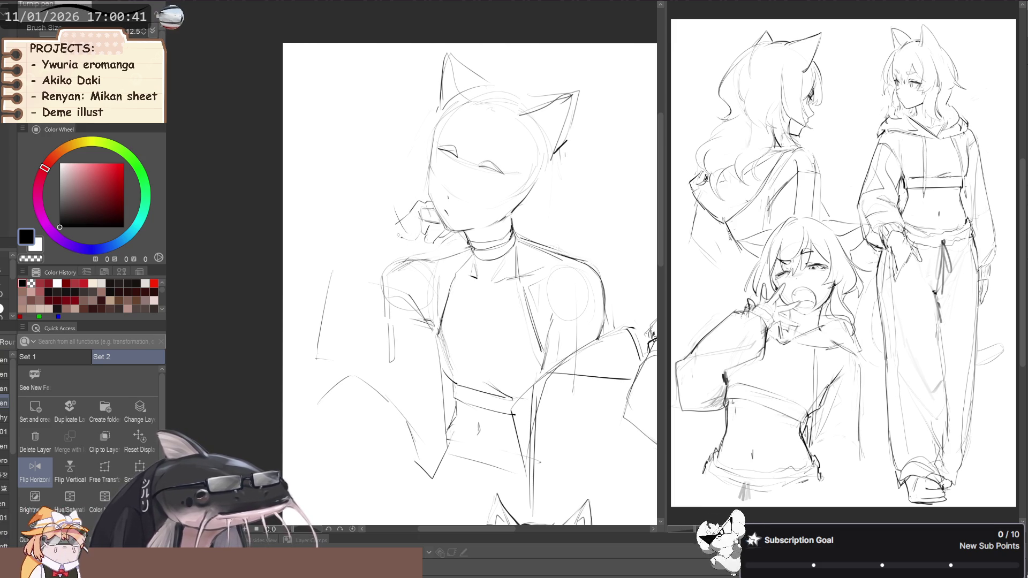
{"action": "key", "text": "p"}
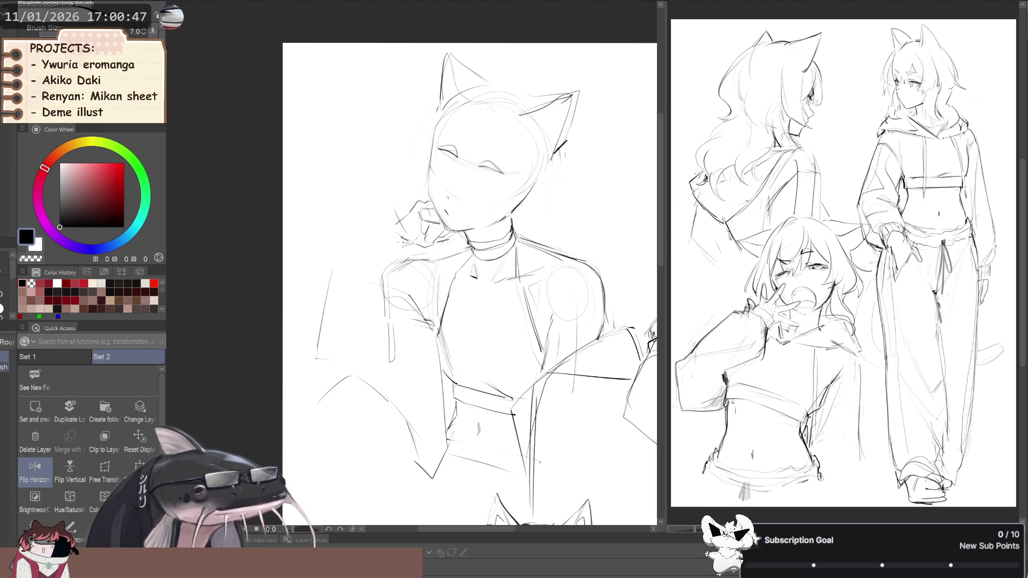
{"action": "key", "text": "p"}
{"action": "key", "text": "p"}
{"action": "key", "text": "p"}
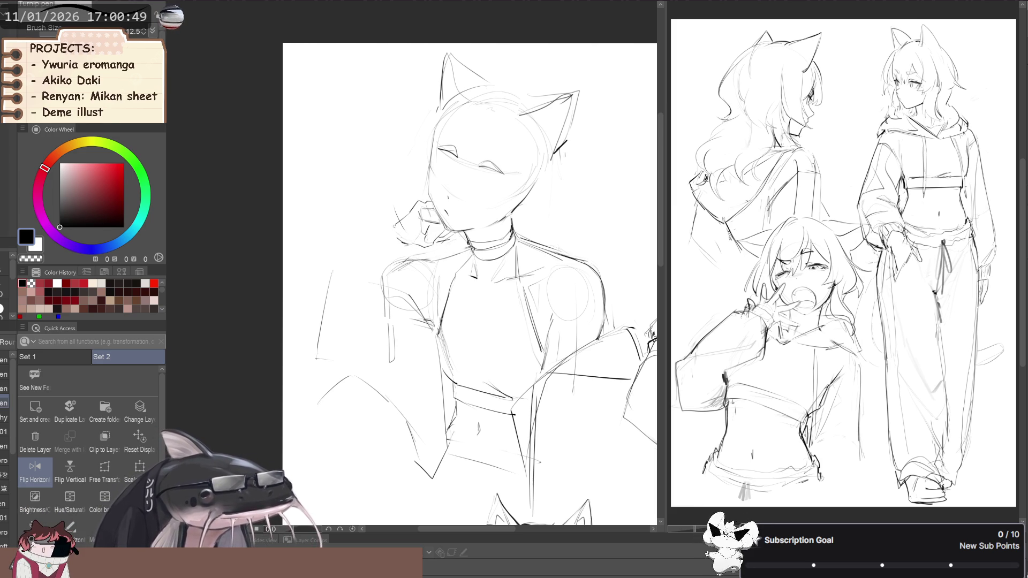
{"action": "key", "text": "p"}
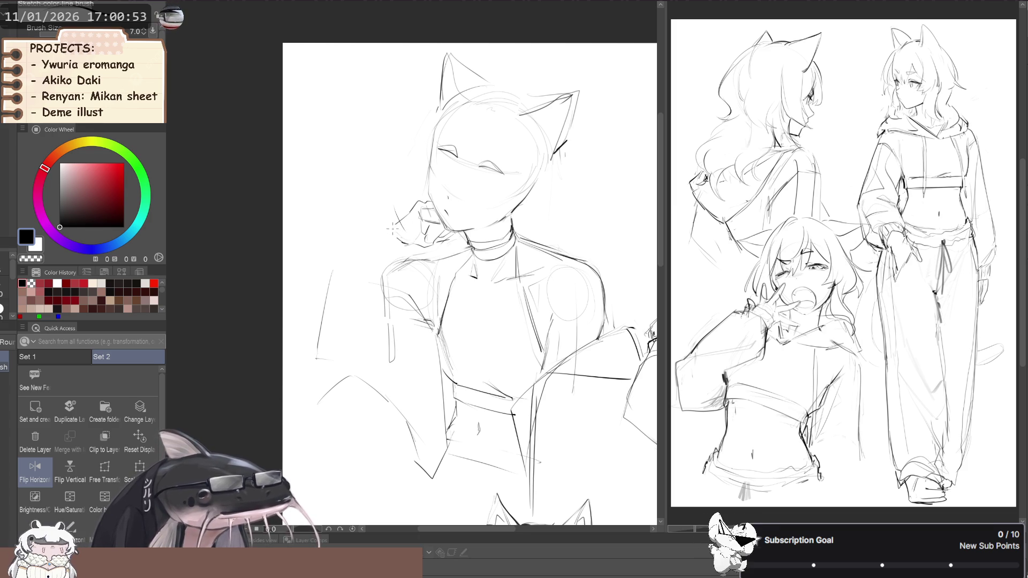
{"action": "scroll", "coordinate": [370, 225], "scroll_direction": "down", "scroll_amount": 3}
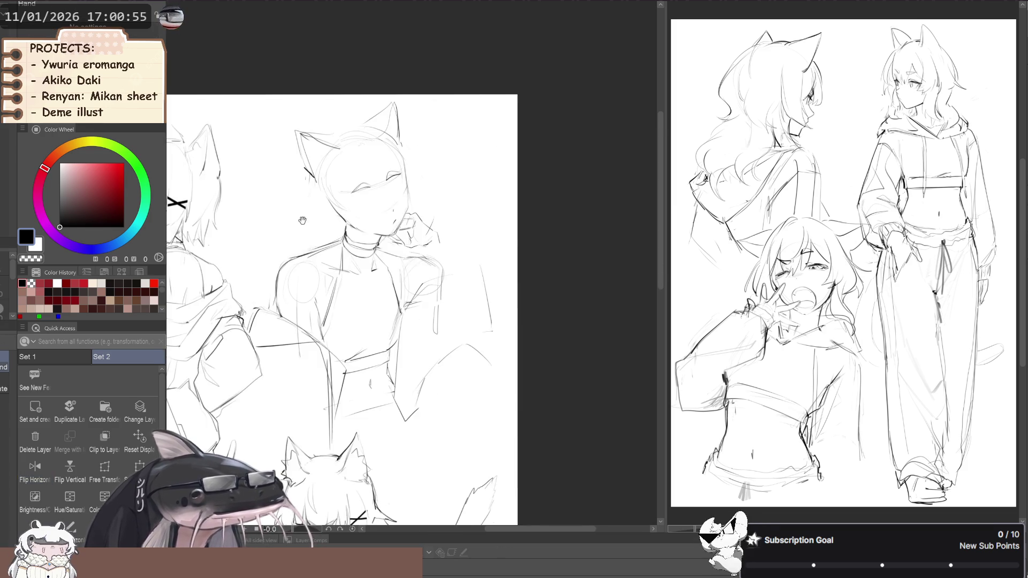
- Lasso the chin hand, enlarge it slightly and move it up and right
{"action": "scroll", "coordinate": [375, 220], "scroll_direction": "up", "scroll_amount": 3}
{"action": "key", "text": "m"}
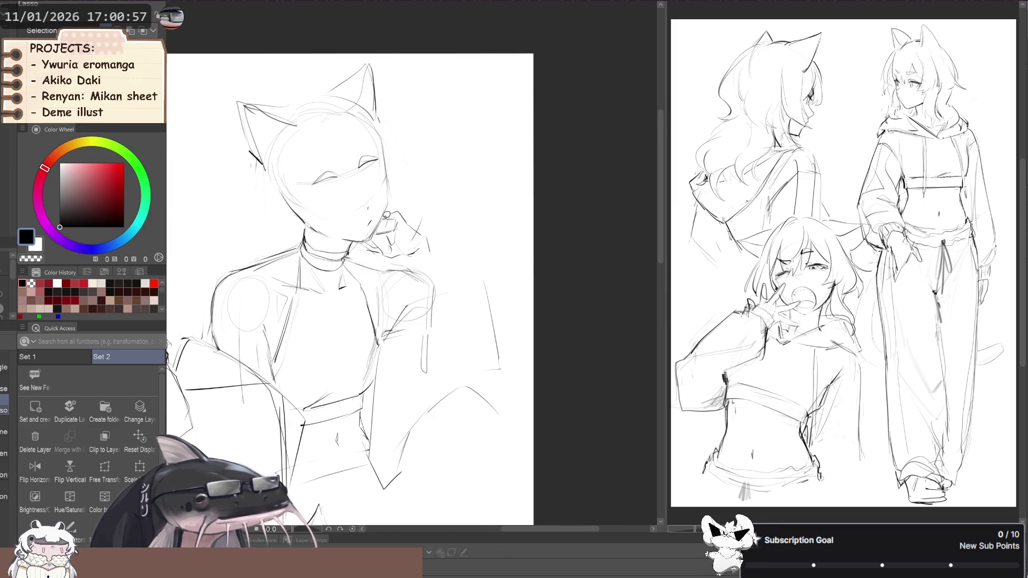
{"action": "left_click_drag", "start_coordinate": [376, 233], "coordinate": [378, 237]}
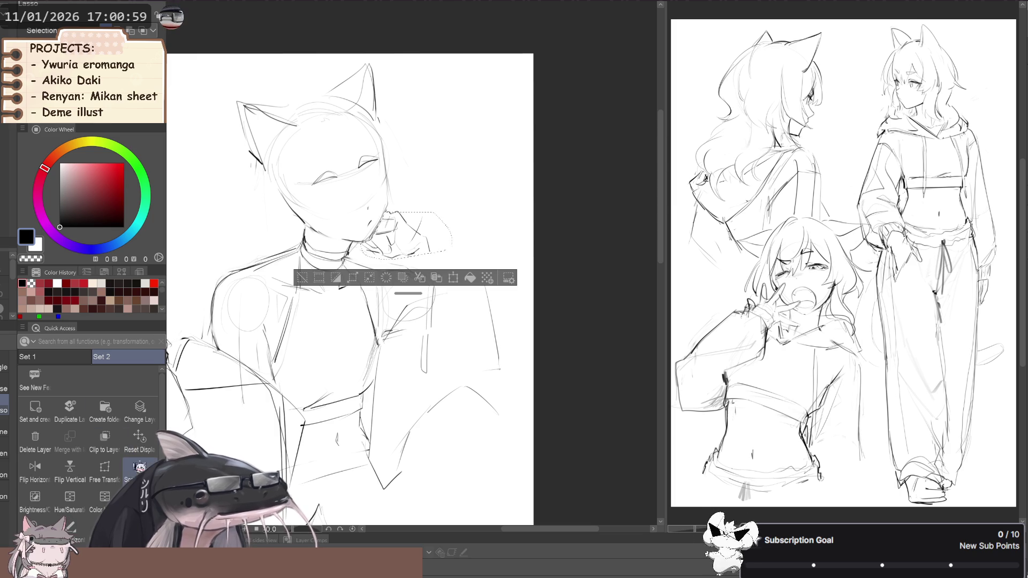
{"action": "key", "text": "ctrl+t"}
{"action": "mouse_move", "coordinate": [370, 263]}
{"action": "left_mouse_down"}
{"action": "mouse_move", "coordinate": [378, 252]}
{"action": "mouse_move", "coordinate": [348, 256]}
{"action": "mouse_move", "coordinate": [352, 272]}
{"action": "left_mouse_up"}
{"action": "key", "text": "Return"}
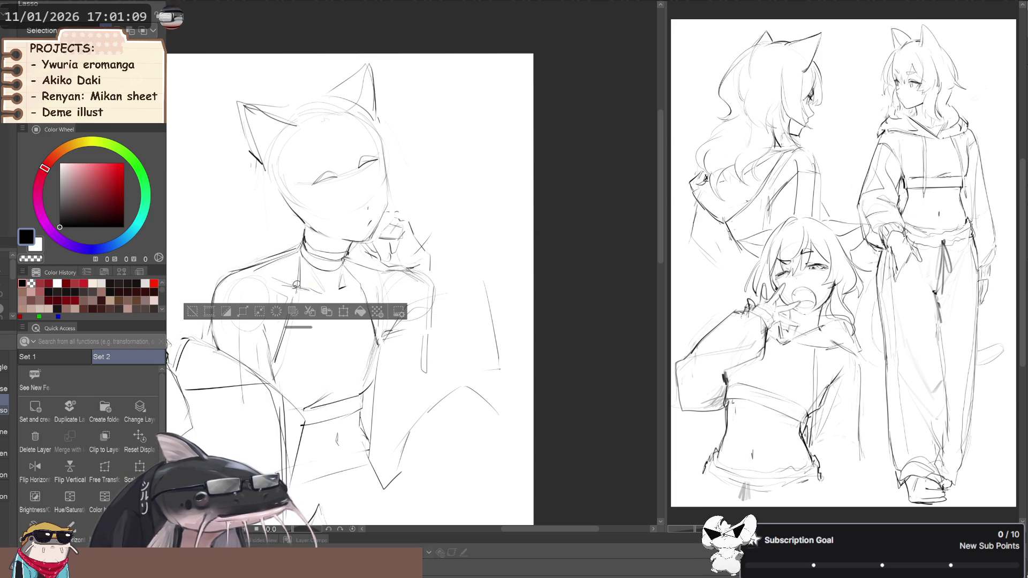
- Mirror the canvas to check proportions, redraw the fingers with the pen, then undo that stroke
{"action": "scroll", "coordinate": [271, 300], "scroll_direction": "down", "scroll_amount": 1}
{"action": "left_click_drag", "start_coordinate": [257, 237], "coordinate": [280, 236]}
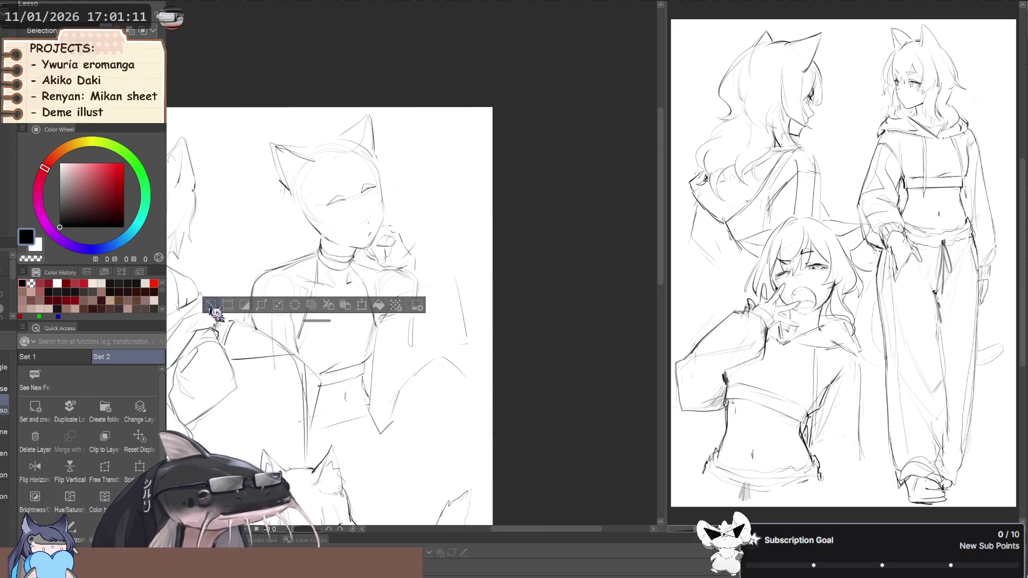
{"action": "key", "text": "ctrl+d"}
{"action": "key", "text": "h"}
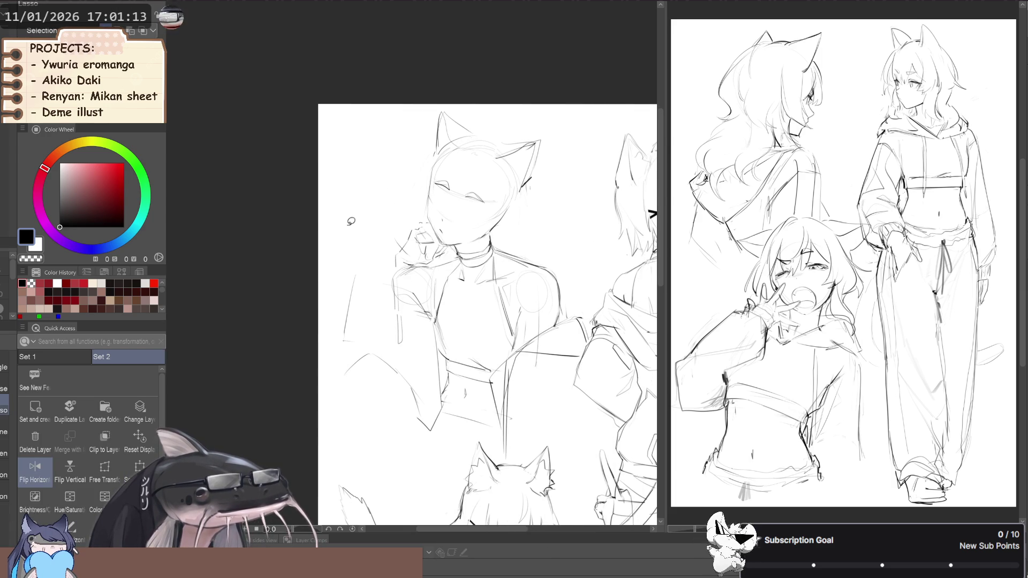
{"action": "left_click_drag", "start_coordinate": [344, 246], "coordinate": [338, 239]}
{"action": "key", "text": "h"}
{"action": "key", "text": "h"}
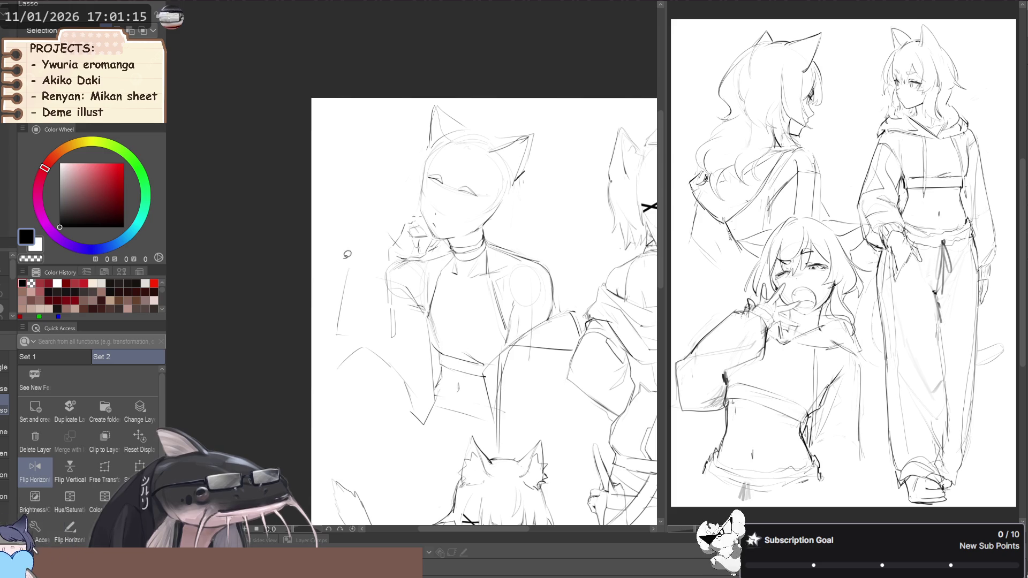
{"action": "key", "text": "p"}
{"action": "left_click_drag", "start_coordinate": [412, 217], "coordinate": [399, 246]}
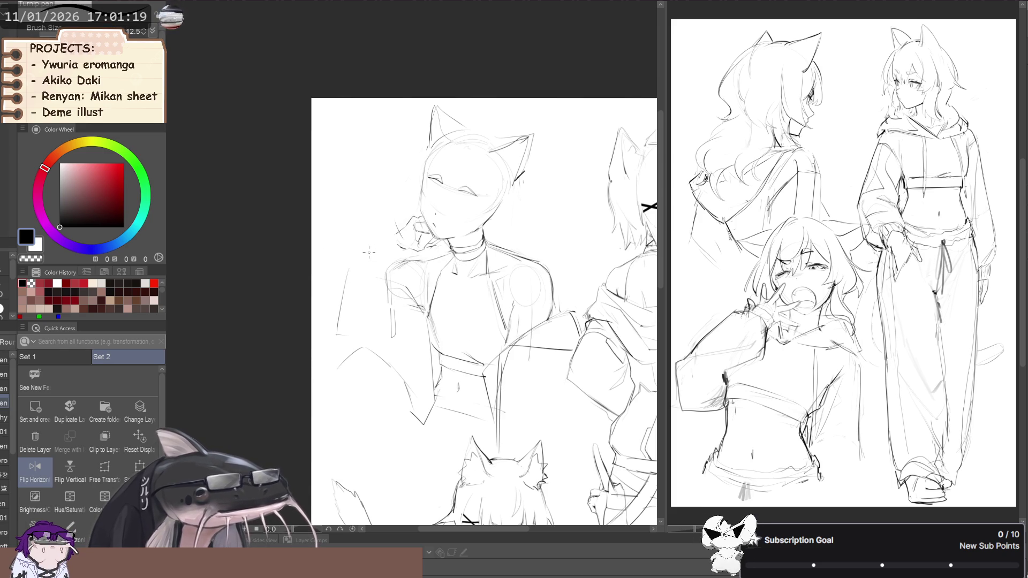
{"action": "key", "text": "ctrl+z"}
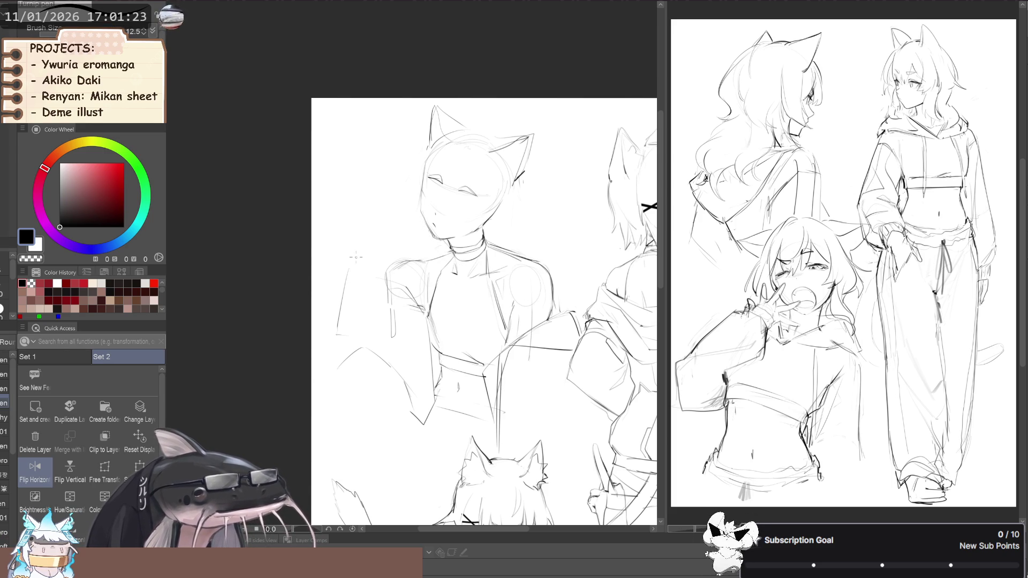
- Flip the view back and forth while trying the pen, Liquify and eraser tools
{"action": "key", "text": "h"}
{"action": "left_click_drag", "start_coordinate": [302, 233], "coordinate": [315, 229]}
{"action": "key", "text": "h"}
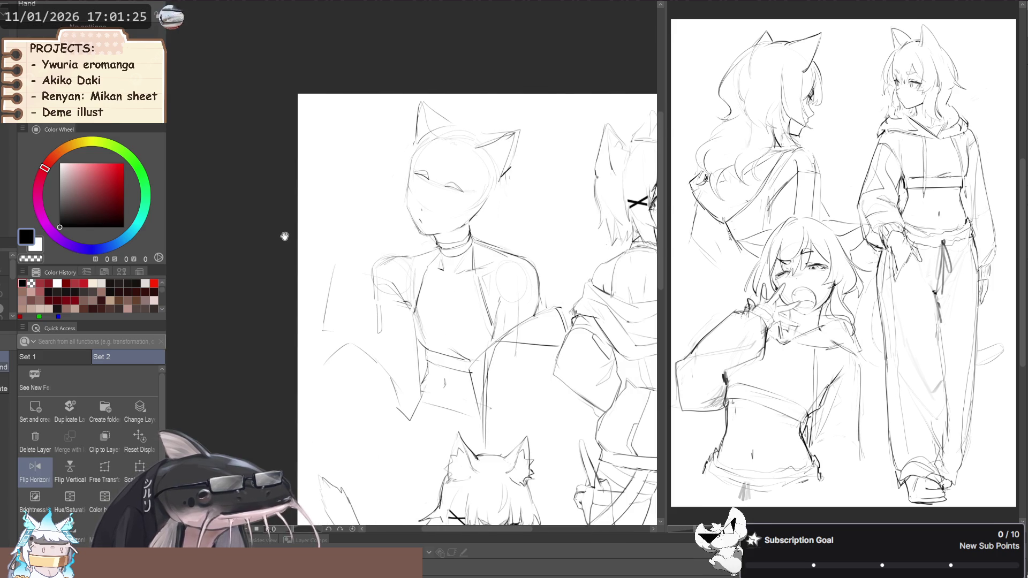
{"action": "key", "text": "h"}
{"action": "key", "text": "p"}
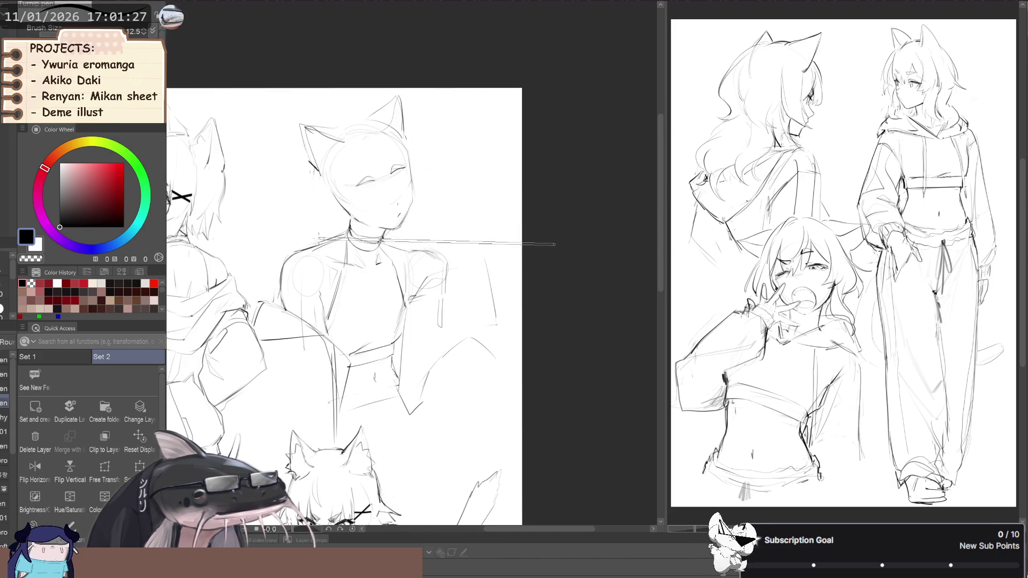
{"action": "key", "text": "j"}
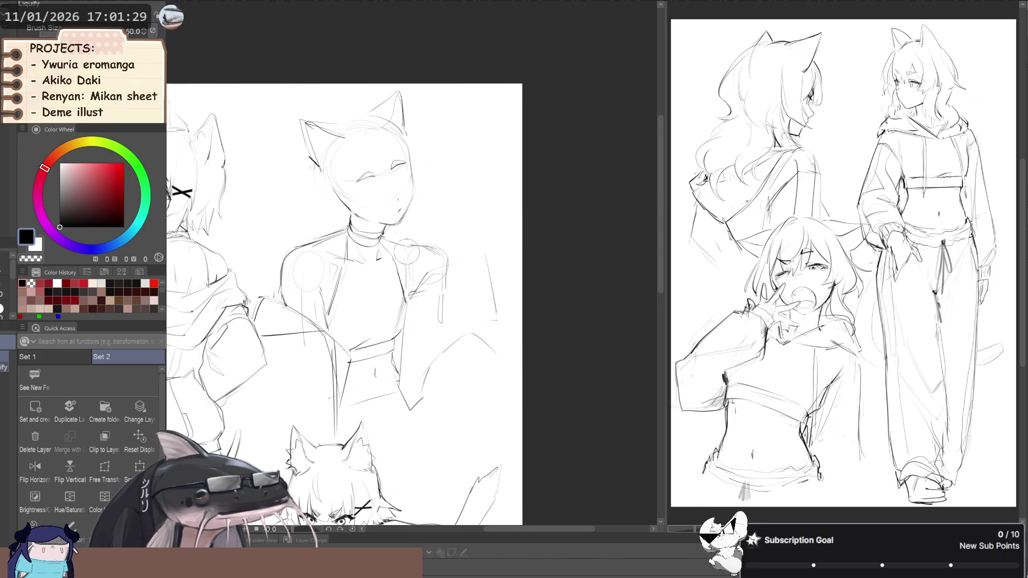
{"action": "key", "text": "e"}
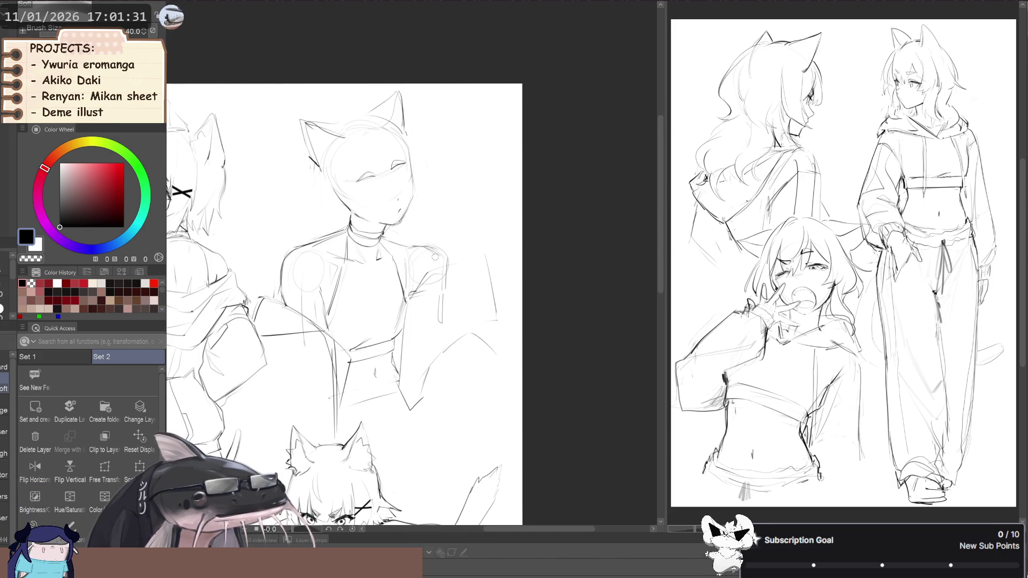
- Lasso the hand strokes below the chin and rotate them into a new position
{"action": "key", "text": "m"}
{"action": "left_click_drag", "start_coordinate": [408, 235], "coordinate": [448, 262]}
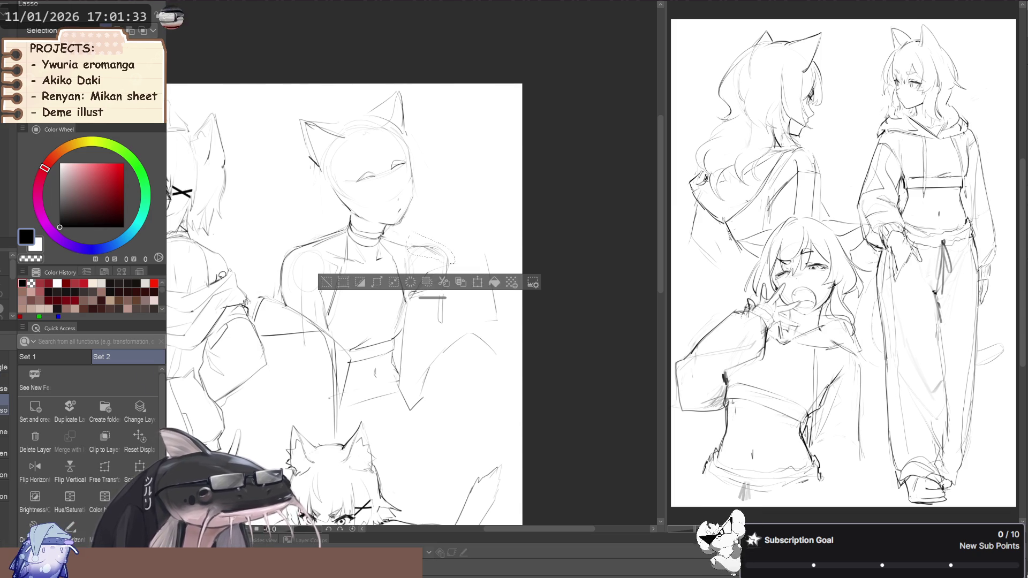
{"action": "left_click", "coordinate": [124, 480]}
{"action": "mouse_move", "coordinate": [383, 252]}
{"action": "left_mouse_down"}
{"action": "mouse_move", "coordinate": [369, 273]}
{"action": "mouse_move", "coordinate": [296, 266]}
{"action": "mouse_move", "coordinate": [335, 270]}
{"action": "left_mouse_up"}
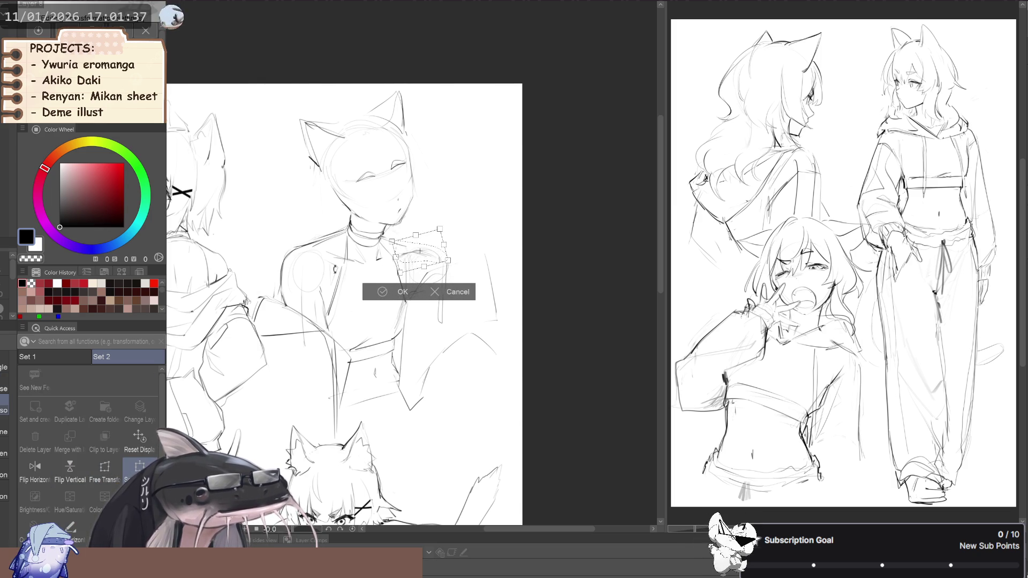
{"action": "left_click", "coordinate": [400, 292]}
{"action": "key", "text": "ctrl+d"}
{"action": "key", "text": "b"}
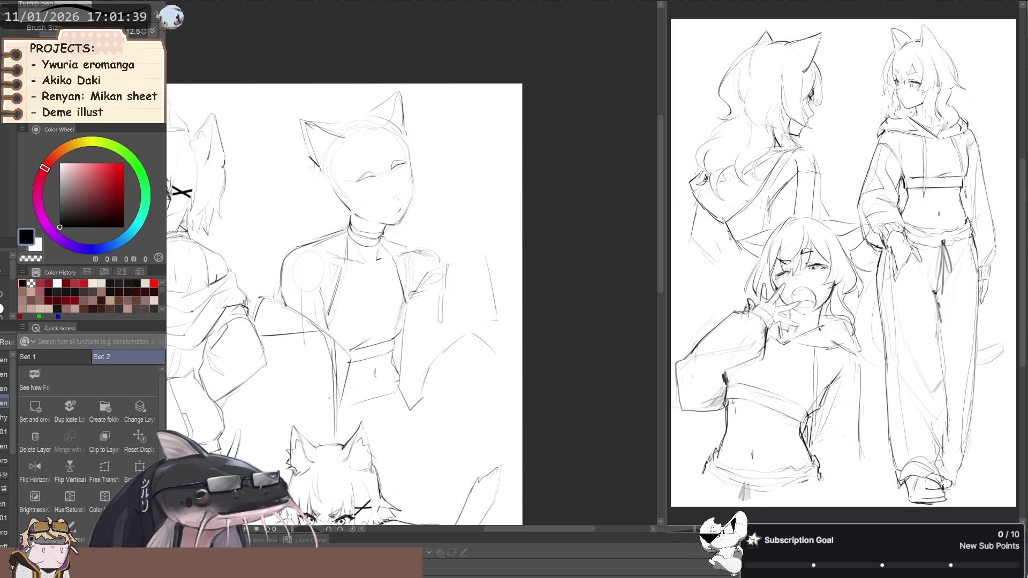
{"action": "key", "text": "b"}
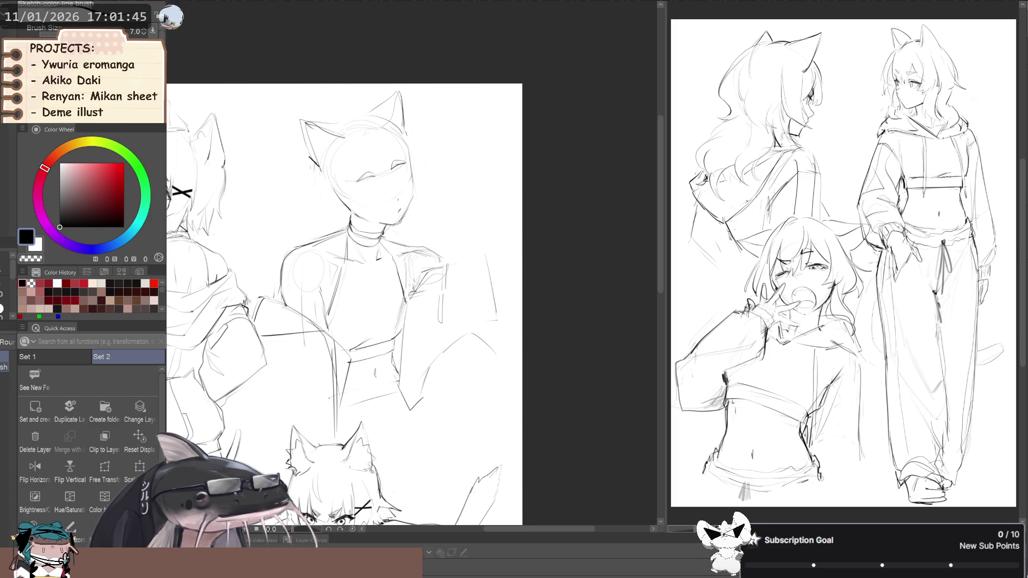
- Zoom, mirror and pan the canvas to frame the top-left figure's head
{"action": "key", "text": "h"}
{"action": "scroll", "coordinate": [388, 239], "scroll_direction": "down", "scroll_amount": 2}
{"action": "scroll", "coordinate": [389, 239], "scroll_direction": "up", "scroll_amount": 2}
{"action": "key", "text": "b"}
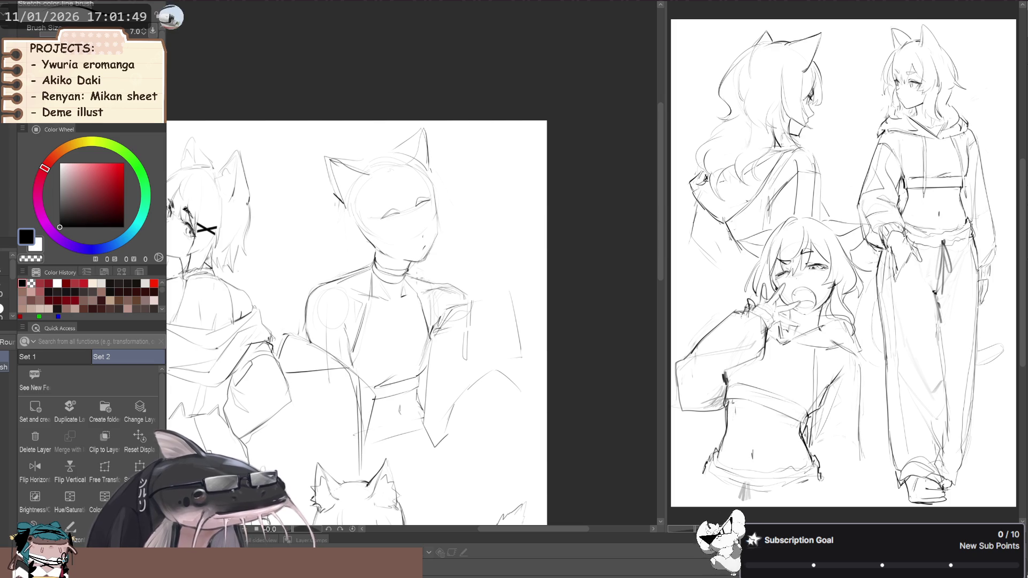
{"action": "scroll", "coordinate": [321, 260], "scroll_direction": "down", "scroll_amount": 2}
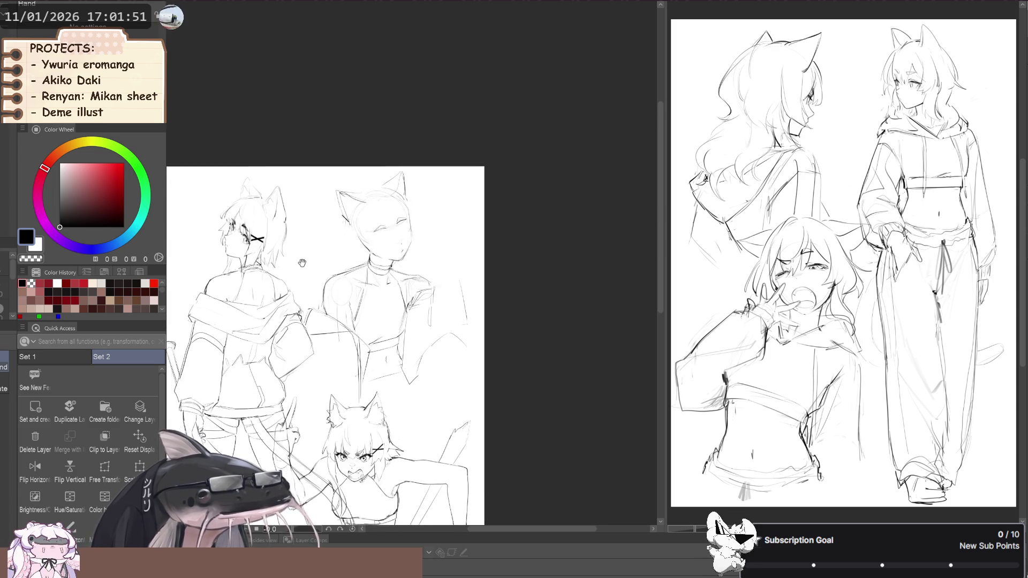
{"action": "key", "text": "h"}
{"action": "key", "text": "ctrl+shift+h"}
{"action": "key", "text": "b"}
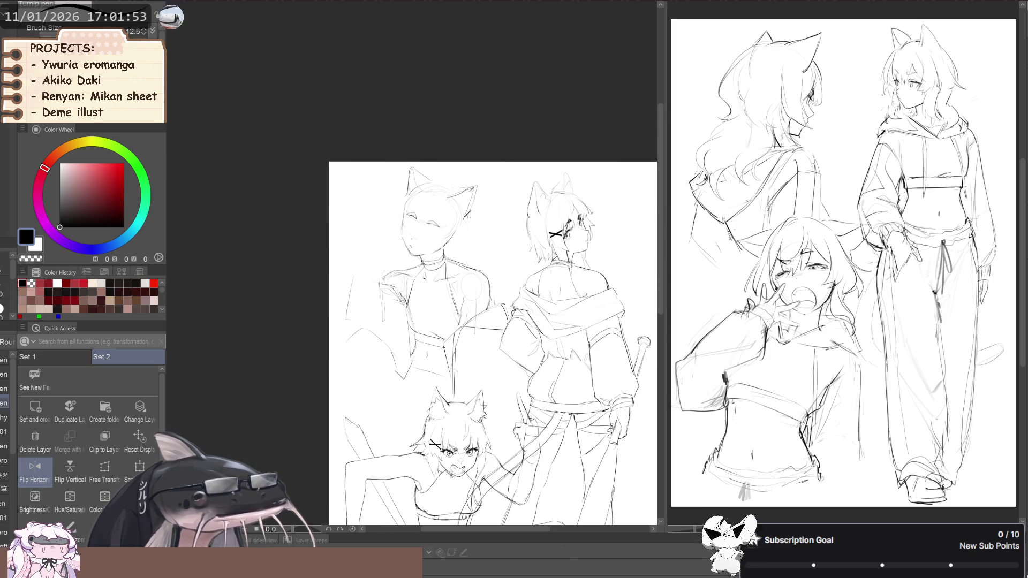
{"action": "key", "text": "h"}
{"action": "left_click_drag", "start_coordinate": [362, 256], "coordinate": [365, 252]}
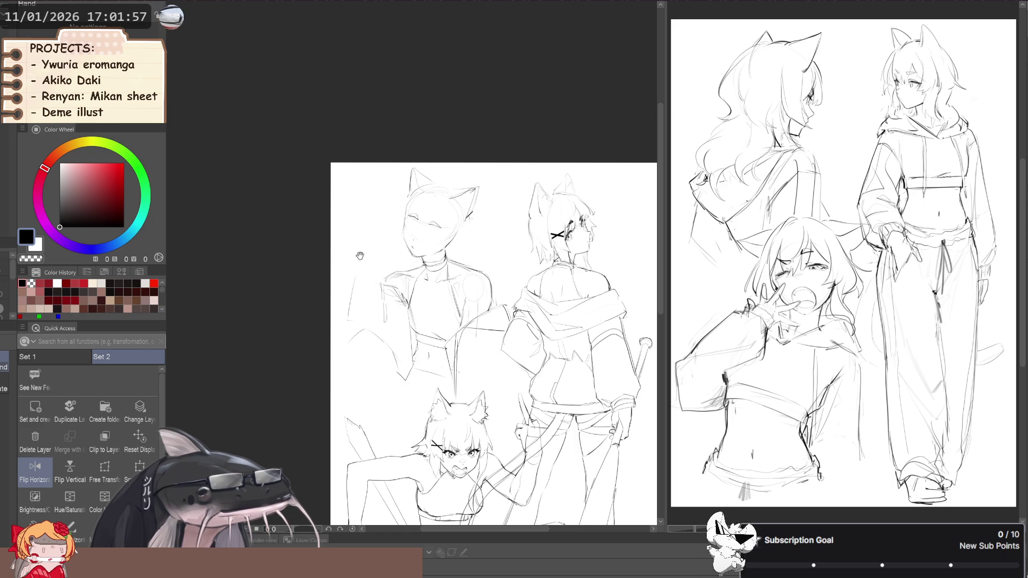
{"action": "left_click_drag", "start_coordinate": [359, 256], "coordinate": [362, 256]}
- Lasso the top-left figure's head and rotate it about 28° counterclockwise
{"action": "key", "text": "m"}
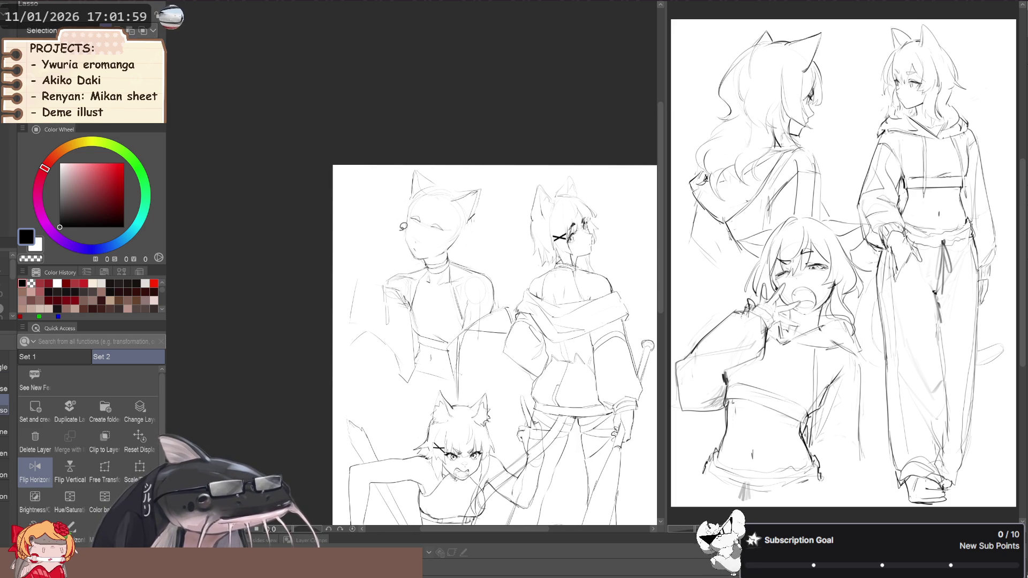
{"action": "mouse_move", "coordinate": [368, 166]}
{"action": "left_mouse_down"}
{"action": "mouse_move", "coordinate": [444, 250]}
{"action": "mouse_move", "coordinate": [360, 159]}
{"action": "left_mouse_up"}
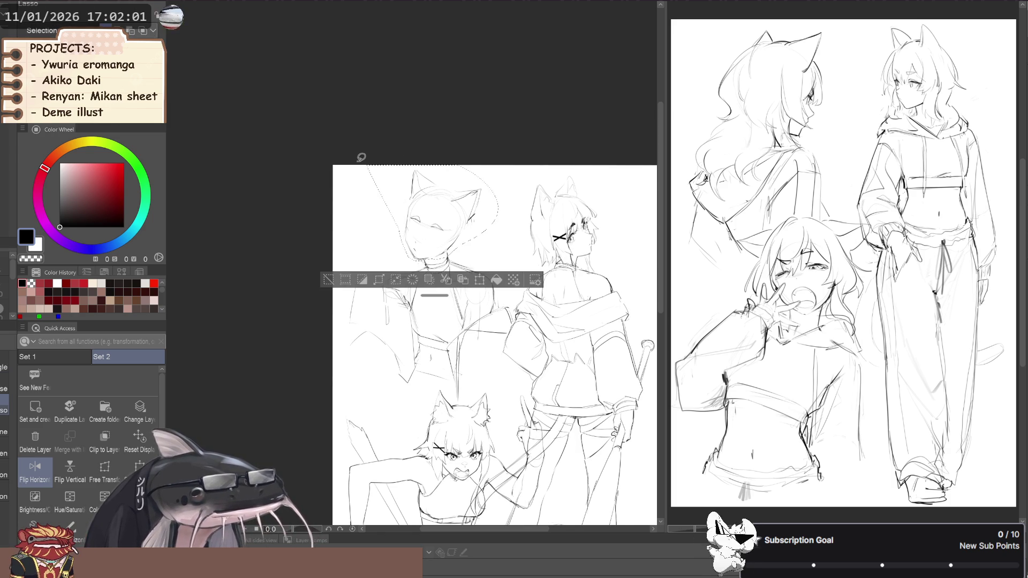
{"action": "key", "text": "ctrl+t"}
{"action": "mouse_move", "coordinate": [356, 236]}
{"action": "left_mouse_down"}
{"action": "mouse_move", "coordinate": [370, 259]}
{"action": "mouse_move", "coordinate": [390, 264]}
{"action": "mouse_move", "coordinate": [382, 275]}
{"action": "left_mouse_up"}
- Commit the head rotation, deselect, and zoom in on her face
{"action": "left_click", "coordinate": [393, 325]}
{"action": "left_click", "coordinate": [298, 296]}
{"action": "key", "text": "b"}
{"action": "scroll", "coordinate": [458, 277], "scroll_direction": "up", "scroll_amount": 2}
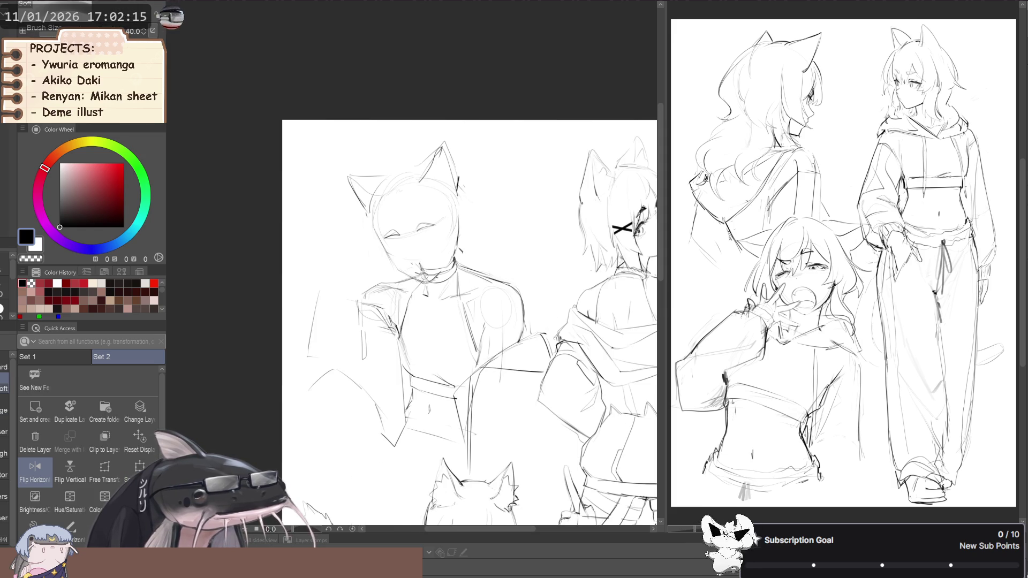
{"action": "key", "text": "h"}
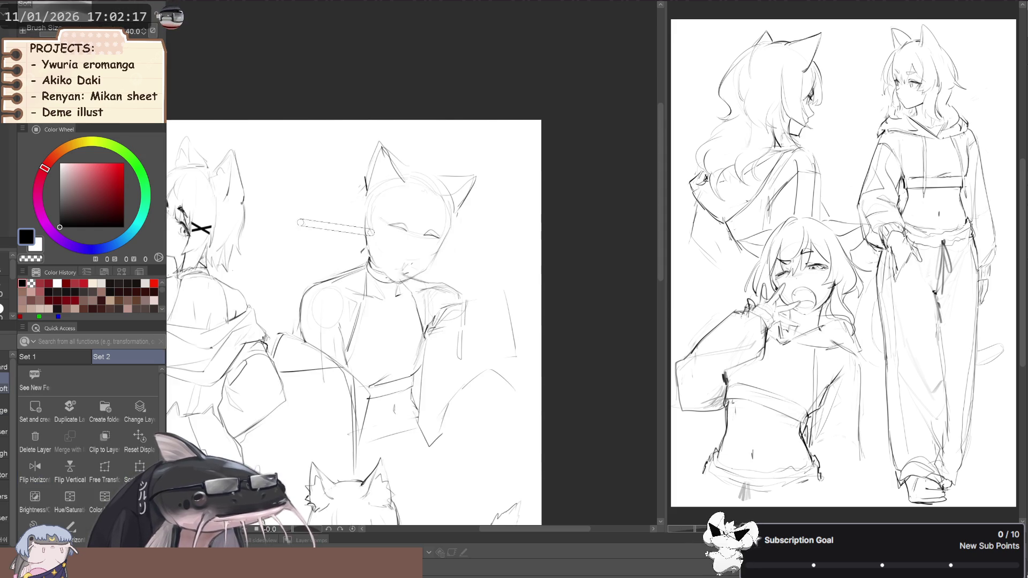
{"action": "scroll", "coordinate": [335, 270], "scroll_direction": "down", "scroll_amount": 2}
{"action": "key", "text": "p"}
{"action": "scroll", "coordinate": [377, 244], "scroll_direction": "up", "scroll_amount": 2}
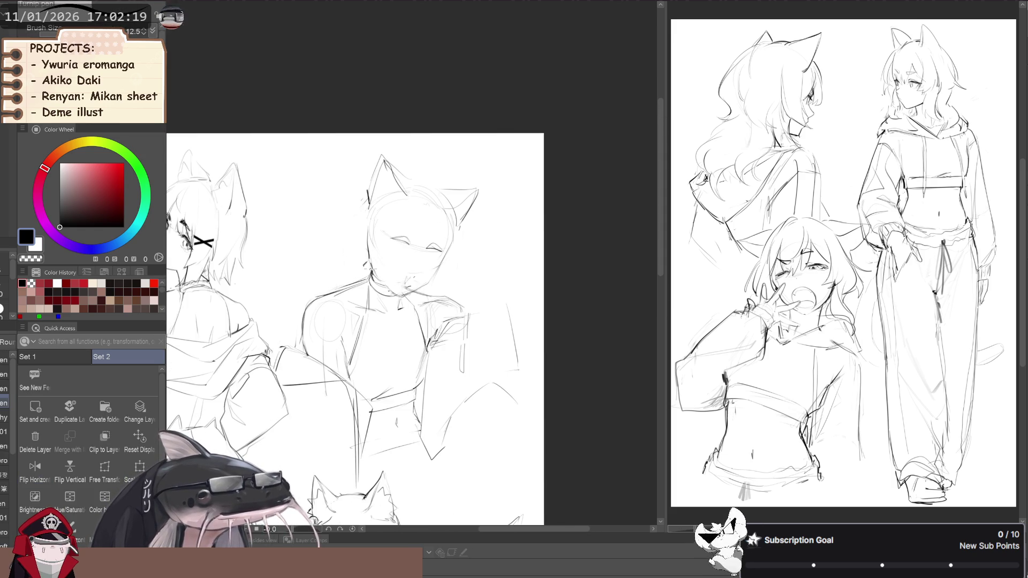
{"action": "scroll", "coordinate": [388, 277], "scroll_direction": "up", "scroll_amount": 1}
- Try transparent colour and the eraser, then liquify the face with an enlarged brush
{"action": "key", "text": "c"}
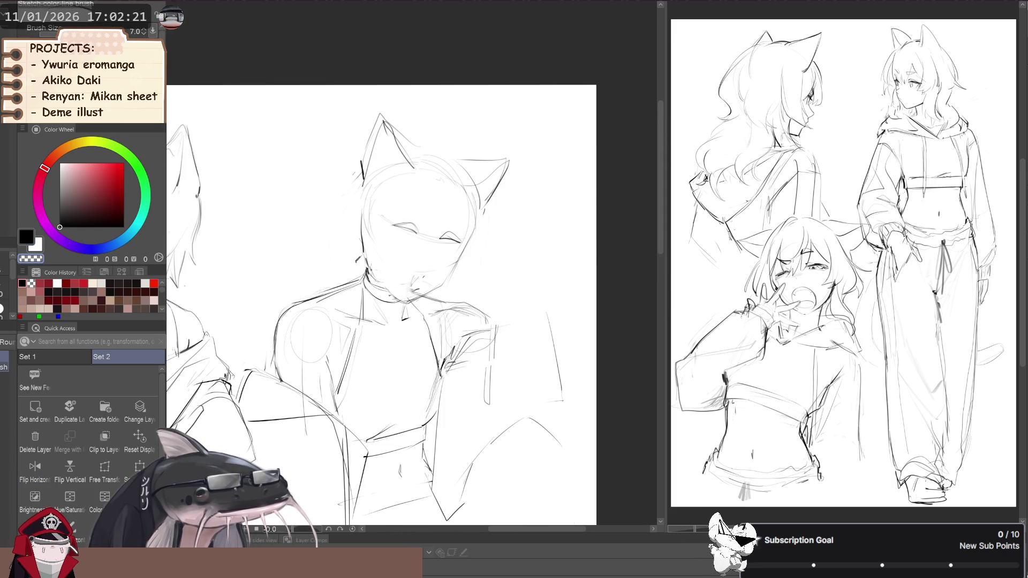
{"action": "key", "text": "b"}
{"action": "key", "text": "c"}
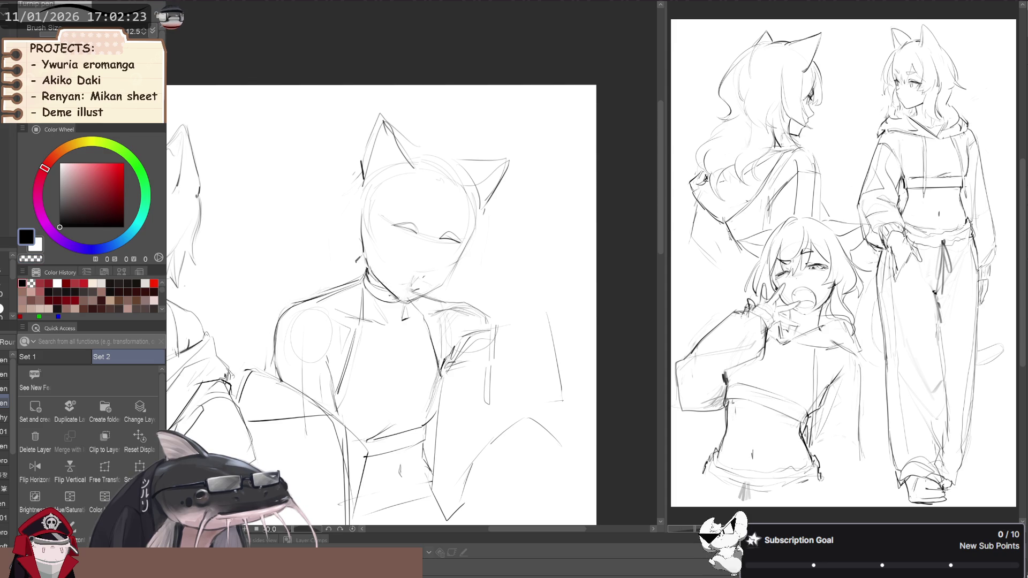
{"action": "key", "text": "e"}
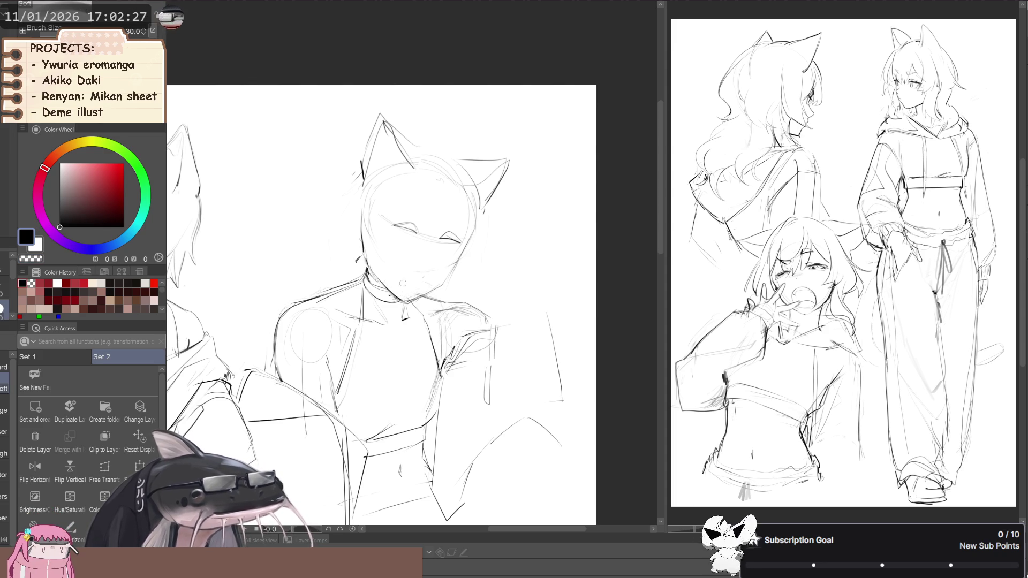
{"action": "key", "text": "j"}
{"action": "left_click_drag", "start_coordinate": [409, 221], "coordinate": [417, 253]}
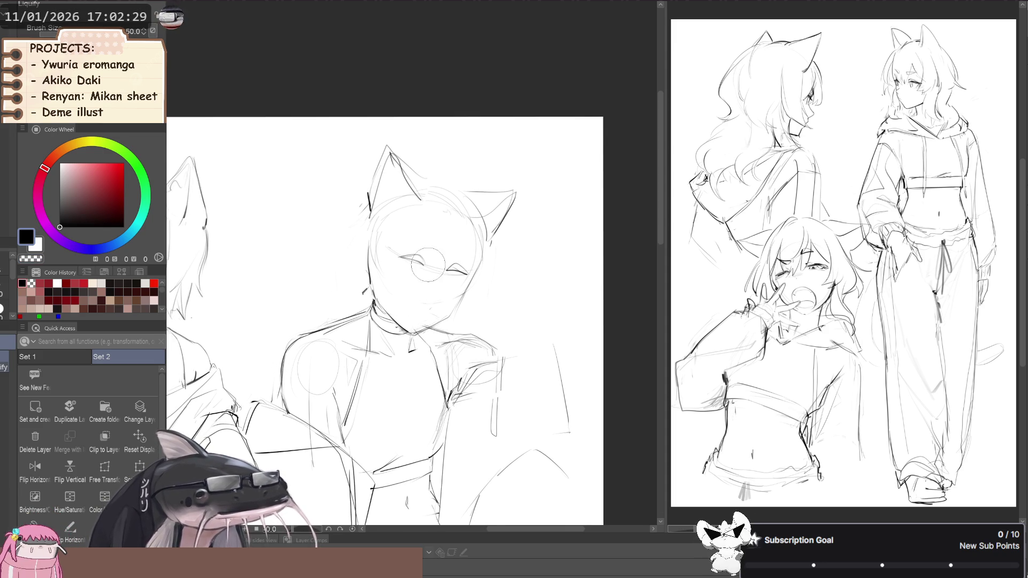
{"action": "key", "text": "bracketright"}
{"action": "key", "text": "bracketright"}
{"action": "key", "text": "bracketright"}
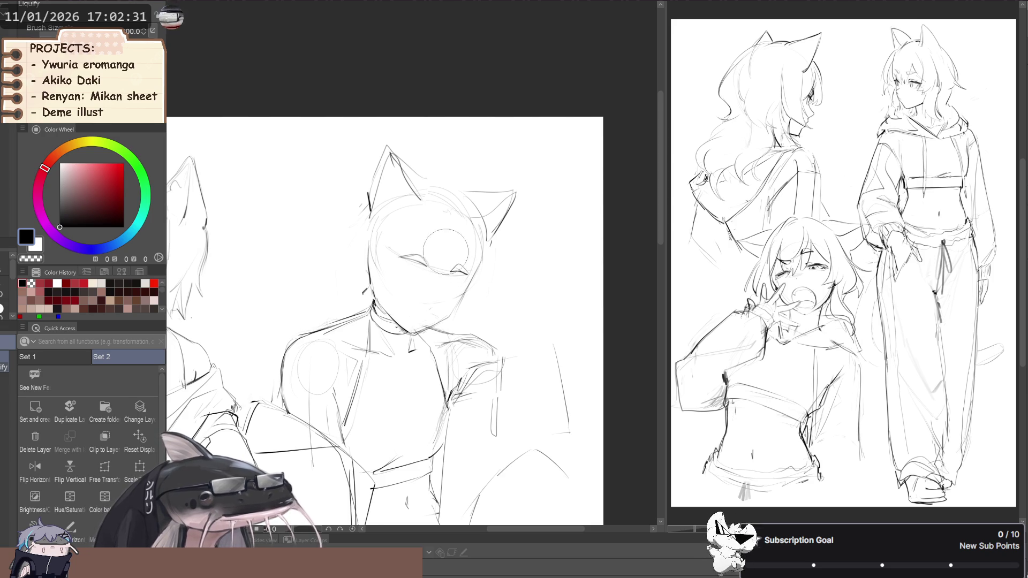
{"action": "key", "text": "bracketright"}
{"action": "key", "text": "bracketright"}
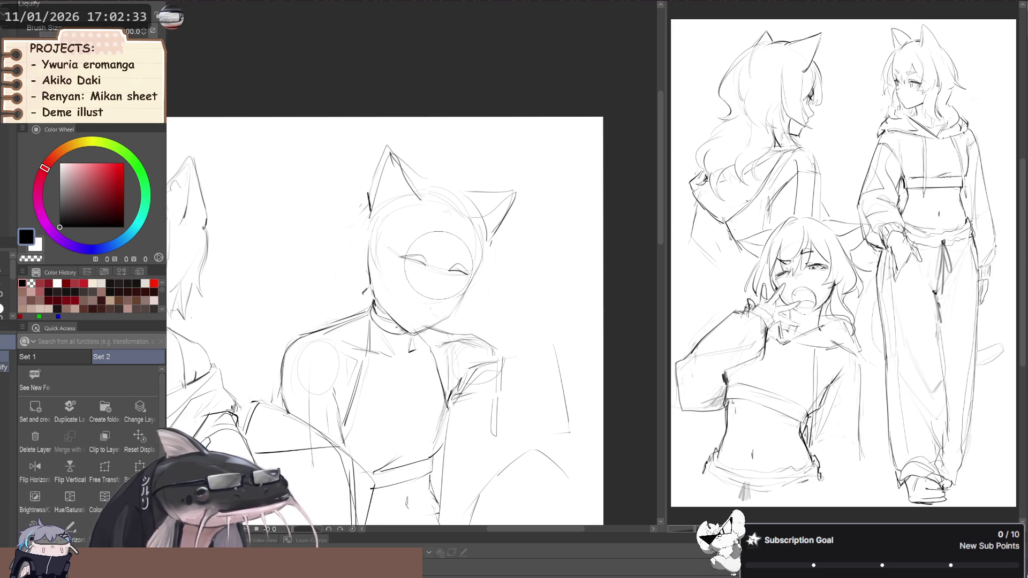
- Return briefly to the pen and Liquify, then lasso the figure's eyes
{"action": "key", "text": "space"}
{"action": "key", "text": "p"}
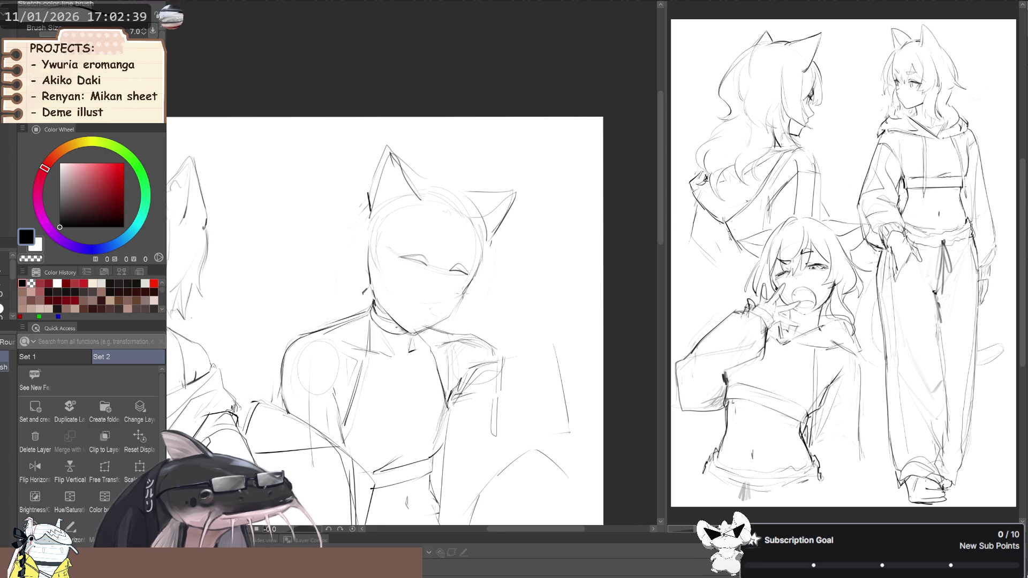
{"action": "scroll", "coordinate": [361, 256], "scroll_direction": "down", "scroll_amount": 1}
{"action": "key", "text": "j"}
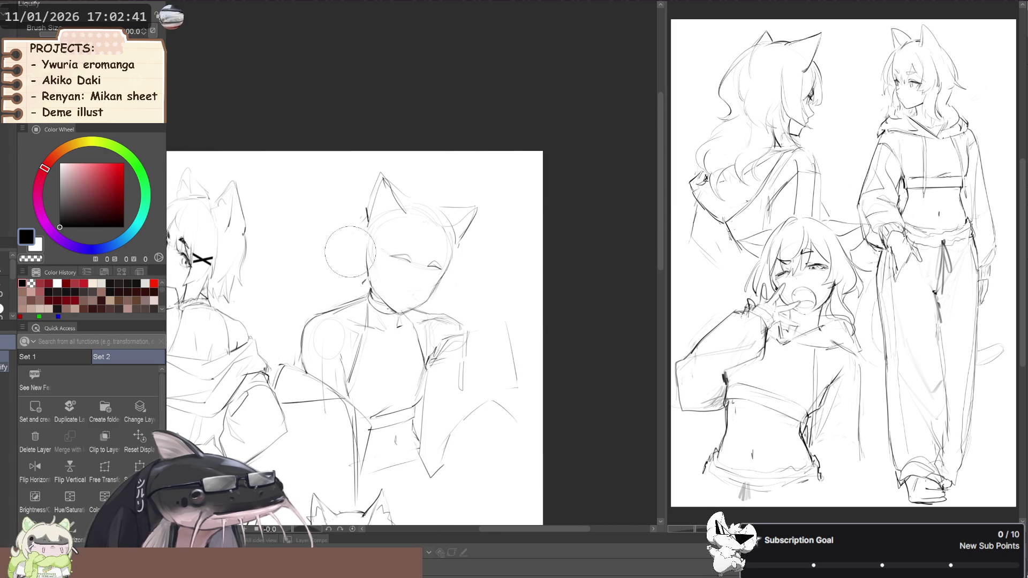
{"action": "key", "text": "m"}
{"action": "mouse_move", "coordinate": [393, 248]}
{"action": "left_mouse_down"}
{"action": "mouse_move", "coordinate": [428, 250]}
{"action": "mouse_move", "coordinate": [394, 261]}
{"action": "left_mouse_up"}
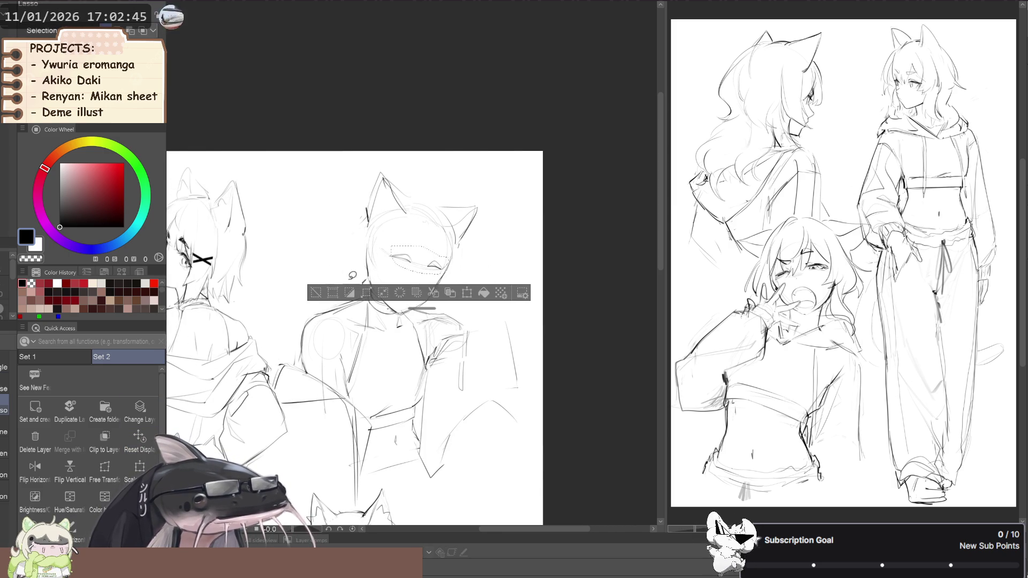
- Shift the selected eyes slightly to the right and commit the transform
{"action": "key", "text": "ctrl+t"}
{"action": "left_click_drag", "start_coordinate": [409, 271], "coordinate": [411, 272]}
{"action": "left_click", "coordinate": [406, 293]}
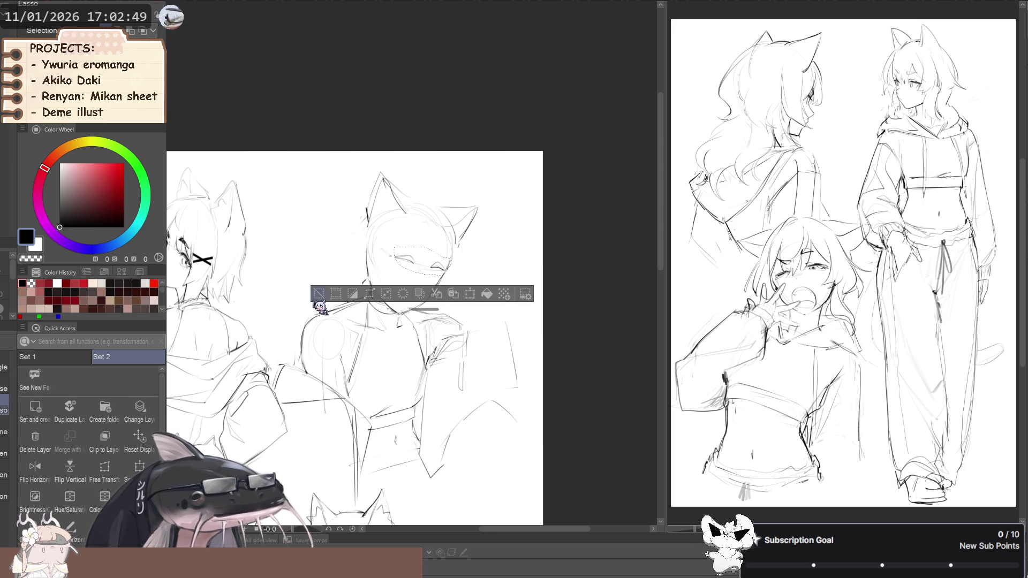
- Sketch a sleeved hand resting at her chin with the pen, mirroring the view to check
{"action": "key", "text": "ctrl+d"}
{"action": "key", "text": "h"}
{"action": "left_click_drag", "start_coordinate": [315, 278], "coordinate": [309, 246]}
{"action": "left_click_drag", "start_coordinate": [276, 276], "coordinate": [312, 258]}
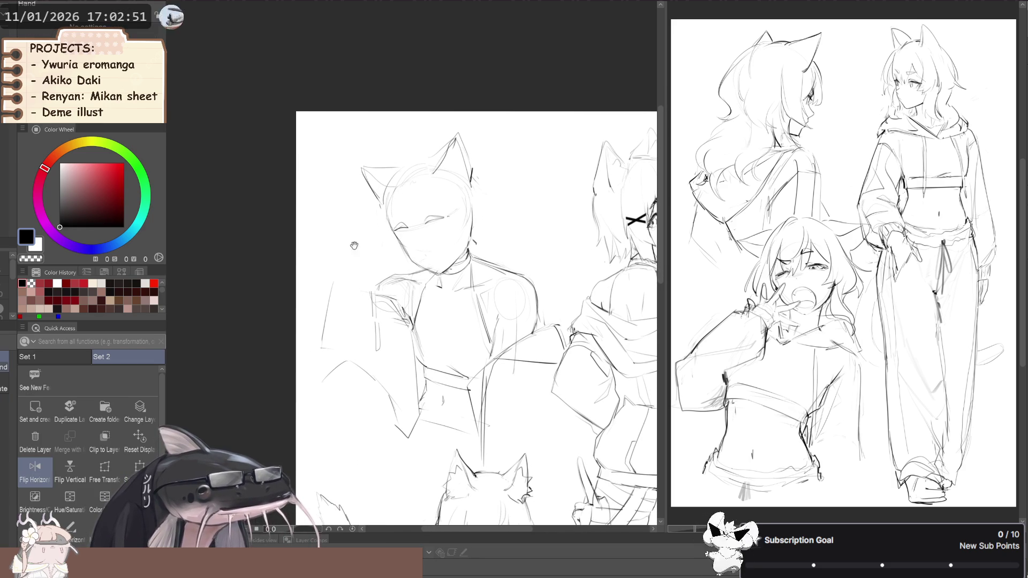
{"action": "key", "text": "b"}
{"action": "key", "text": "p"}
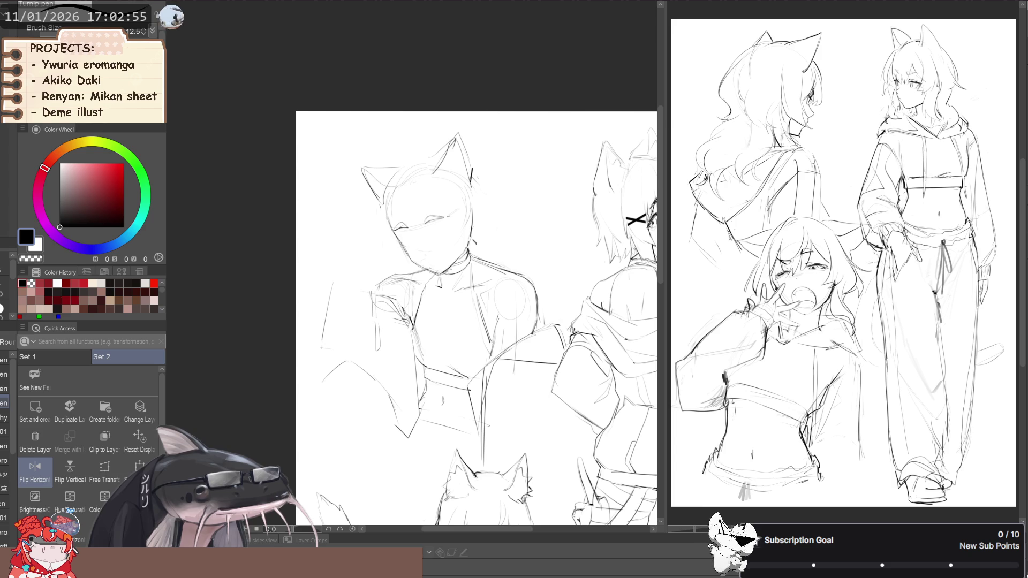
{"action": "left_click_drag", "start_coordinate": [342, 249], "coordinate": [339, 268]}
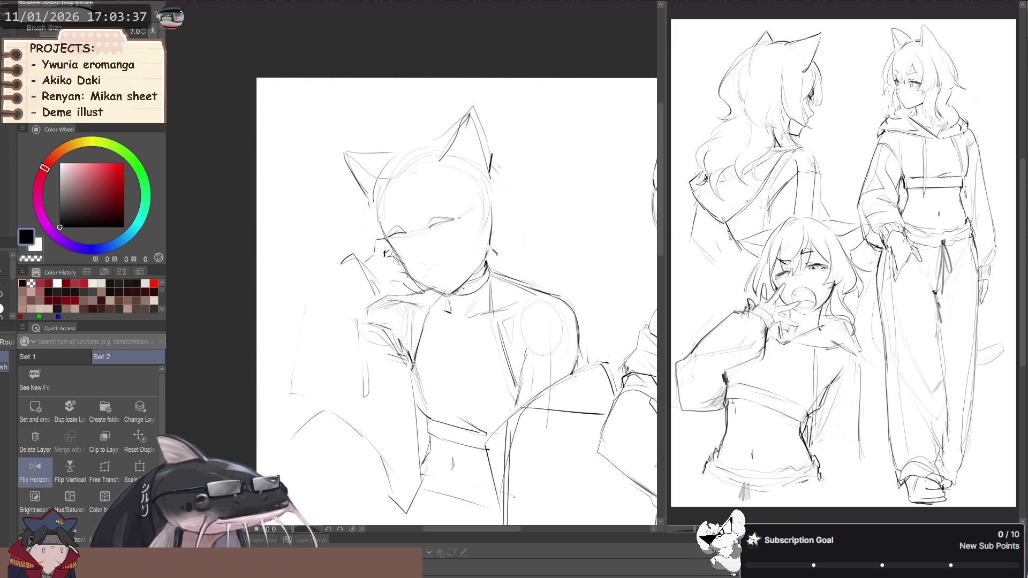
{"action": "mouse_move", "coordinate": [291, 208]}
{"action": "left_mouse_down"}
{"action": "mouse_move", "coordinate": [333, 245]}
{"action": "mouse_move", "coordinate": [346, 289]}
{"action": "left_mouse_up"}
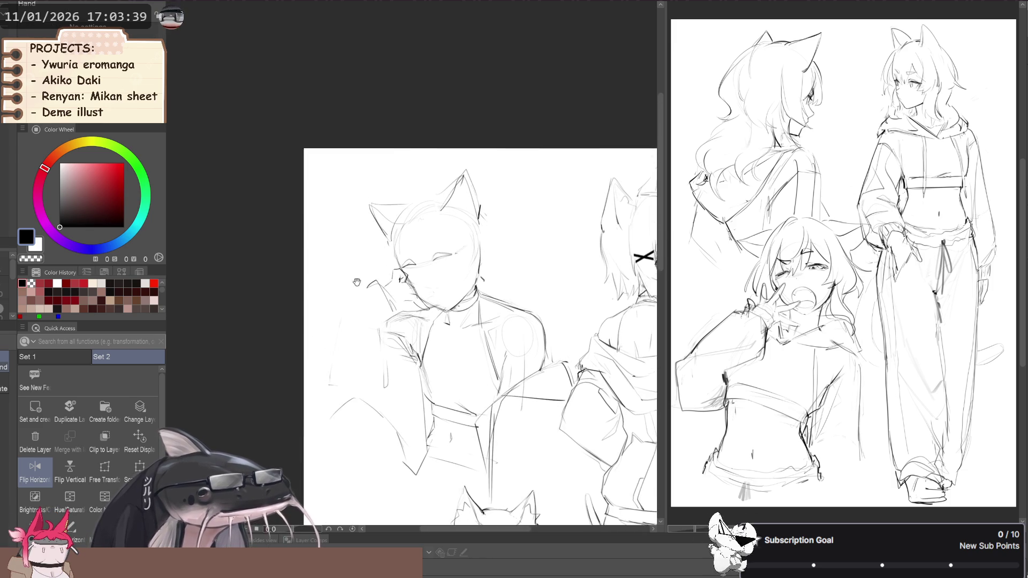
{"action": "scroll", "coordinate": [346, 289], "scroll_direction": "up", "scroll_amount": 2}
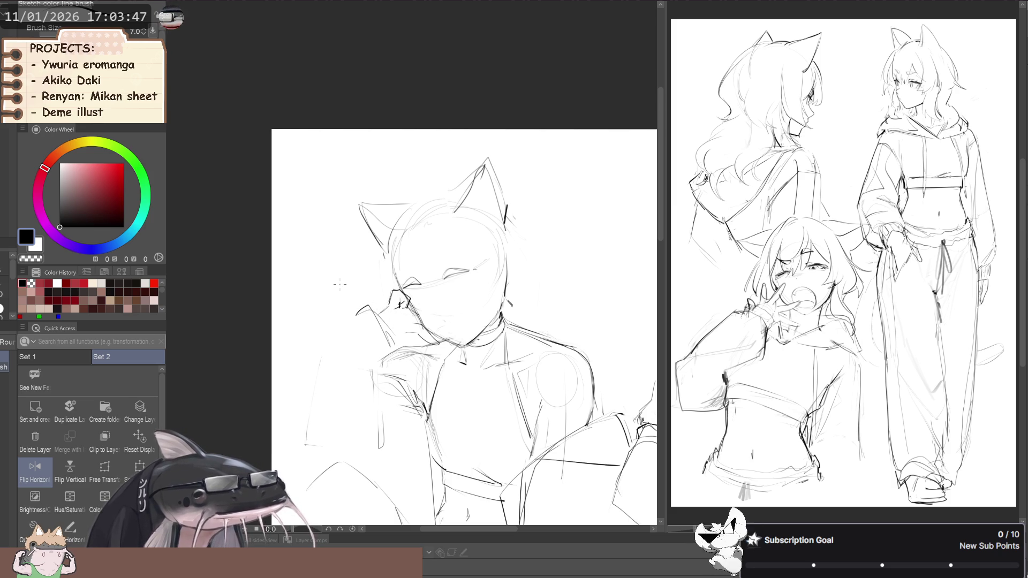
{"action": "mouse_move", "coordinate": [340, 284]}
{"action": "left_mouse_down"}
{"action": "mouse_move", "coordinate": [282, 299]}
{"action": "mouse_move", "coordinate": [298, 259]}
{"action": "left_mouse_up"}
{"action": "key", "text": "h"}
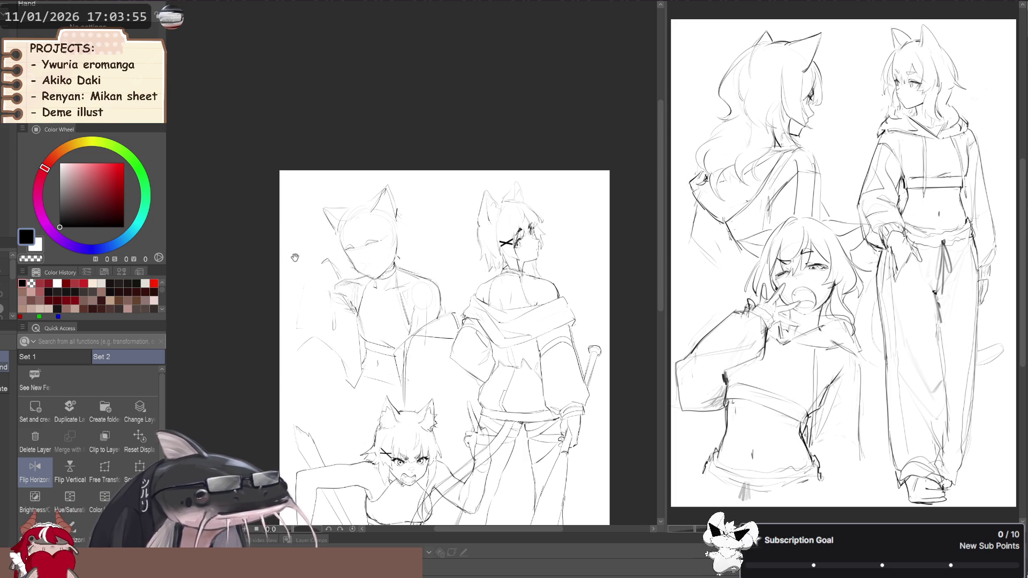
- Unmirror the view and rough in the extended sleeved arm off her shoulder
{"action": "left_click_drag", "start_coordinate": [287, 259], "coordinate": [300, 261]}
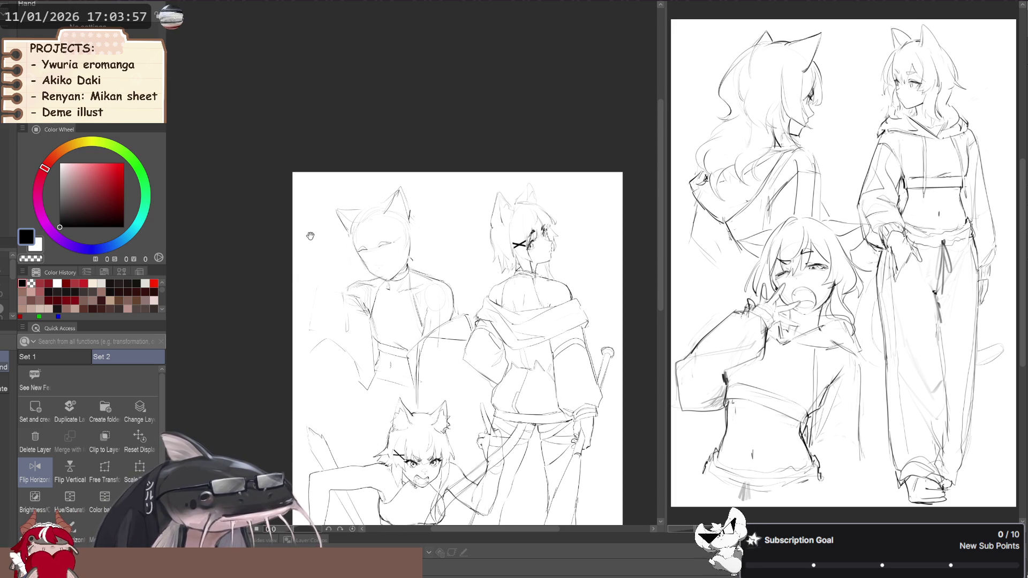
{"action": "key", "text": "h"}
{"action": "scroll", "coordinate": [273, 253], "scroll_direction": "up", "scroll_amount": 3}
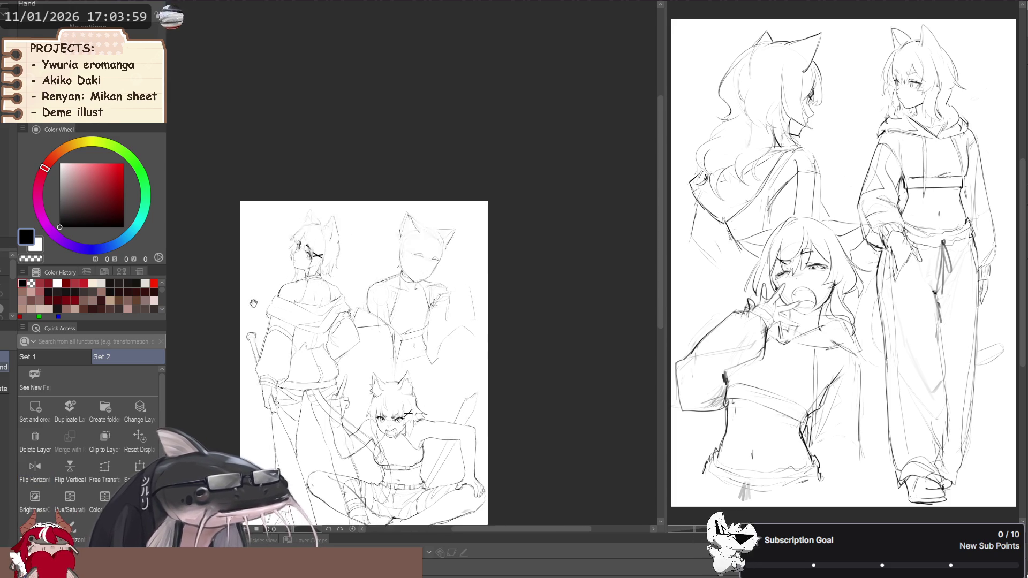
{"action": "left_click_drag", "start_coordinate": [471, 335], "coordinate": [436, 327]}
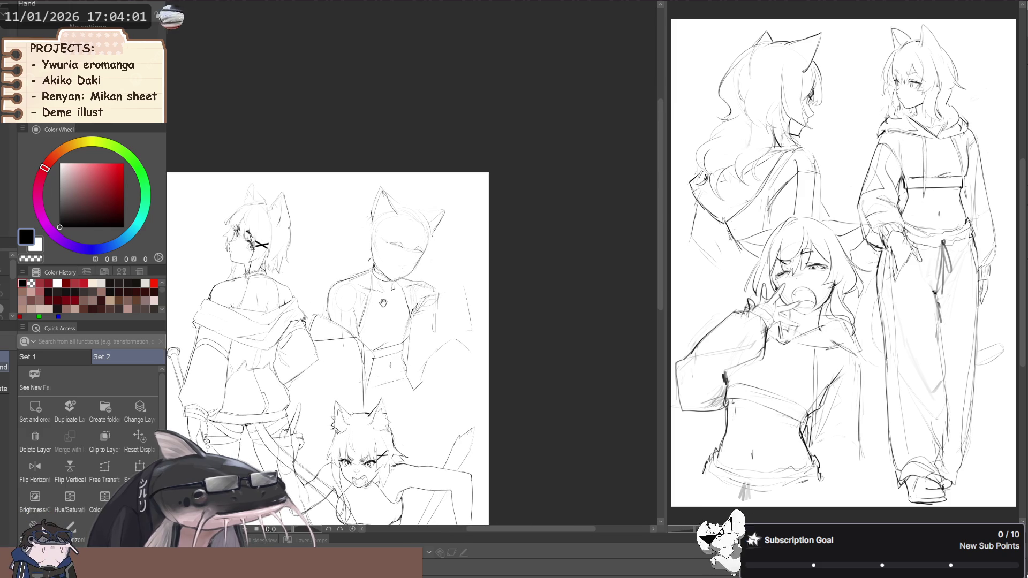
{"action": "key", "text": "e"}
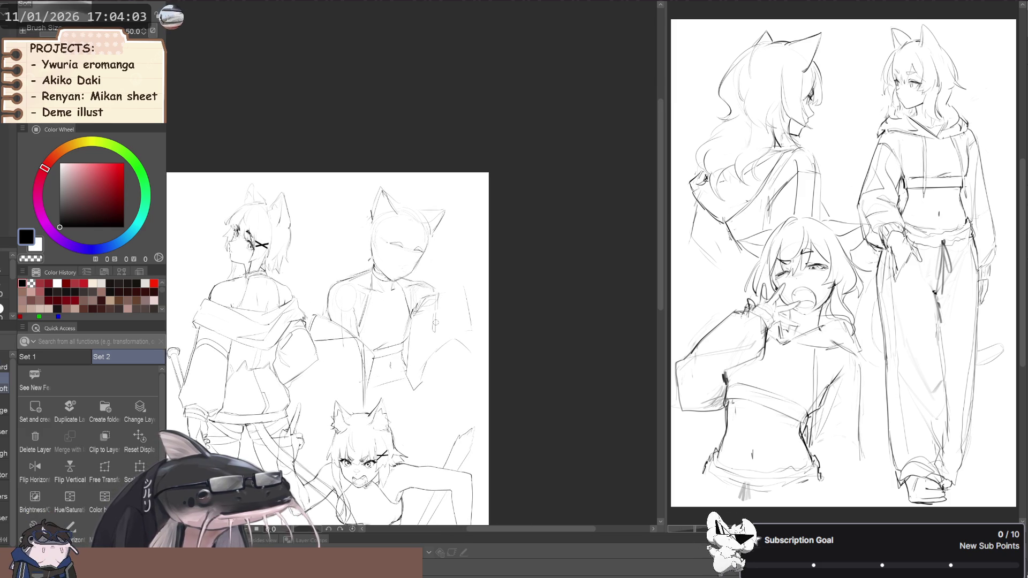
{"action": "key", "text": "p"}
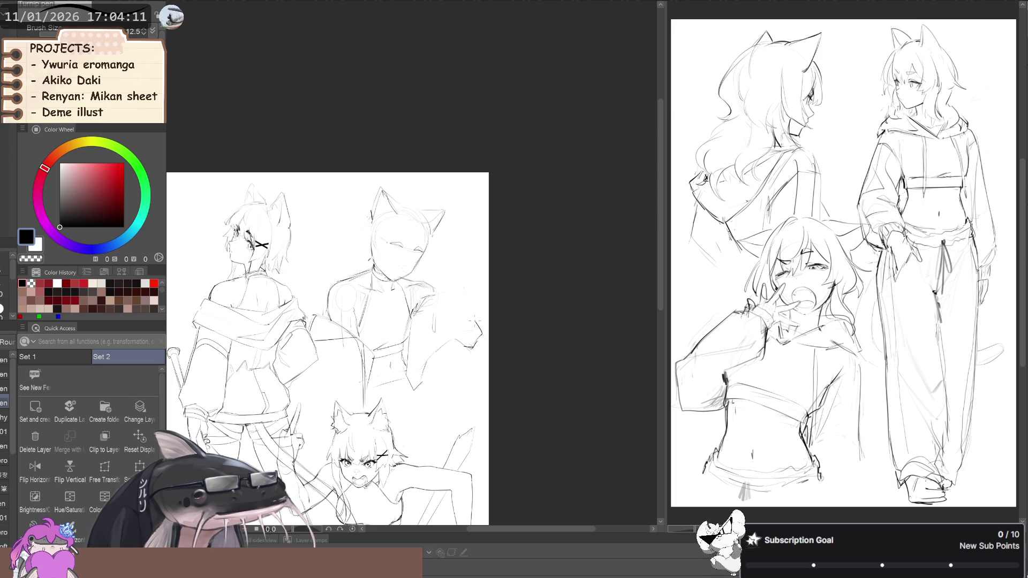
{"action": "left_click_drag", "start_coordinate": [456, 313], "coordinate": [481, 328]}
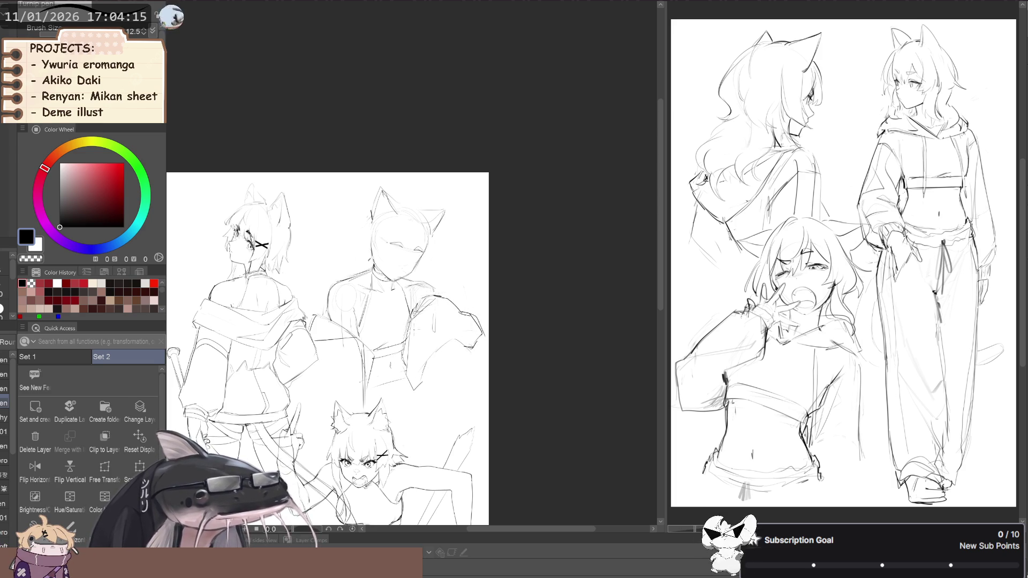
{"action": "left_click_drag", "start_coordinate": [414, 325], "coordinate": [451, 306]}
{"action": "mouse_move", "coordinate": [444, 307]}
{"action": "left_mouse_down"}
{"action": "mouse_move", "coordinate": [456, 301]}
{"action": "mouse_move", "coordinate": [467, 313]}
{"action": "left_mouse_up"}
{"action": "left_click_drag", "start_coordinate": [444, 303], "coordinate": [457, 296]}
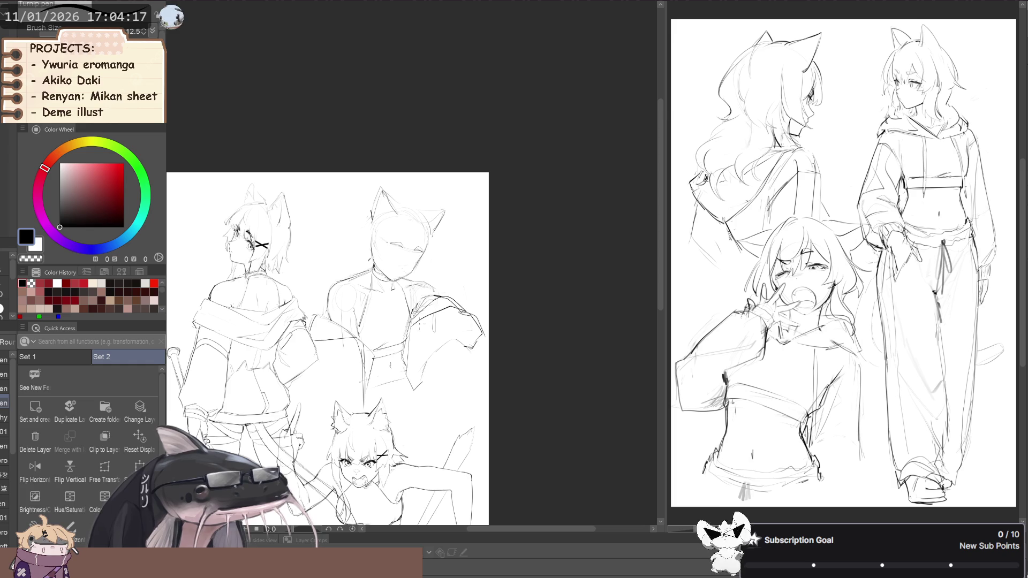
- Pick the Sketch color line brush and add open-hand strokes, flipping the canvas to check
{"action": "key", "text": "b"}
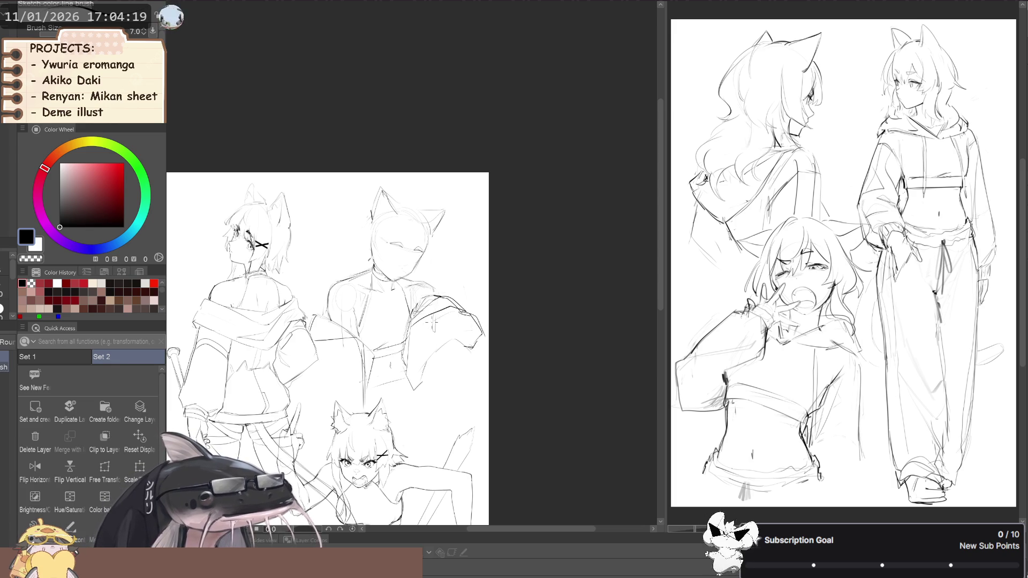
{"action": "key", "text": "b"}
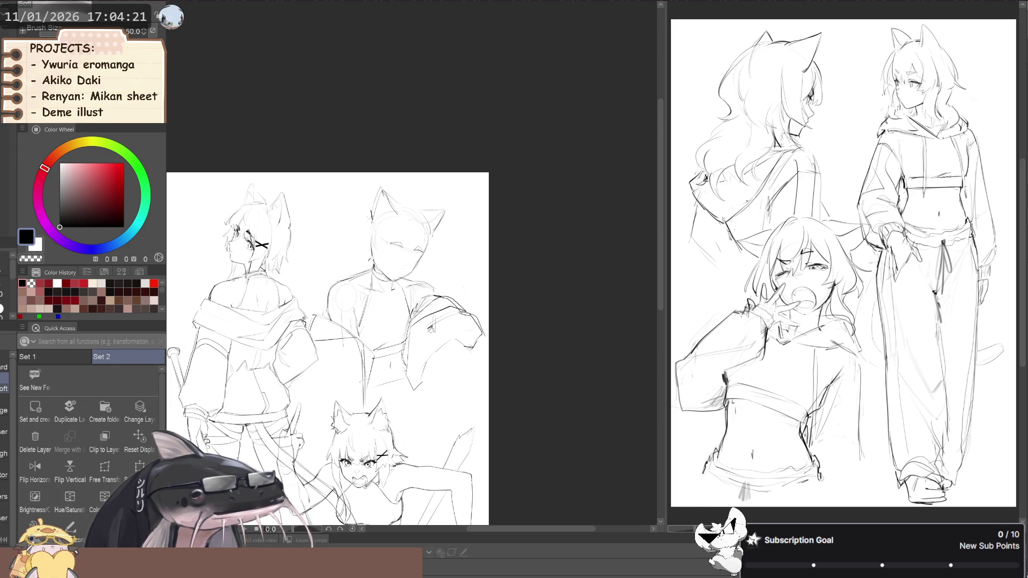
{"action": "key", "text": "p"}
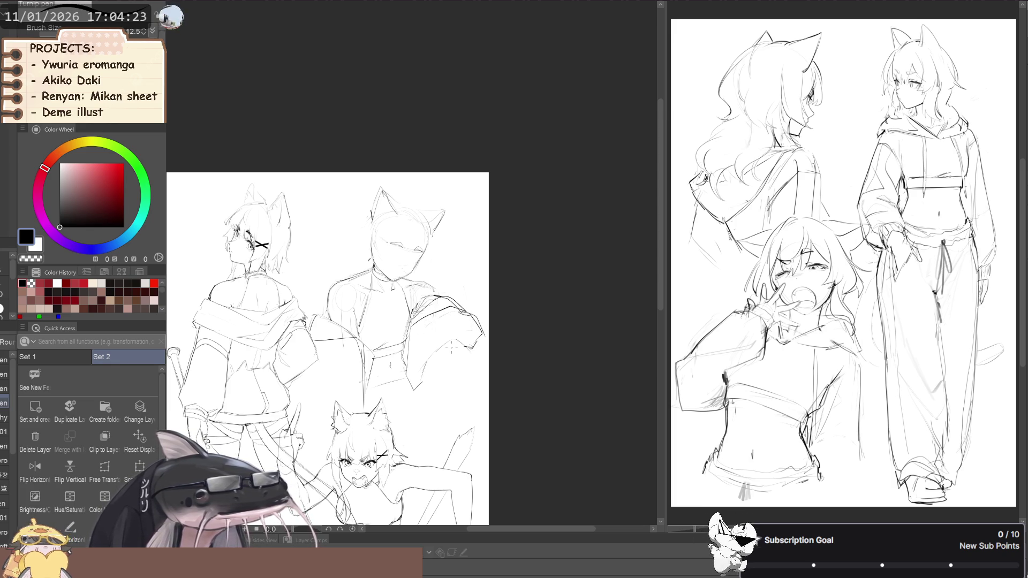
{"action": "key", "text": "p"}
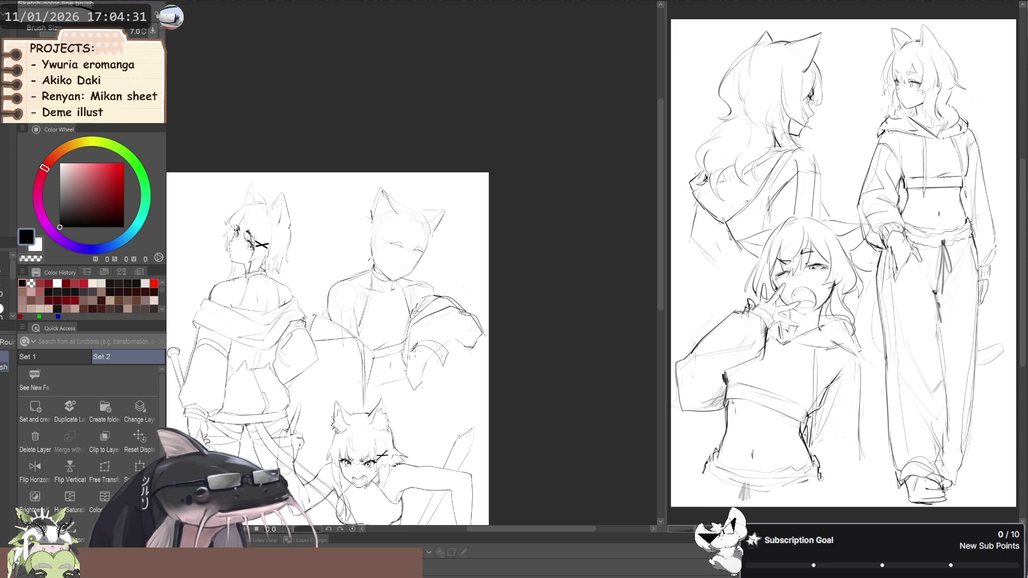
{"action": "key", "text": "e"}
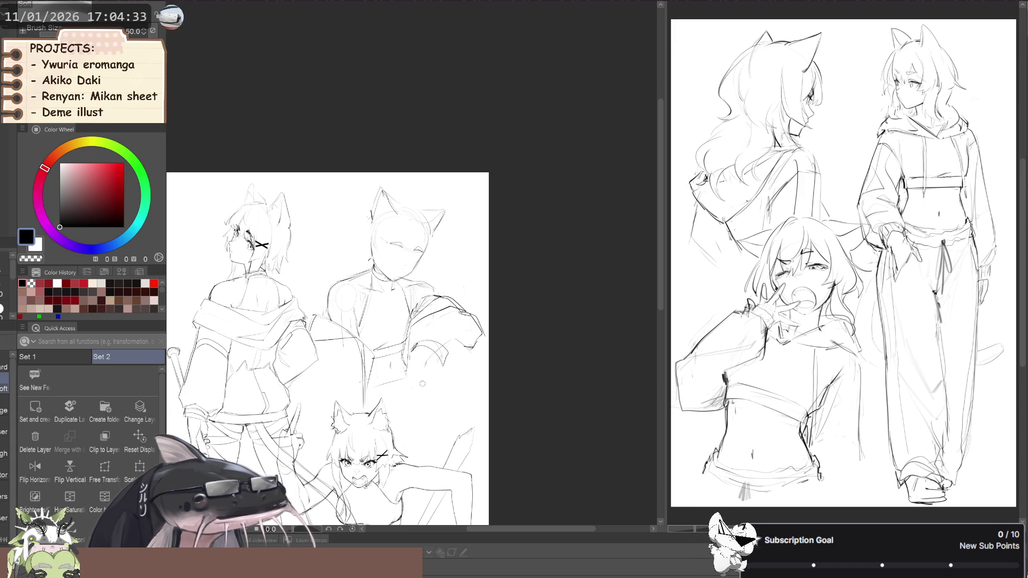
{"action": "key", "text": "b"}
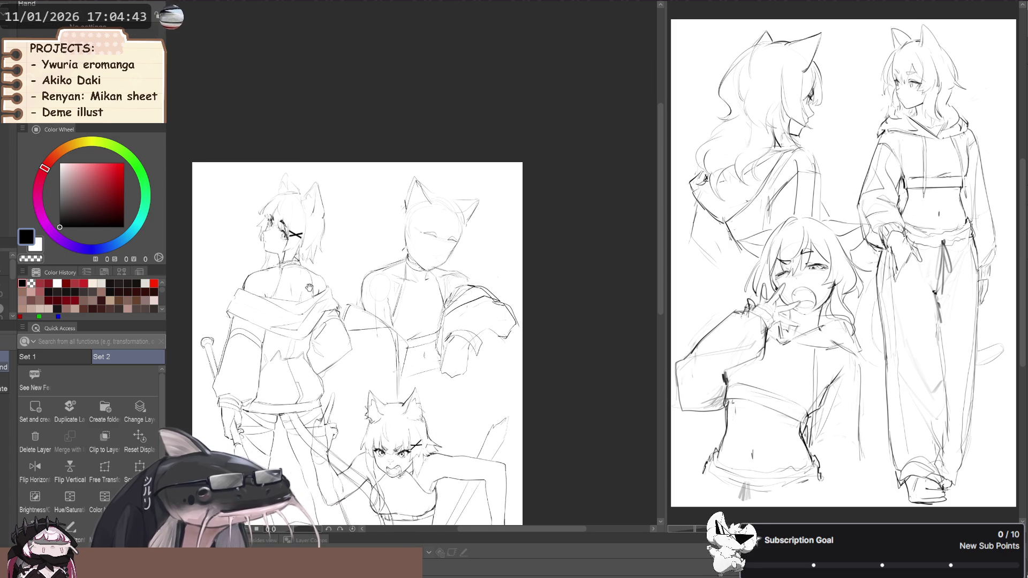
{"action": "key", "text": "h"}
{"action": "key", "text": "h"}
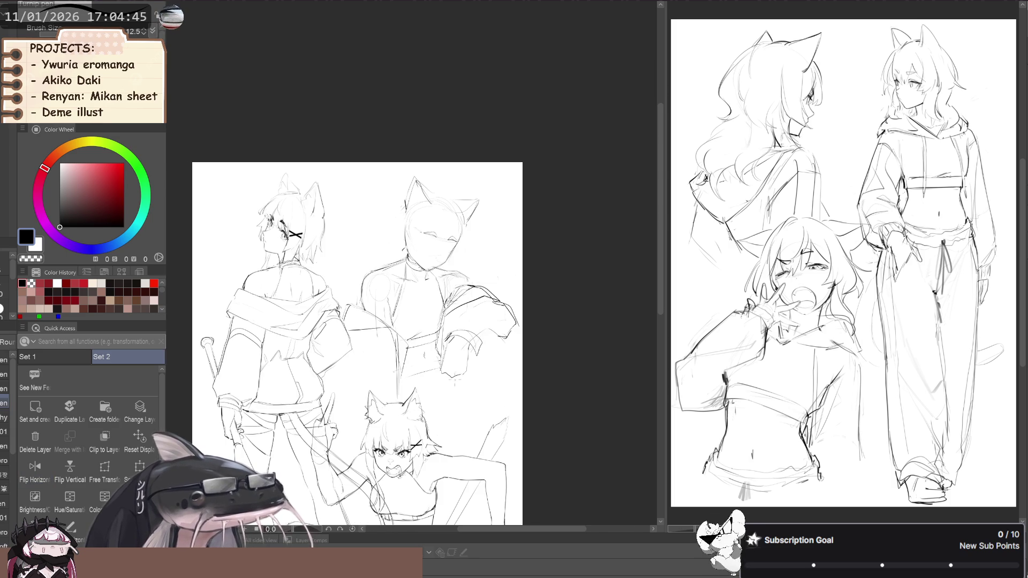
{"action": "left_click", "coordinate": [4, 367]}
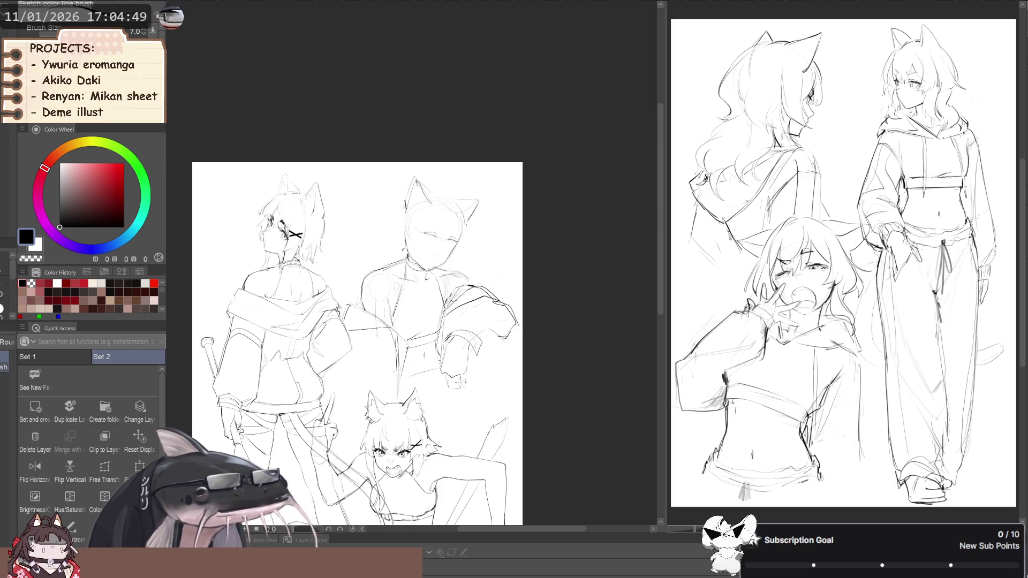
{"action": "left_click_drag", "start_coordinate": [461, 383], "coordinate": [463, 401]}
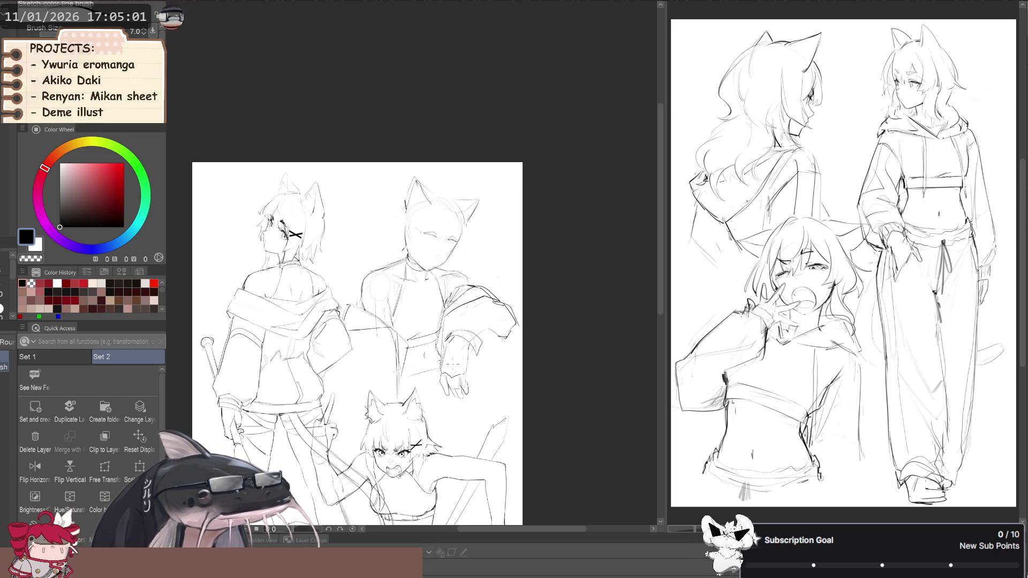
{"action": "scroll", "coordinate": [264, 284], "scroll_direction": "down", "scroll_amount": 5}
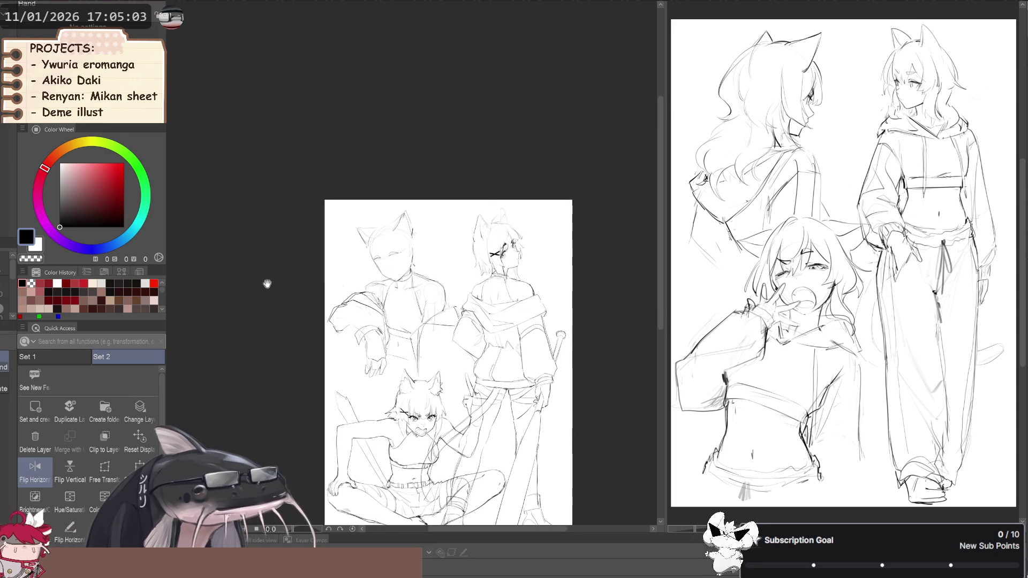
- Undo a stray stroke and several top-figure changes, then redo the head and torso strokes
{"action": "left_click_drag", "start_coordinate": [372, 303], "coordinate": [369, 303]}
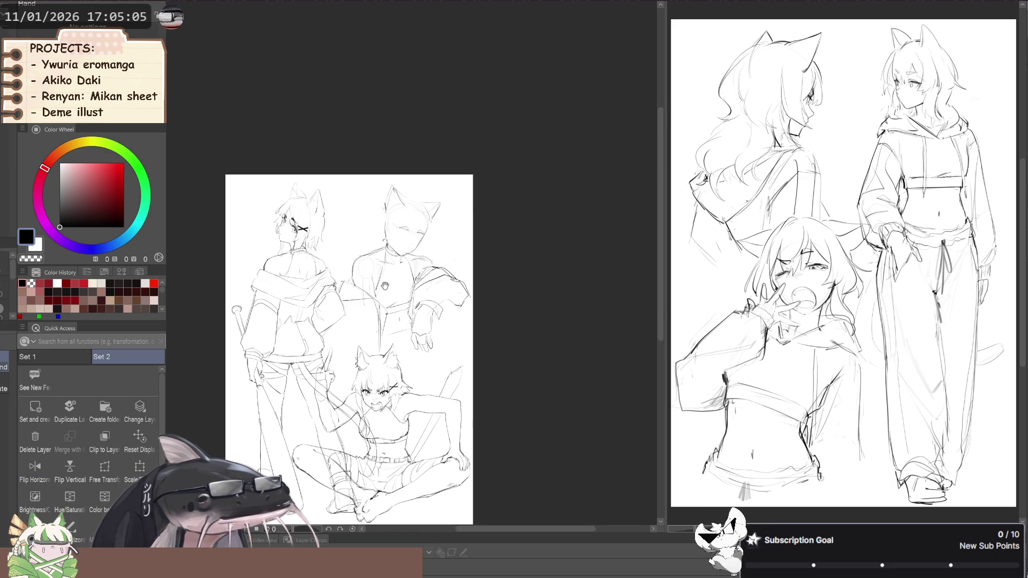
{"action": "key", "text": "b"}
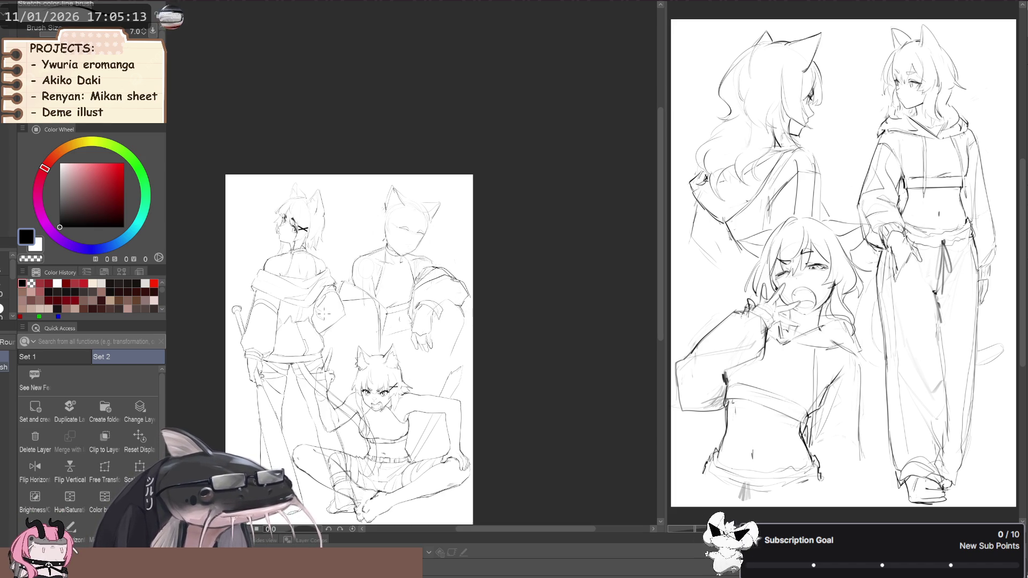
{"action": "left_click_drag", "start_coordinate": [325, 314], "coordinate": [337, 325]}
{"action": "left_click_drag", "start_coordinate": [458, 332], "coordinate": [434, 380]}
{"action": "key", "text": "ctrl+z"}
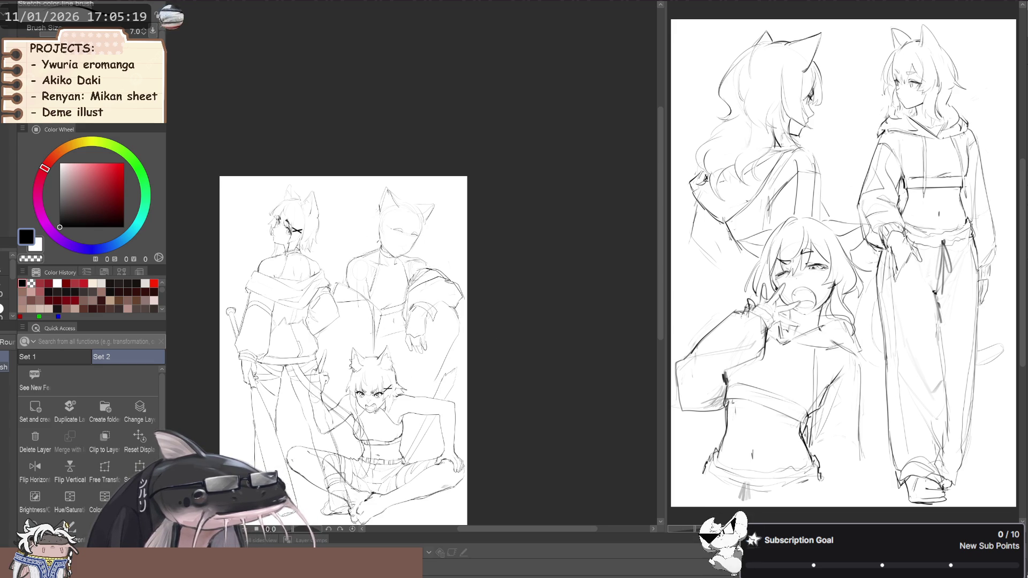
{"action": "left_click_drag", "start_coordinate": [482, 308], "coordinate": [500, 306]}
{"action": "key", "text": "ctrl+z"}
{"action": "key", "text": "ctrl+z"}
{"action": "key", "text": "ctrl+z"}
{"action": "key", "text": "ctrl+z"}
{"action": "key", "text": "ctrl+z"}
{"action": "key", "text": "ctrl+z"}
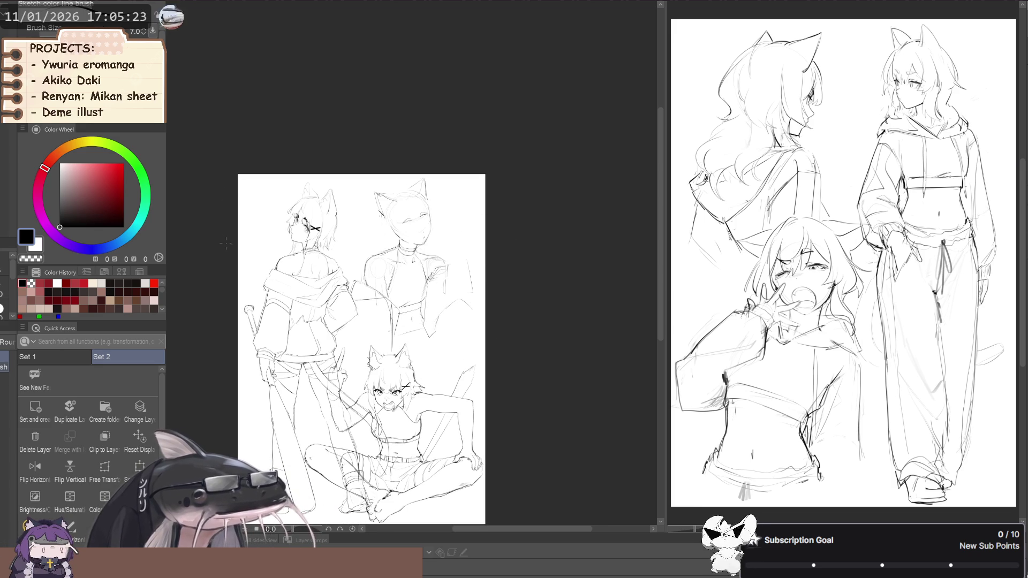
{"action": "key", "text": "ctrl+z"}
{"action": "key", "text": "ctrl+z"}
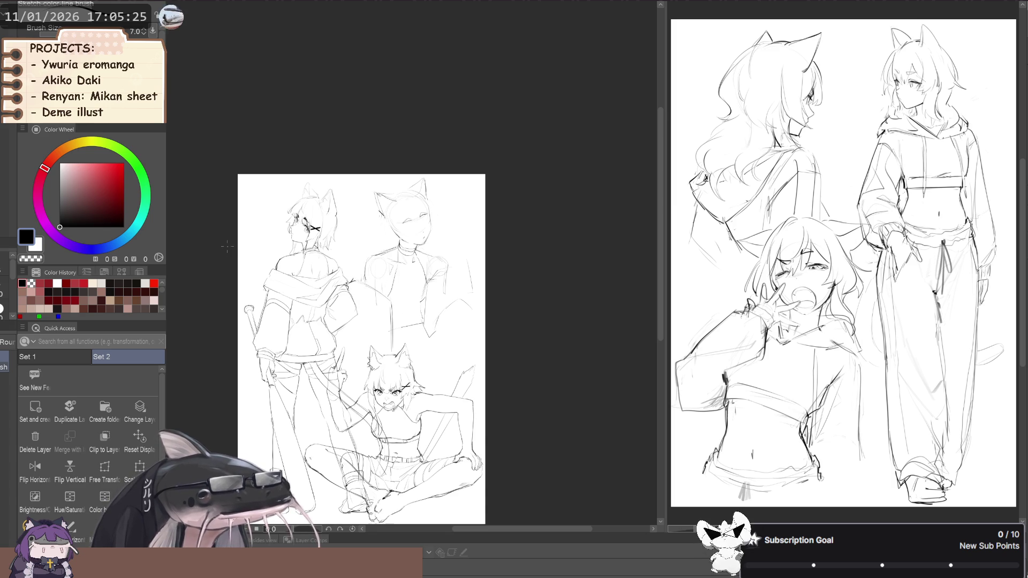
{"action": "key", "text": "ctrl+z"}
{"action": "key", "text": "ctrl+z"}
{"action": "key", "text": "ctrl+z"}
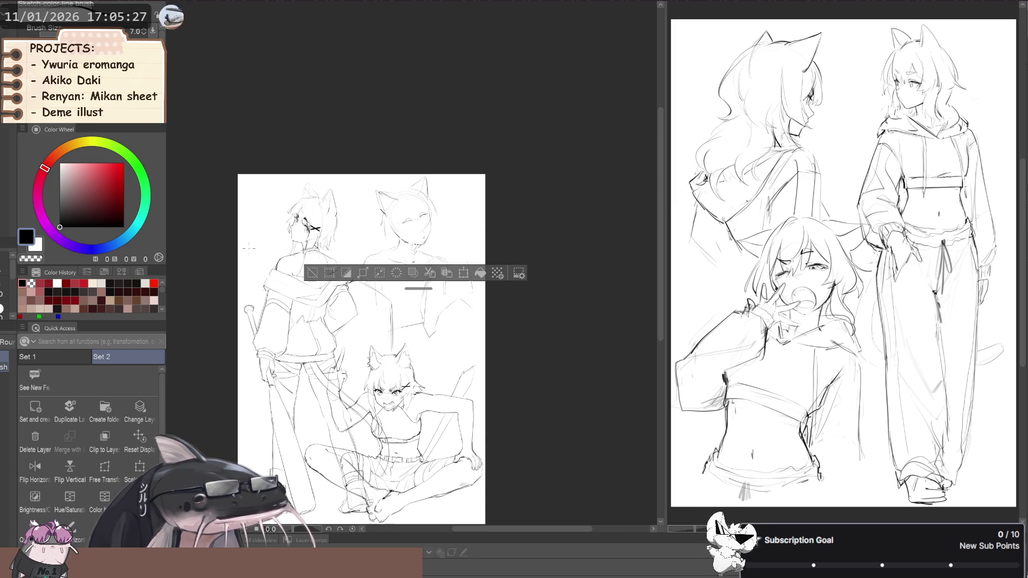
{"action": "key", "text": "ctrl+z"}
{"action": "key", "text": "ctrl+z"}
{"action": "key", "text": "ctrl+z"}
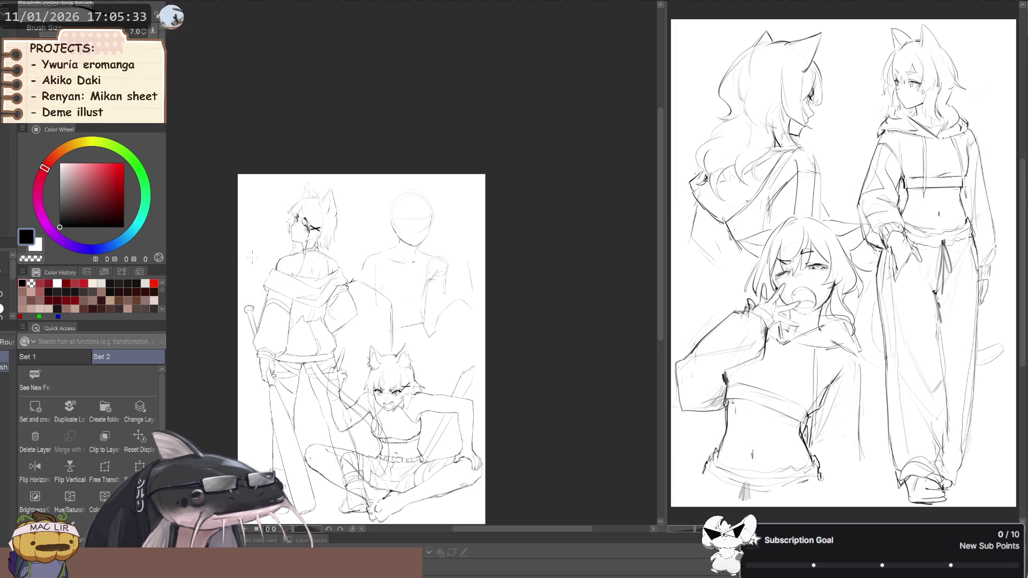
{"action": "key", "text": "ctrl+y"}
{"action": "key", "text": "ctrl+y"}
{"action": "key", "text": "ctrl+y"}
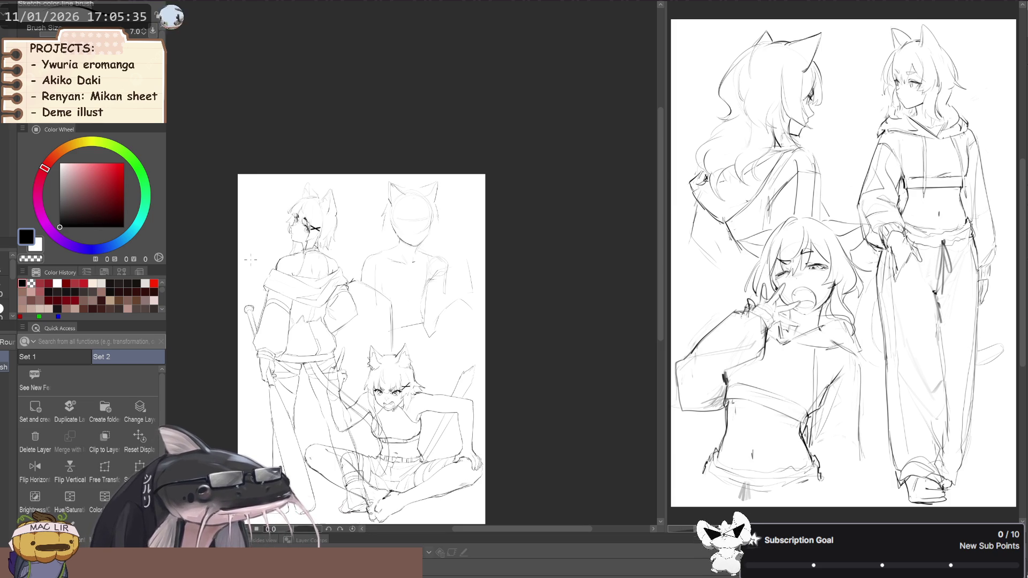
- Sketch neck and arm strokes, move the head up and right, then delete the figure's layer
{"action": "key", "text": "ctrl+d"}
{"action": "mouse_move", "coordinate": [375, 254]}
{"action": "left_mouse_down"}
{"action": "mouse_move", "coordinate": [367, 281]}
{"action": "mouse_move", "coordinate": [389, 297]}
{"action": "mouse_move", "coordinate": [380, 335]}
{"action": "left_mouse_up"}
{"action": "left_click_drag", "start_coordinate": [374, 182], "coordinate": [377, 291]}
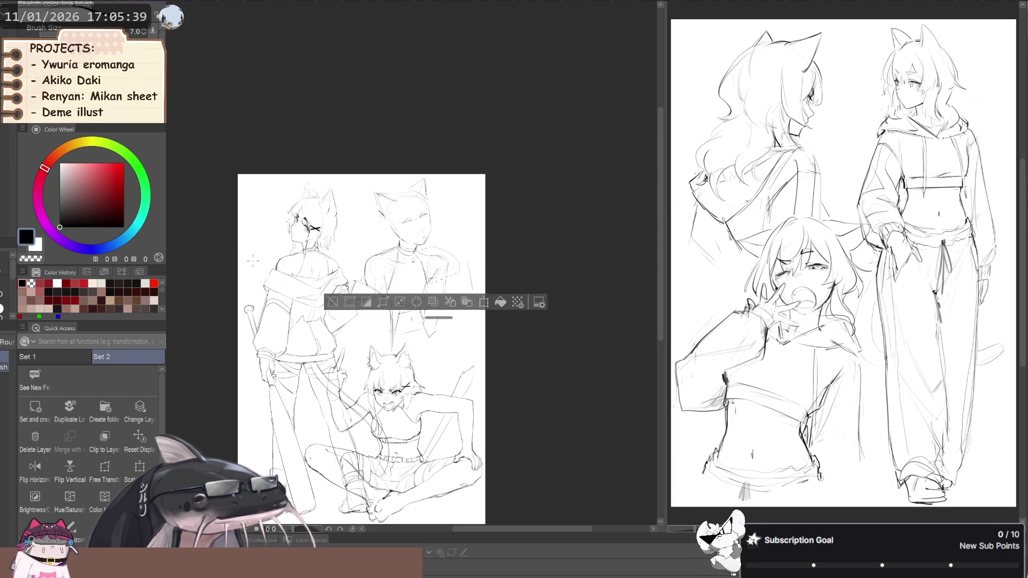
{"action": "left_click_drag", "start_coordinate": [407, 214], "coordinate": [428, 216]}
{"action": "left_click_drag", "start_coordinate": [444, 268], "coordinate": [482, 299]}
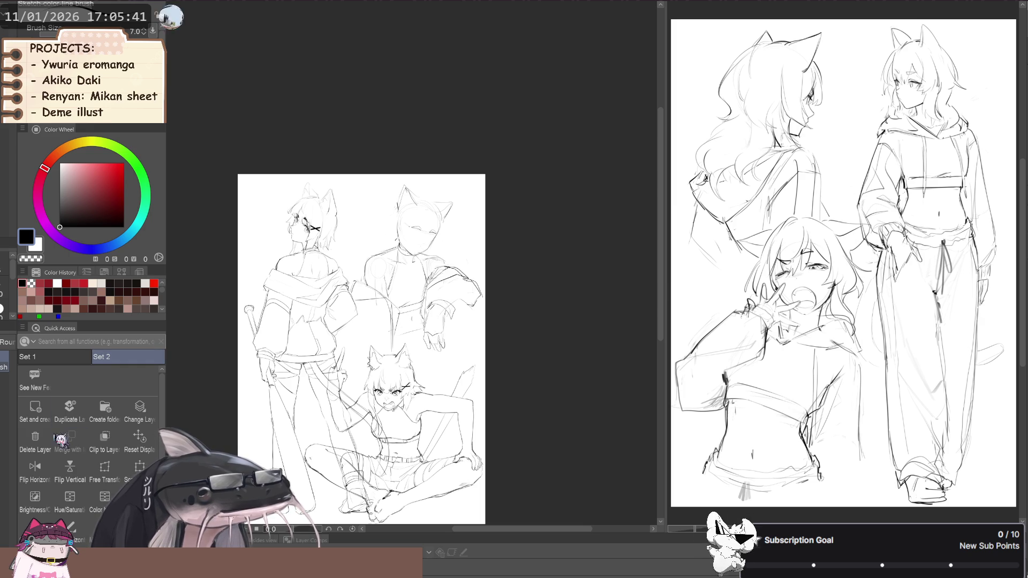
{"action": "left_click", "coordinate": [46, 447]}
{"action": "scroll", "coordinate": [363, 334], "scroll_direction": "down", "scroll_amount": 2}
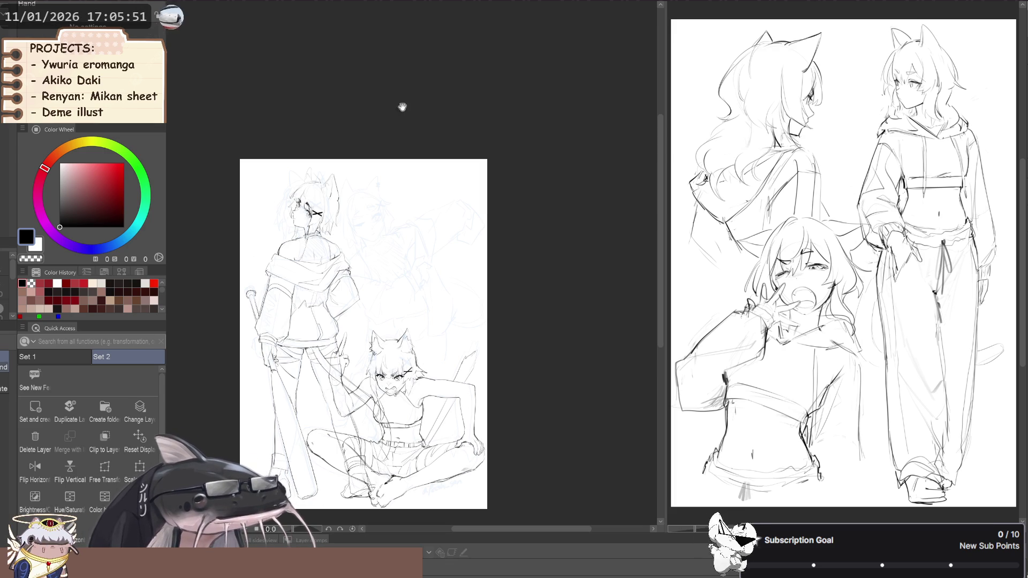
{"action": "scroll", "coordinate": [401, 103], "scroll_direction": "left", "scroll_amount": 5}
{"action": "scroll", "coordinate": [395, 110], "scroll_direction": "down", "scroll_amount": 1}
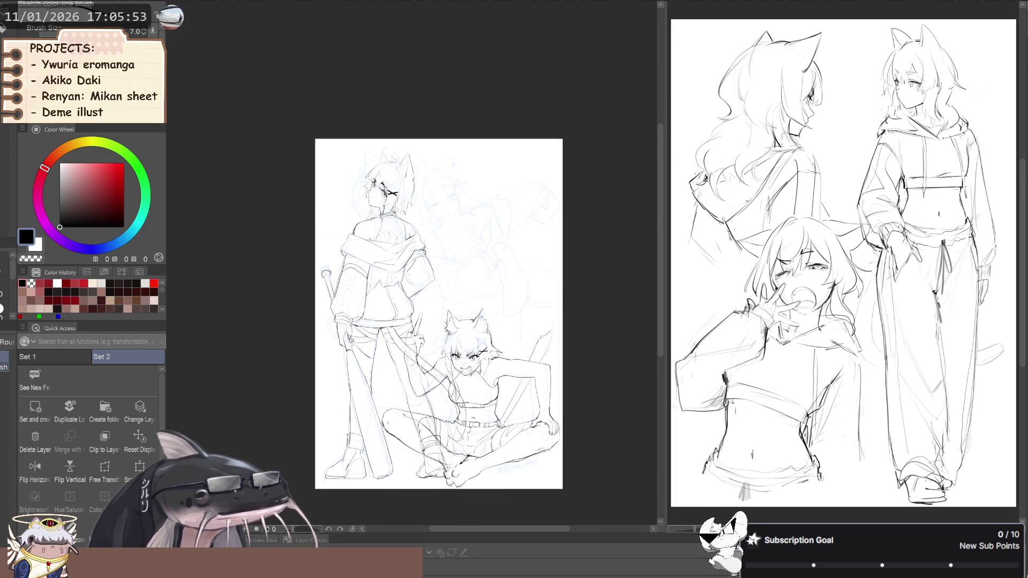
{"action": "scroll", "coordinate": [356, 207], "scroll_direction": "up", "scroll_amount": 2}
{"action": "left_click_drag", "start_coordinate": [356, 207], "coordinate": [319, 206]}
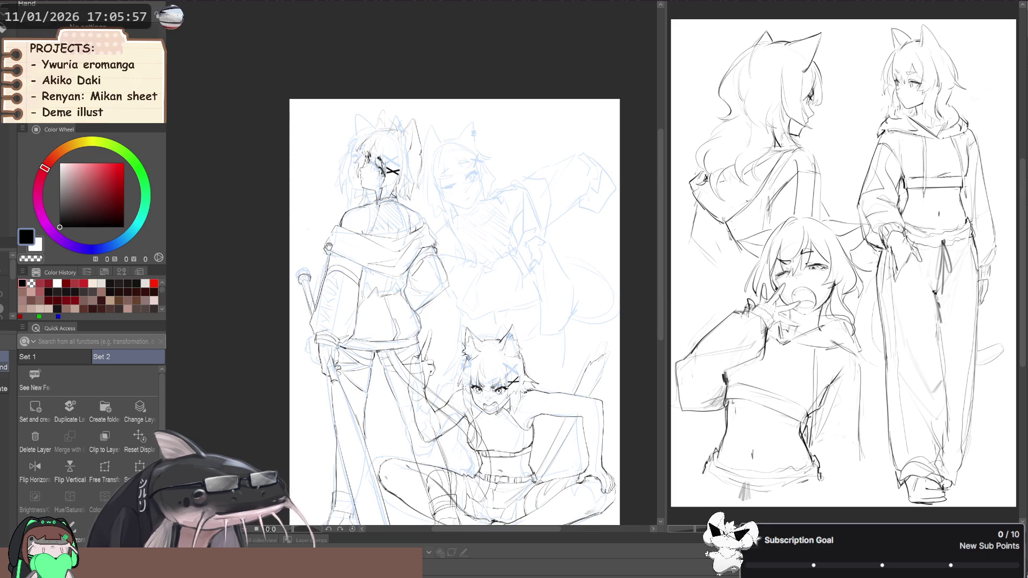
{"action": "left_click_drag", "start_coordinate": [428, 267], "coordinate": [402, 263]}
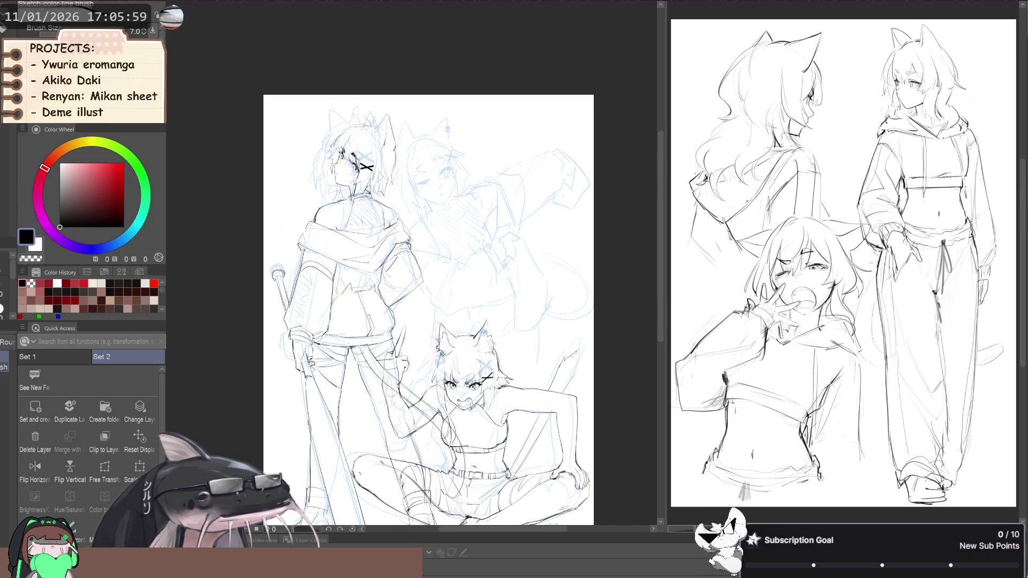
{"action": "left_click_drag", "start_coordinate": [338, 193], "coordinate": [354, 194]}
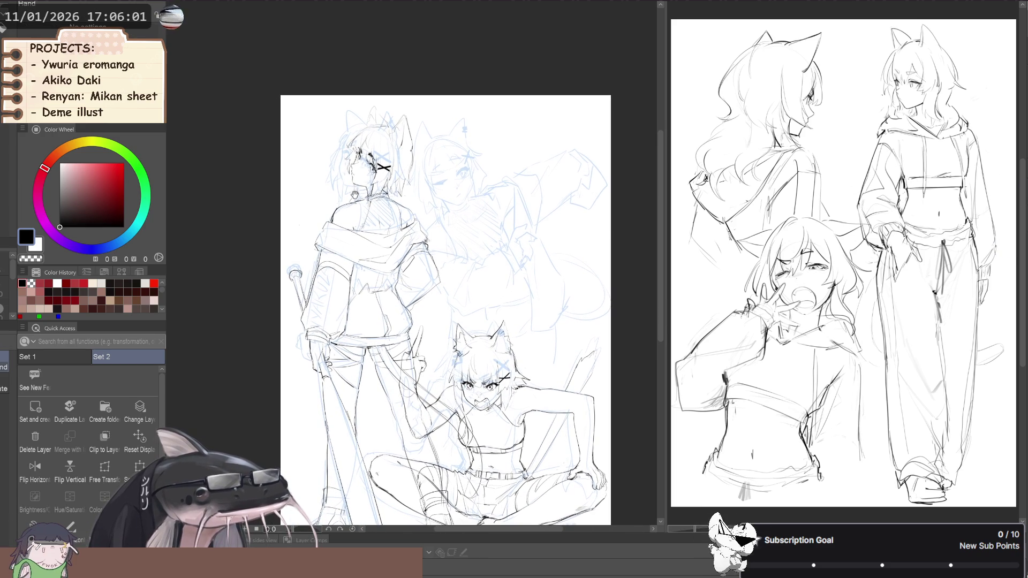
{"action": "key", "text": "space"}
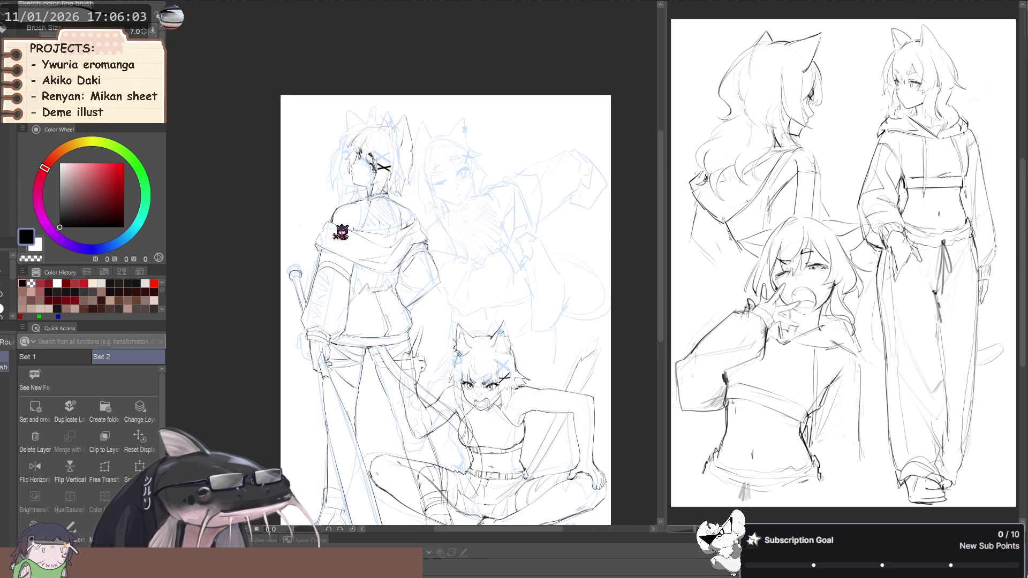
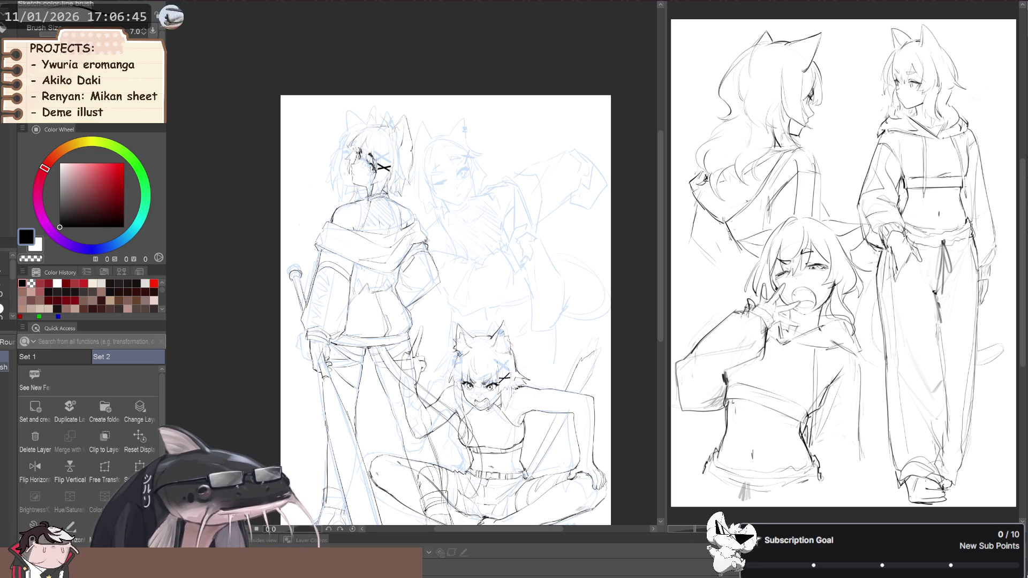
- Flip the canvas view horizontally to check the sketch, then zoom in
{"action": "key", "text": "h"}
{"action": "mouse_move", "coordinate": [460, 230]}
{"action": "left_mouse_down"}
{"action": "mouse_move", "coordinate": [348, 239]}
{"action": "mouse_move", "coordinate": [379, 270]}
{"action": "left_mouse_up"}
{"action": "key", "text": "h"}
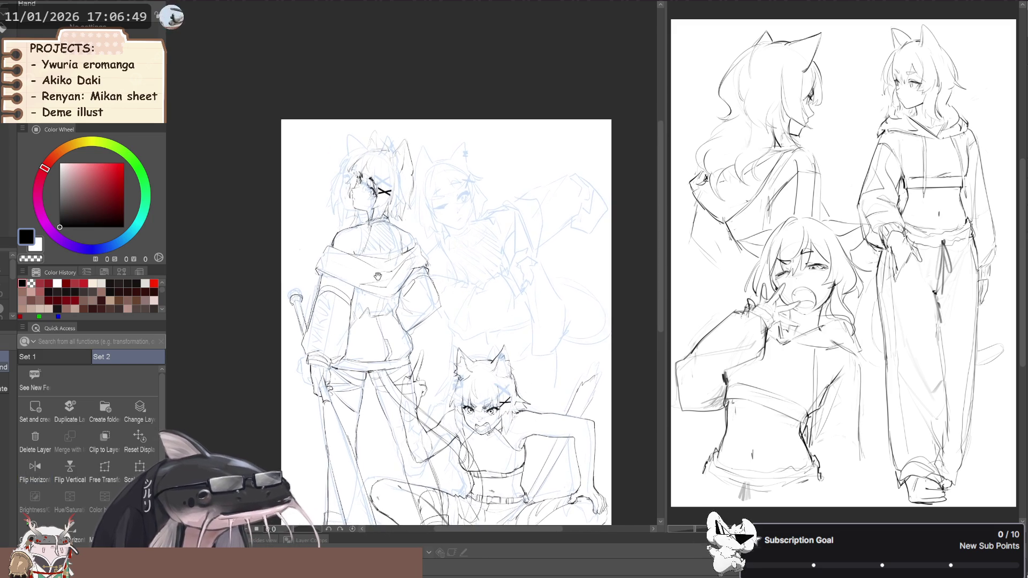
{"action": "scroll", "coordinate": [379, 270], "scroll_direction": "up", "scroll_amount": 5}
{"action": "scroll", "coordinate": [471, 205], "scroll_direction": "up", "scroll_amount": 3}
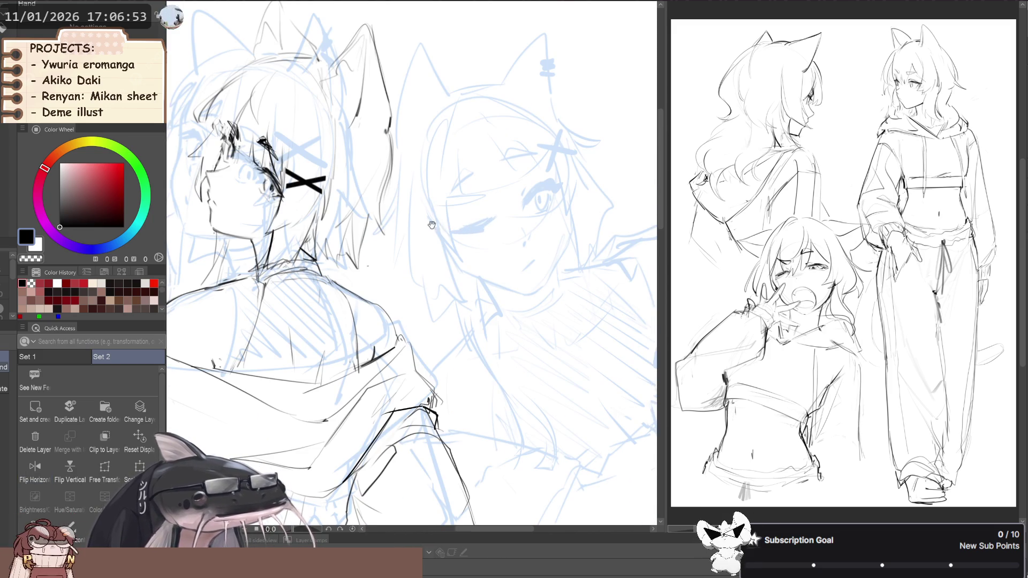
{"action": "key", "text": "h"}
- Frame the middle girl's face and start a freehand lasso around her head
{"action": "scroll", "coordinate": [431, 225], "scroll_direction": "left", "scroll_amount": 3}
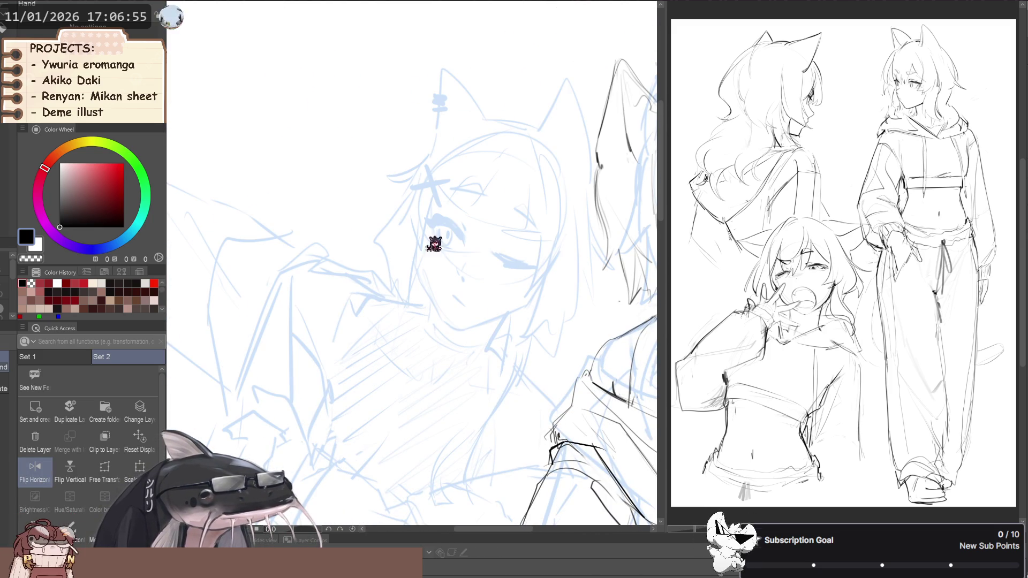
{"action": "mouse_move", "coordinate": [421, 259]}
{"action": "left_mouse_down"}
{"action": "mouse_move", "coordinate": [418, 224]}
{"action": "mouse_move", "coordinate": [458, 223]}
{"action": "left_mouse_up"}
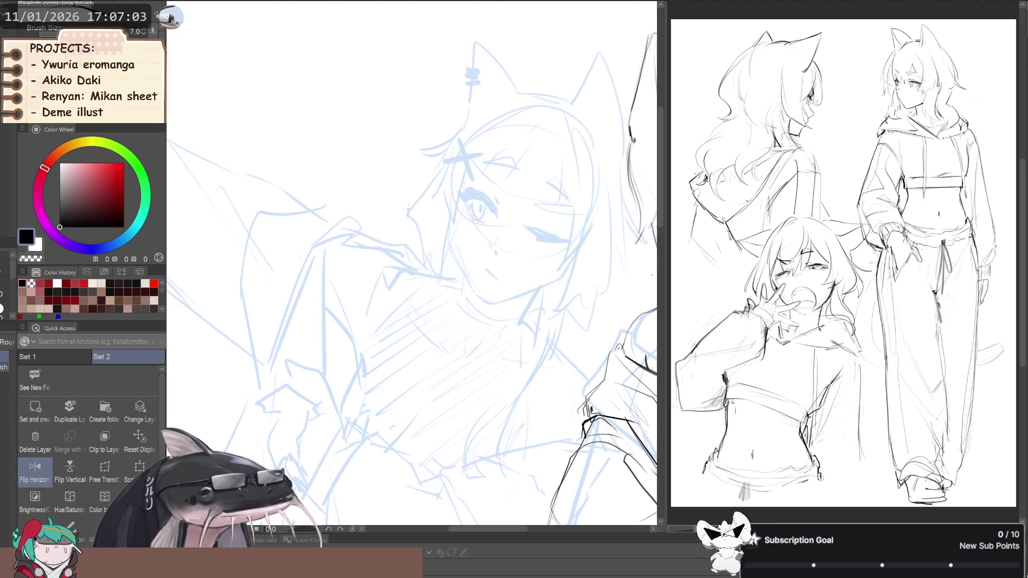
{"action": "scroll", "coordinate": [455, 231], "scroll_direction": "down", "scroll_amount": 3}
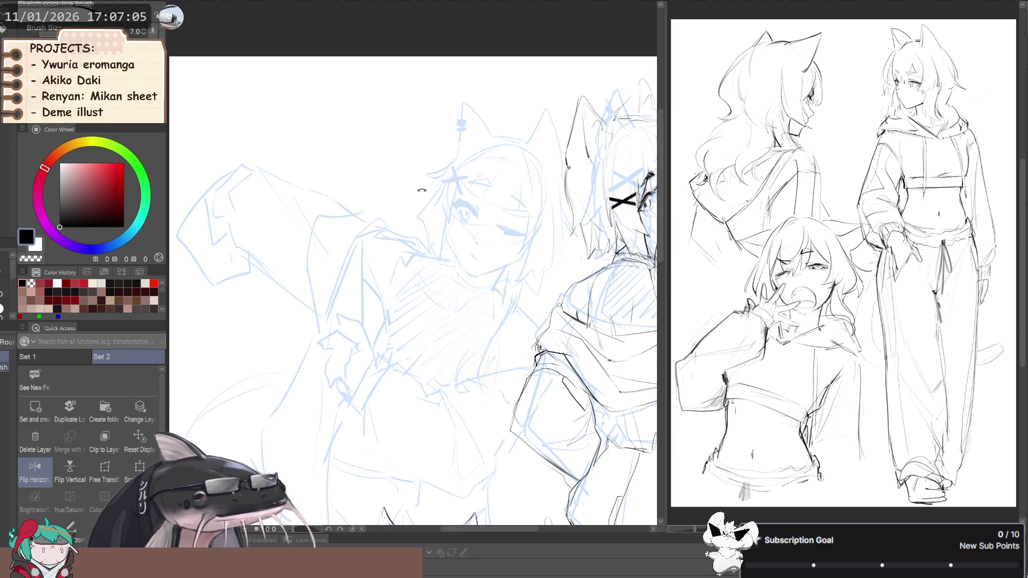
{"action": "key", "text": "m"}
{"action": "mouse_move", "coordinate": [416, 204]}
{"action": "left_mouse_down"}
{"action": "mouse_move", "coordinate": [440, 254]}
{"action": "mouse_move", "coordinate": [464, 268]}
{"action": "mouse_move", "coordinate": [573, 257]}
{"action": "mouse_move", "coordinate": [577, 190]}
{"action": "mouse_move", "coordinate": [396, 102]}
{"action": "left_mouse_up"}
- Rotate the lassoed head counter-clockwise into a slight tilt, apply it, and compare mirrored
{"action": "key", "text": "ctrl+t"}
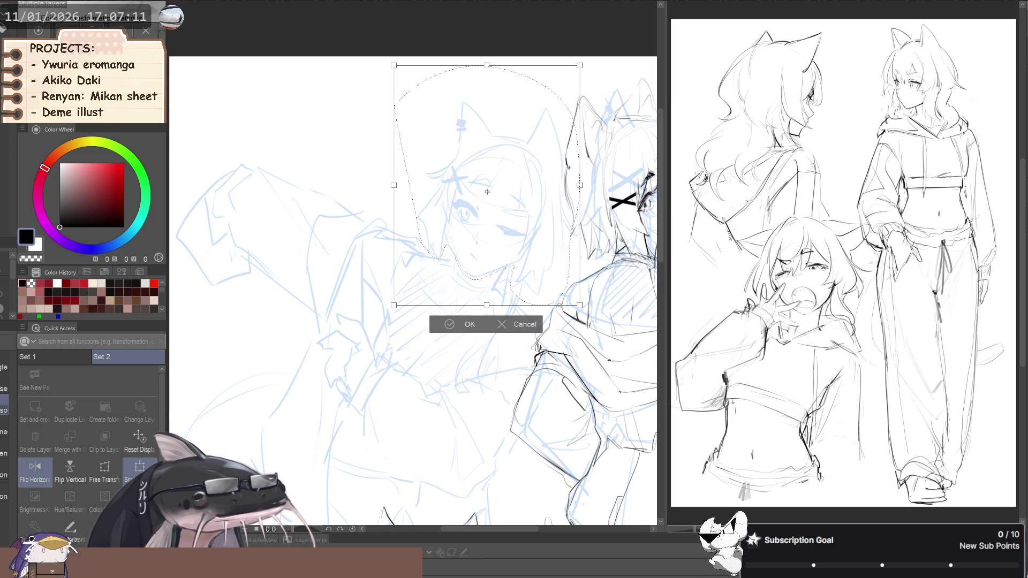
{"action": "mouse_move", "coordinate": [306, 235]}
{"action": "left_mouse_down"}
{"action": "mouse_move", "coordinate": [289, 275]}
{"action": "mouse_move", "coordinate": [437, 286]}
{"action": "left_mouse_up"}
{"action": "left_click_drag", "start_coordinate": [284, 238], "coordinate": [289, 244]}
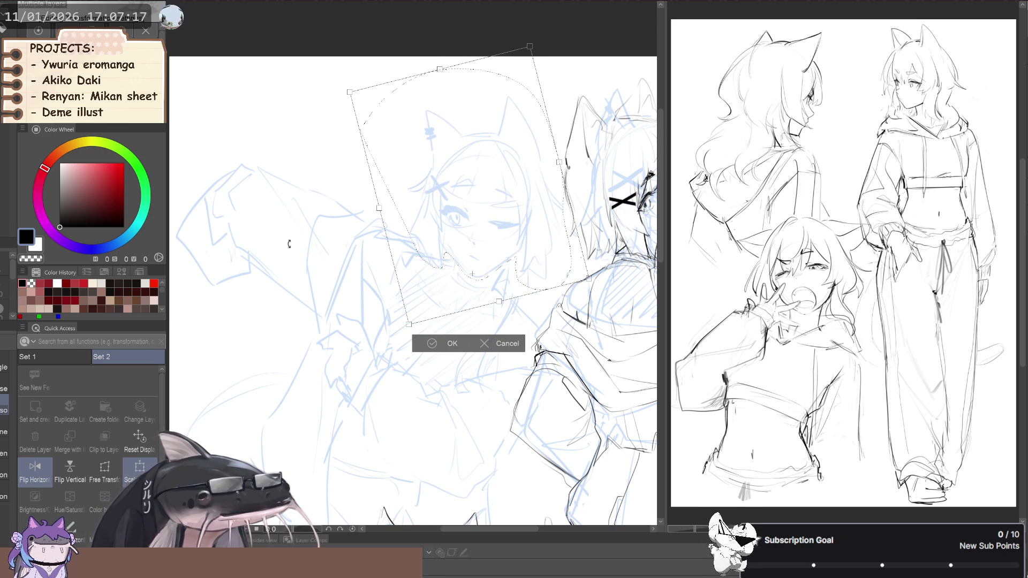
{"action": "left_click", "coordinate": [447, 343]}
{"action": "left_click", "coordinate": [359, 306]}
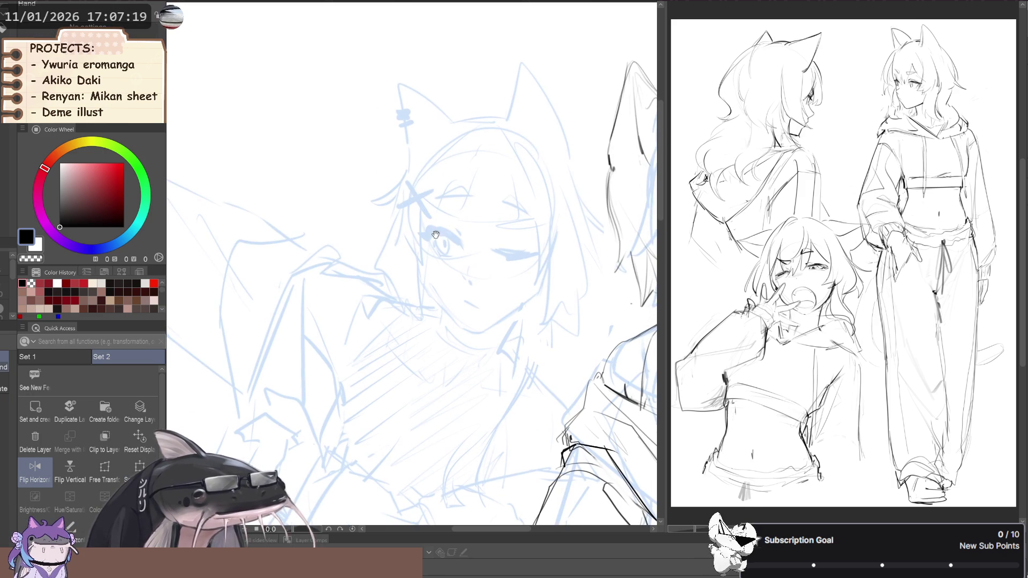
{"action": "key", "text": "h"}
{"action": "key", "text": "h"}
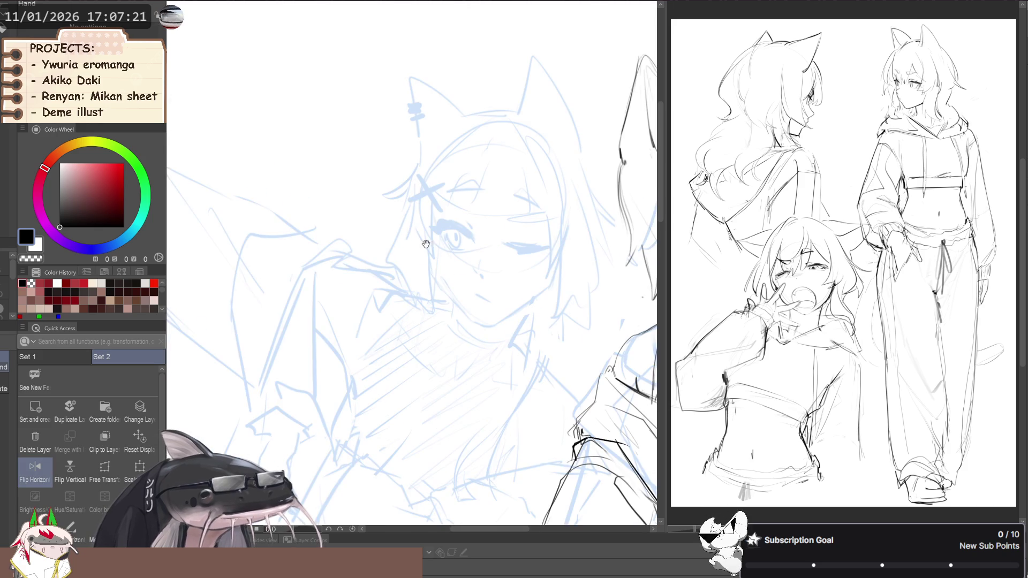
{"action": "key", "text": "h"}
{"action": "key", "text": "h"}
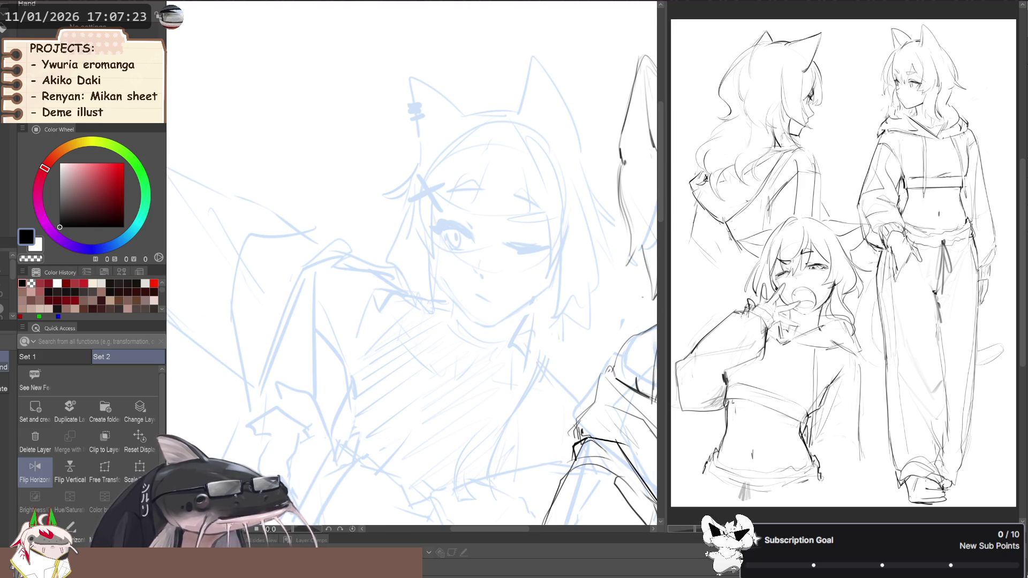
- Raise the brush size to 9.0 and ink the cheek curve down the face's side
{"action": "left_click_drag", "start_coordinate": [435, 263], "coordinate": [434, 277]}
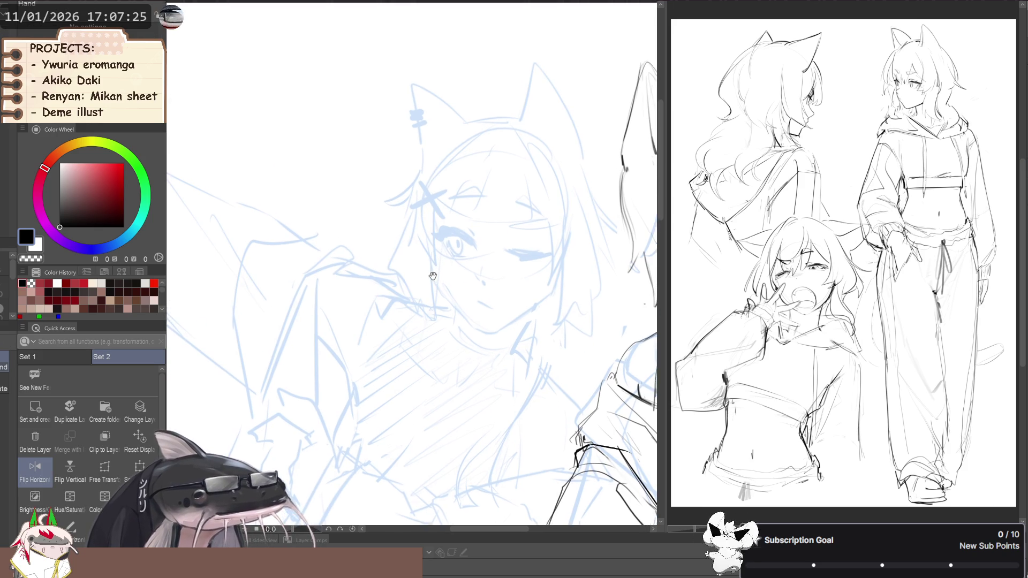
{"action": "scroll", "coordinate": [447, 280], "scroll_direction": "up", "scroll_amount": 2}
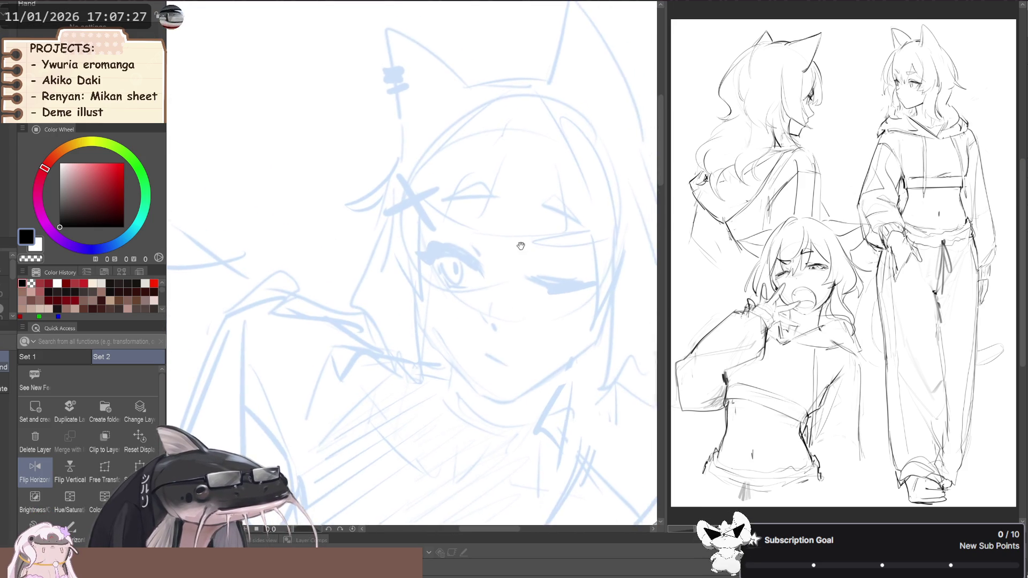
{"action": "left_click_drag", "start_coordinate": [525, 240], "coordinate": [531, 261]}
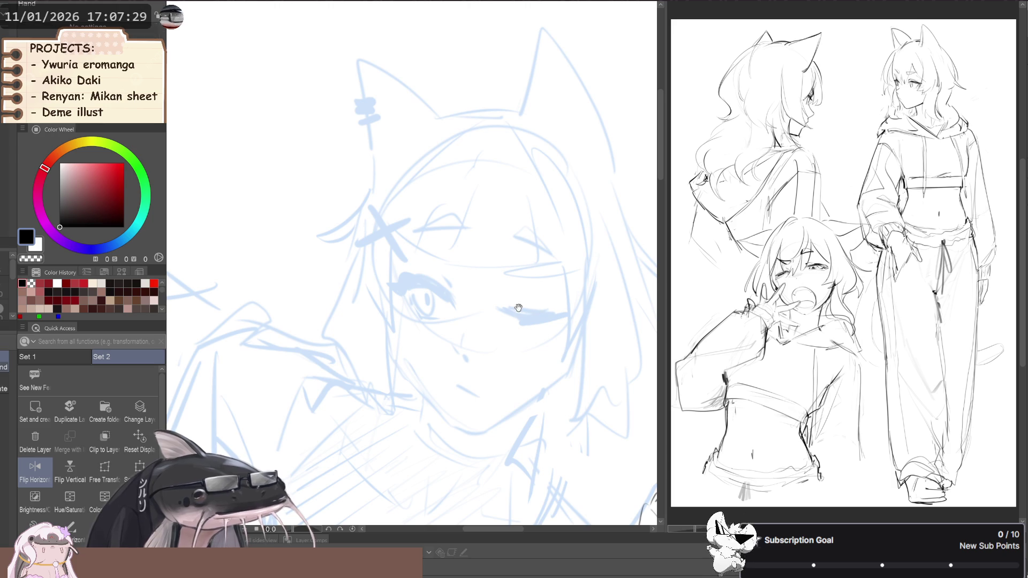
{"action": "left_click_drag", "start_coordinate": [525, 309], "coordinate": [523, 330]}
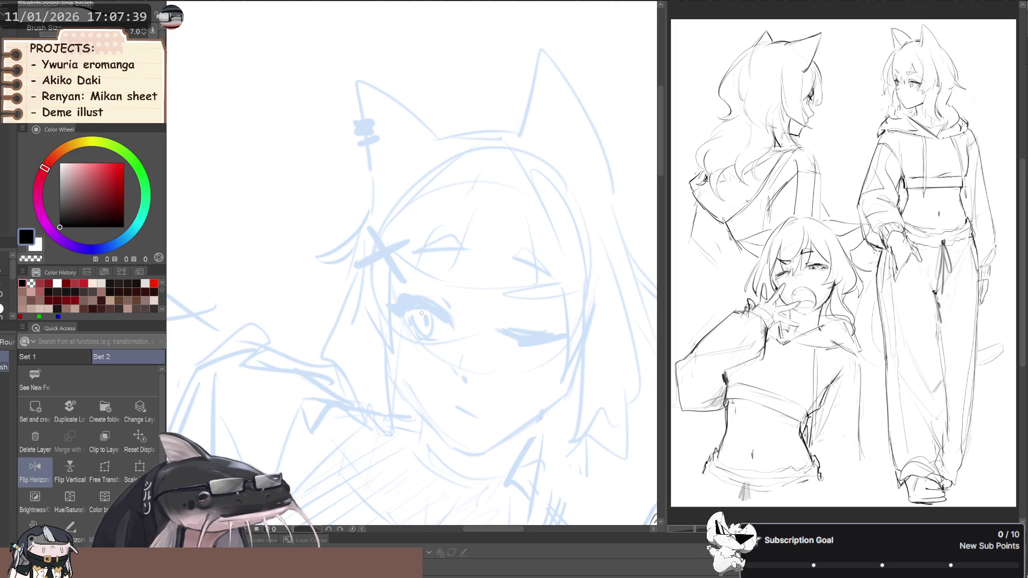
{"action": "mouse_move", "coordinate": [307, 226]}
{"action": "left_mouse_down"}
{"action": "mouse_move", "coordinate": [340, 301]}
{"action": "mouse_move", "coordinate": [397, 347]}
{"action": "left_mouse_up"}
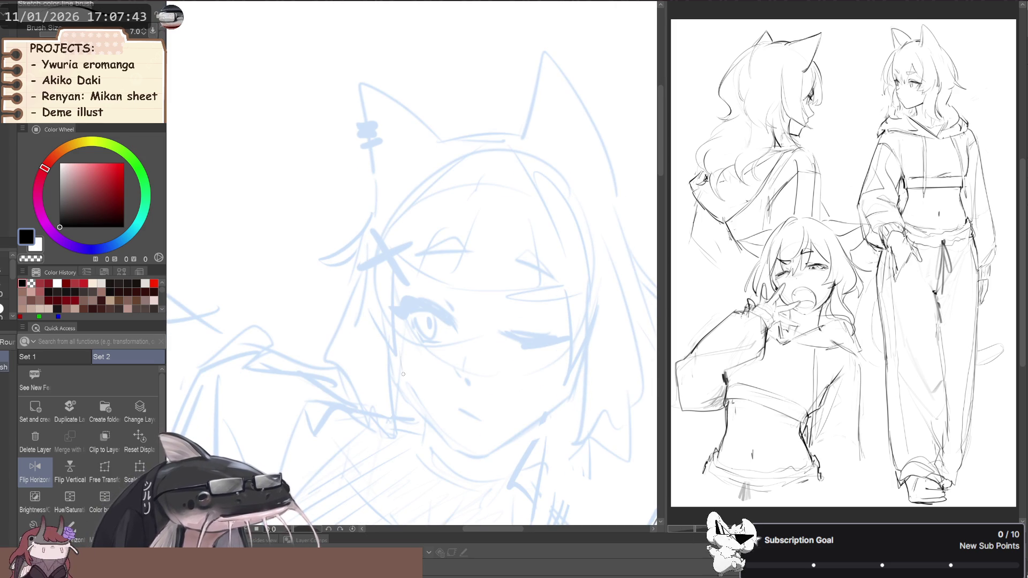
{"action": "key", "text": "bracketright"}
{"action": "key", "text": "bracketright"}
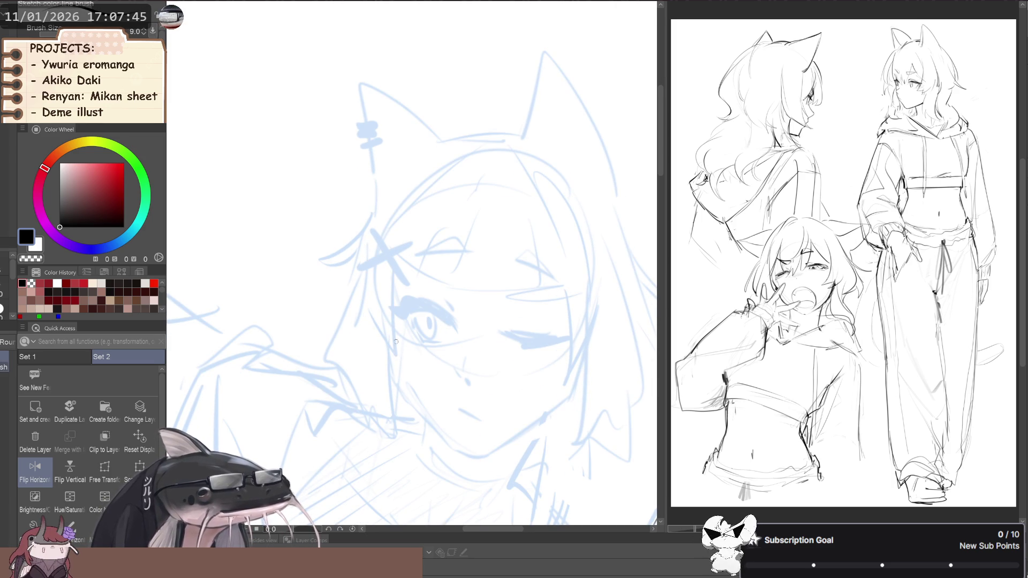
{"action": "left_click_drag", "start_coordinate": [394, 348], "coordinate": [405, 382]}
{"action": "key", "text": "ctrl+z"}
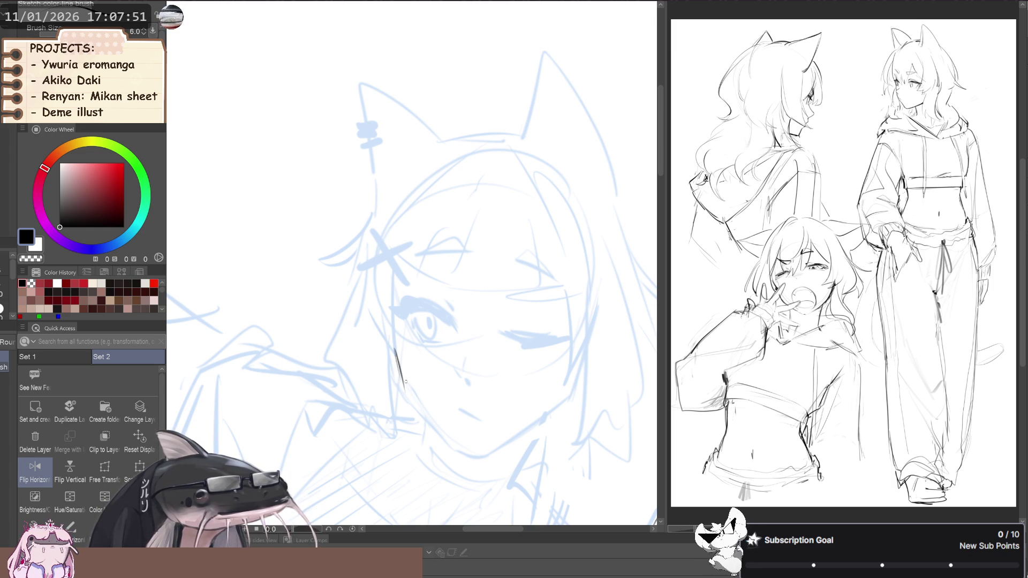
{"action": "key", "text": "ctrl+z"}
{"action": "left_click_drag", "start_coordinate": [395, 349], "coordinate": [431, 422]}
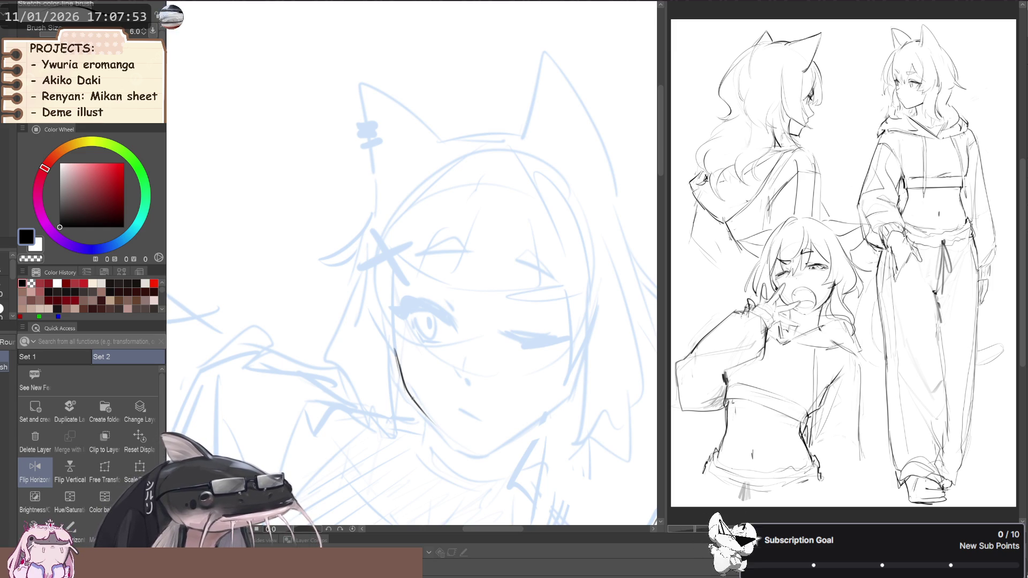
{"action": "mouse_move", "coordinate": [404, 384]}
{"action": "left_mouse_down"}
{"action": "mouse_move", "coordinate": [460, 449]}
{"action": "mouse_move", "coordinate": [360, 454]}
{"action": "left_mouse_up"}
{"action": "key", "text": "ctrl+z"}
{"action": "key", "text": "ctrl+z"}
- Erase stroke ends with transparent colour and redraw the jaw curve up the face's right side
{"action": "key", "text": "c"}
{"action": "key", "text": "c"}
{"action": "key", "text": "asciicircum"}
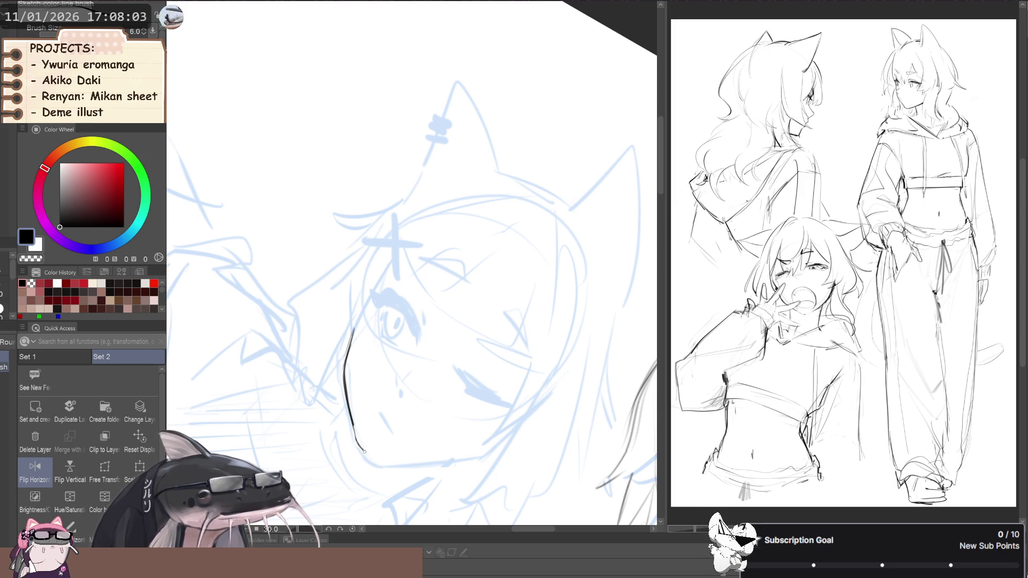
{"action": "mouse_move", "coordinate": [371, 458]}
{"action": "left_mouse_down"}
{"action": "mouse_move", "coordinate": [307, 430]}
{"action": "mouse_move", "coordinate": [358, 452]}
{"action": "left_mouse_up"}
{"action": "key", "text": "ctrl+z"}
{"action": "key", "text": "ctrl+z"}
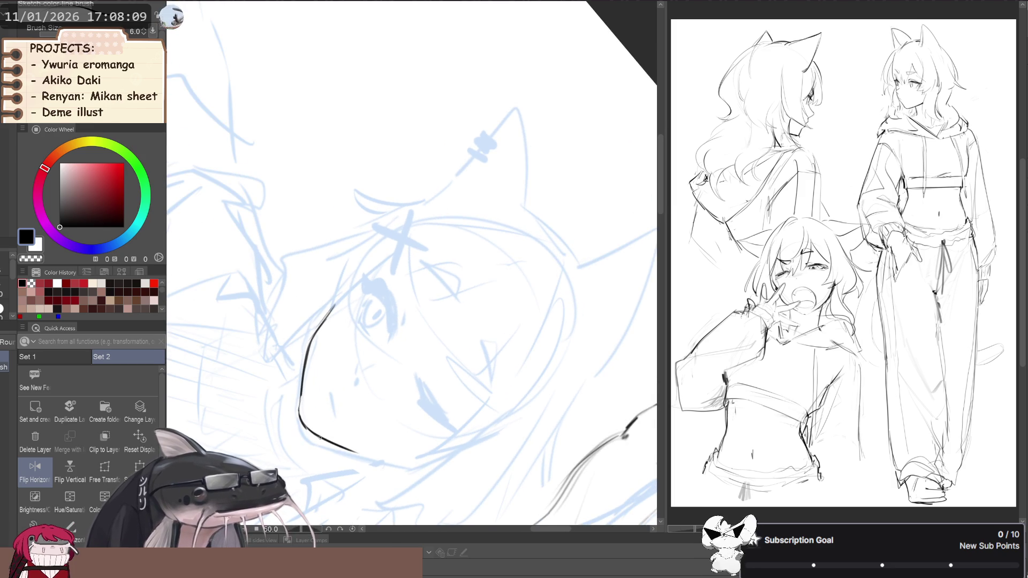
{"action": "key", "text": "ctrl+z"}
{"action": "left_click_drag", "start_coordinate": [307, 428], "coordinate": [393, 464]}
{"action": "key", "text": "ctrl+z"}
{"action": "left_click_drag", "start_coordinate": [325, 439], "coordinate": [536, 201]}
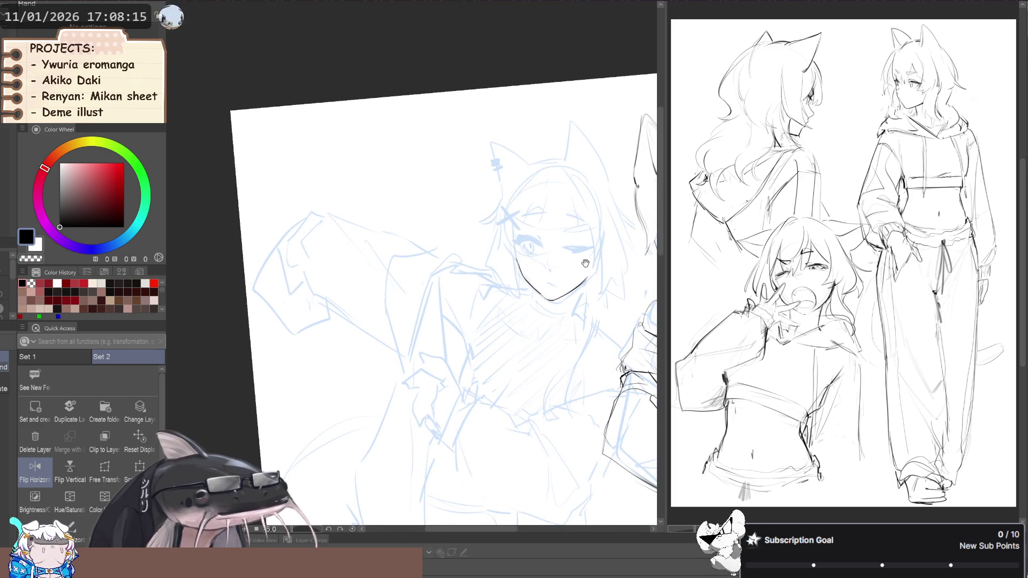
{"action": "scroll", "coordinate": [586, 262], "scroll_direction": "up", "scroll_amount": 5}
{"action": "left_click_drag", "start_coordinate": [610, 293], "coordinate": [587, 339]}
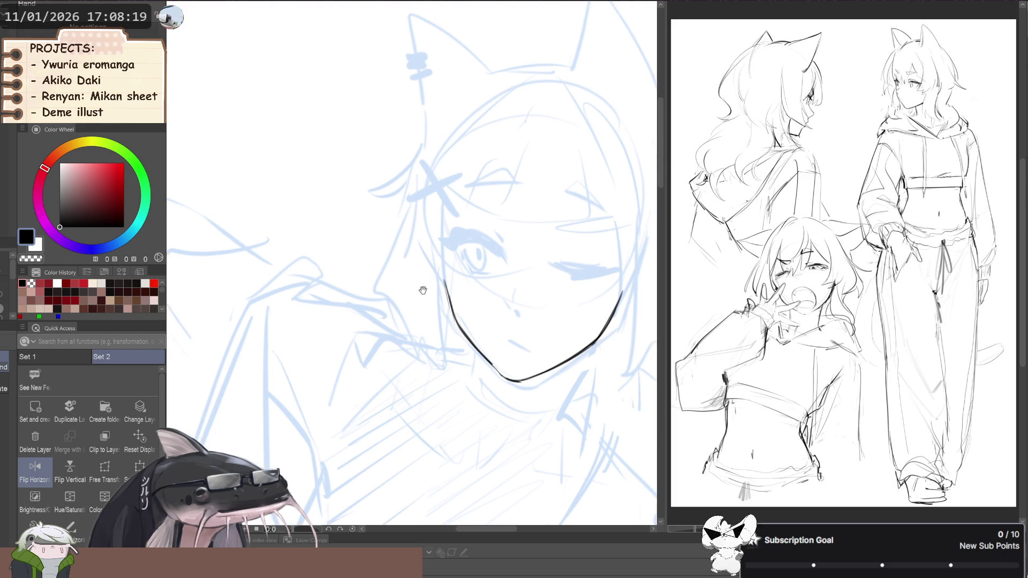
{"action": "scroll", "coordinate": [411, 263], "scroll_direction": "down", "scroll_amount": 2}
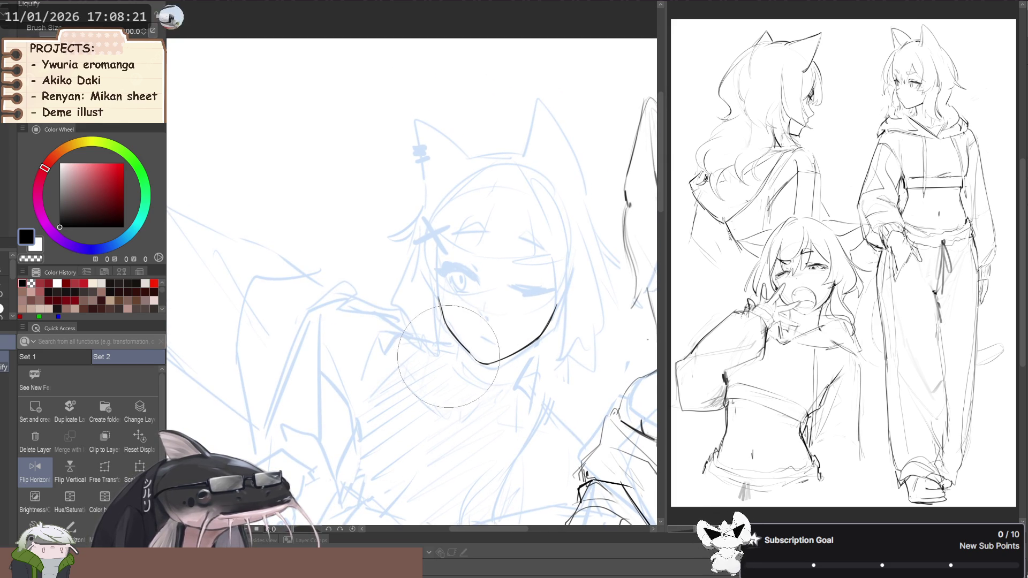
- Ink the winking eye's closed lid line and the open eye's upper lid
{"action": "left_click_drag", "start_coordinate": [491, 266], "coordinate": [466, 266]}
{"action": "scroll", "coordinate": [466, 266], "scroll_direction": "up", "scroll_amount": 2}
{"action": "key", "text": "p"}
{"action": "left_click_drag", "start_coordinate": [526, 321], "coordinate": [489, 313]}
{"action": "key", "text": "ctrl+z"}
{"action": "key", "text": "b"}
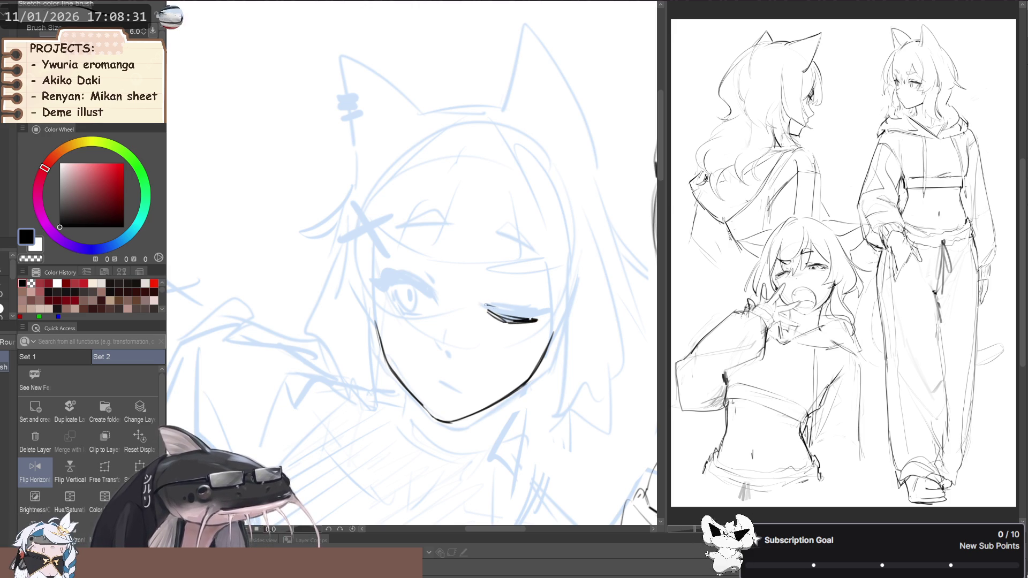
{"action": "left_click_drag", "start_coordinate": [494, 314], "coordinate": [510, 322]}
{"action": "scroll", "coordinate": [426, 321], "scroll_direction": "down", "scroll_amount": 3}
{"action": "left_click_drag", "start_coordinate": [357, 312], "coordinate": [426, 335]}
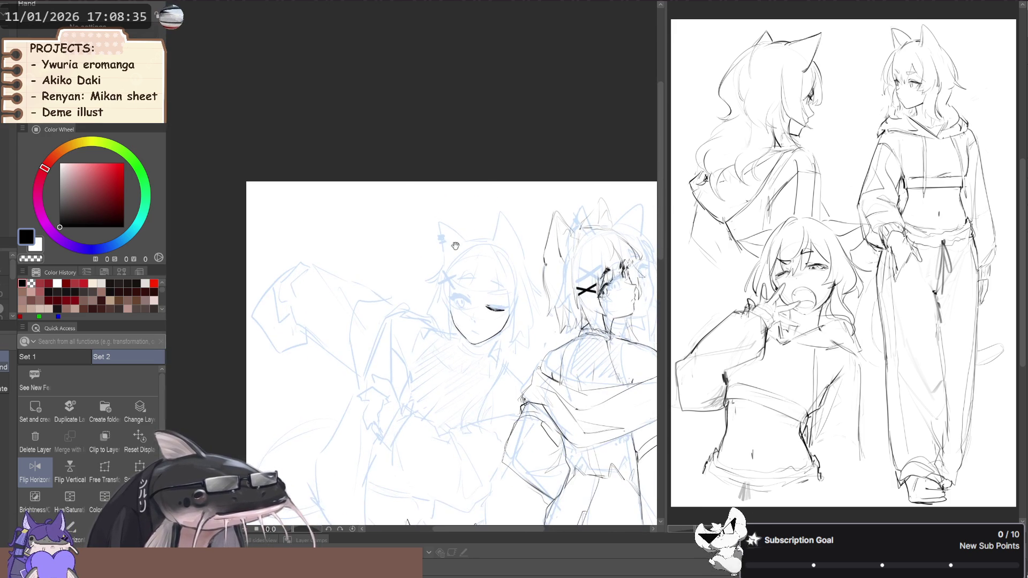
{"action": "scroll", "coordinate": [429, 324], "scroll_direction": "up", "scroll_amount": 5}
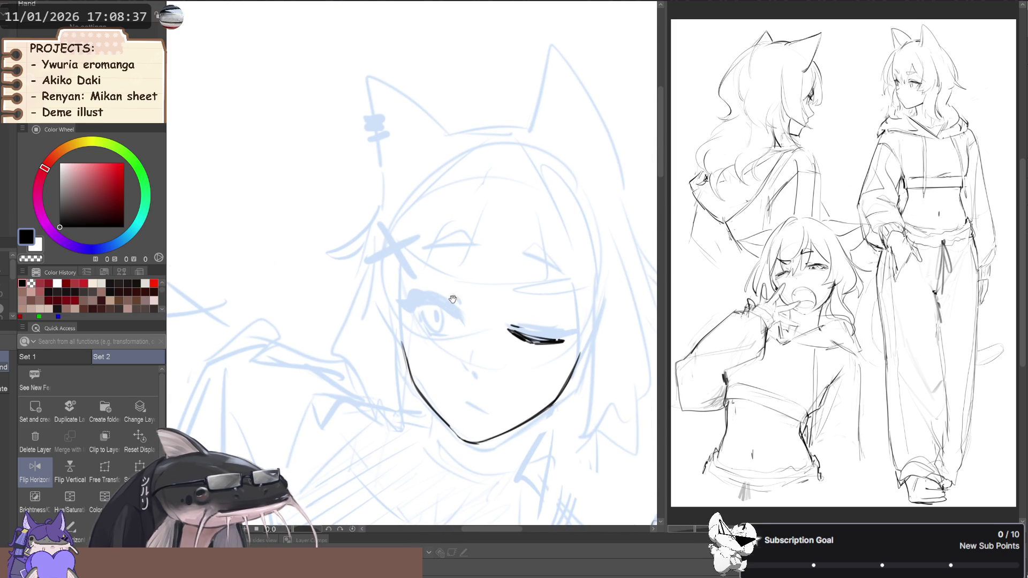
{"action": "key", "text": "p"}
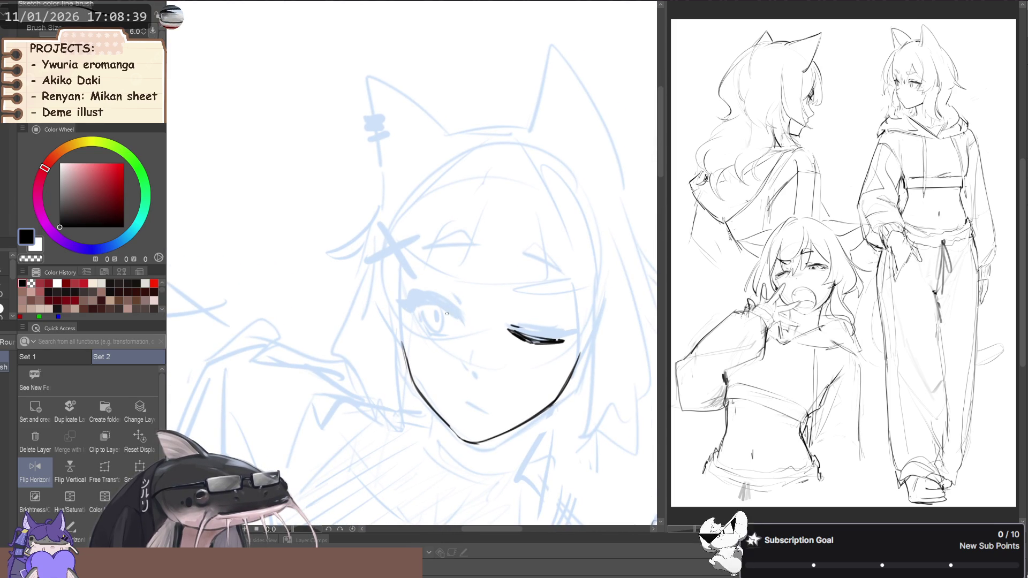
{"action": "mouse_move", "coordinate": [435, 304]}
{"action": "left_mouse_down"}
{"action": "mouse_move", "coordinate": [456, 318]}
{"action": "mouse_move", "coordinate": [418, 303]}
{"action": "mouse_move", "coordinate": [461, 316]}
{"action": "left_mouse_up"}
{"action": "key", "text": "ctrl+z"}
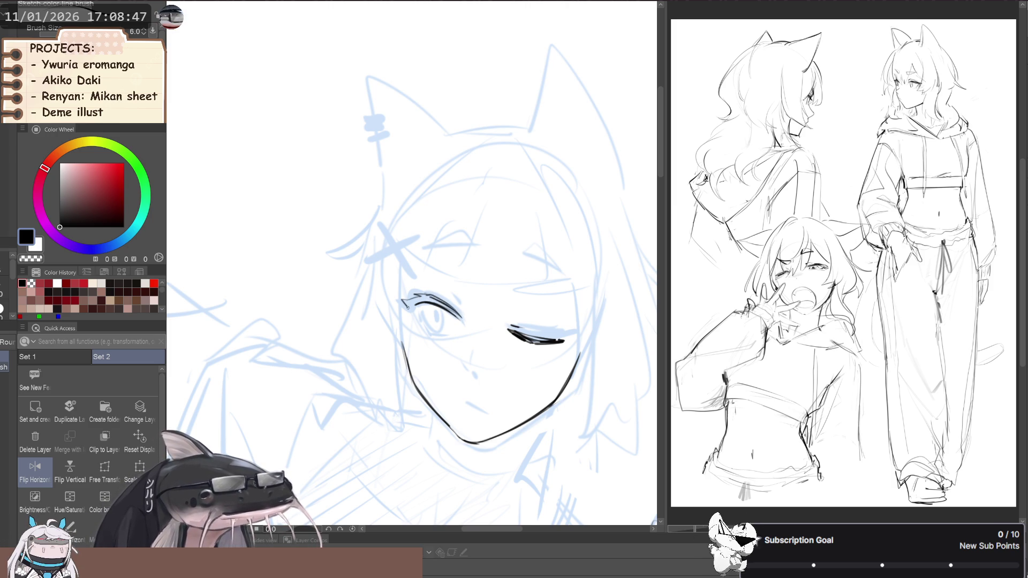
- Add the open eye's lash and iris, tidying the lash end with transparent colour
{"action": "left_click_drag", "start_coordinate": [416, 309], "coordinate": [453, 312]}
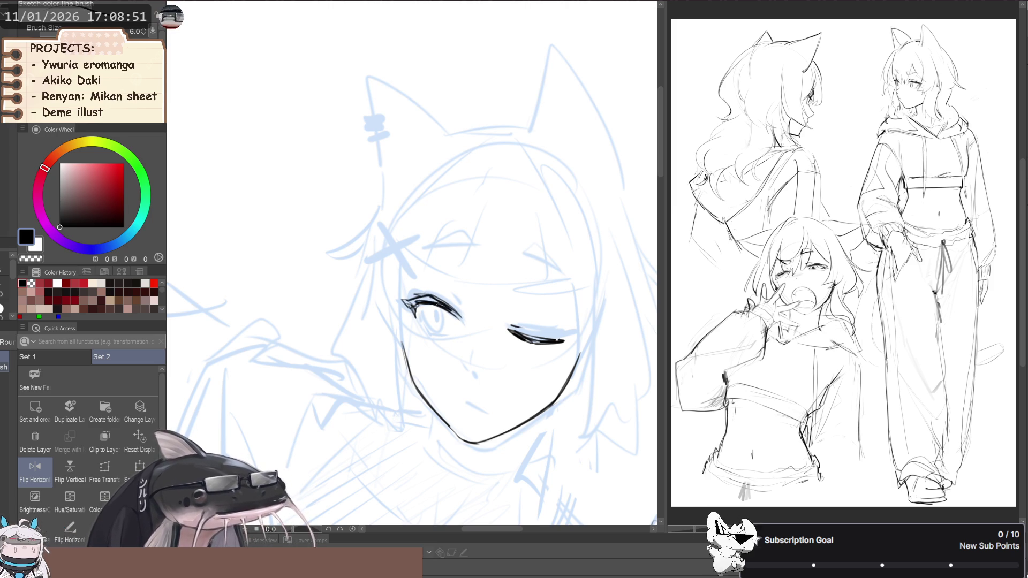
{"action": "scroll", "coordinate": [419, 296], "scroll_direction": "up", "scroll_amount": 2}
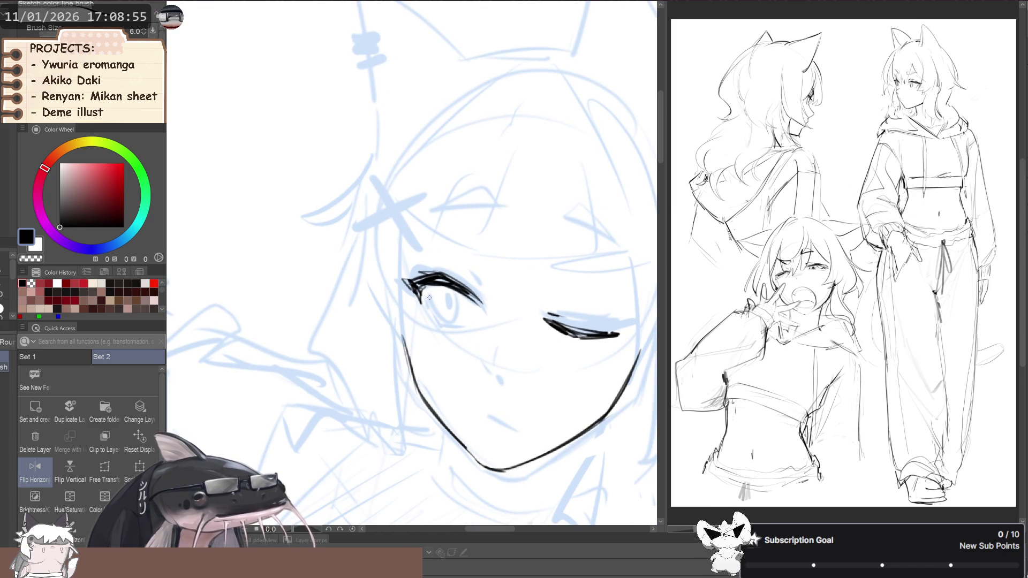
{"action": "mouse_move", "coordinate": [453, 302]}
{"action": "left_mouse_down"}
{"action": "mouse_move", "coordinate": [448, 319]}
{"action": "mouse_move", "coordinate": [429, 294]}
{"action": "mouse_move", "coordinate": [447, 298]}
{"action": "mouse_move", "coordinate": [442, 324]}
{"action": "left_mouse_up"}
{"action": "left_click_drag", "start_coordinate": [460, 299], "coordinate": [488, 329]}
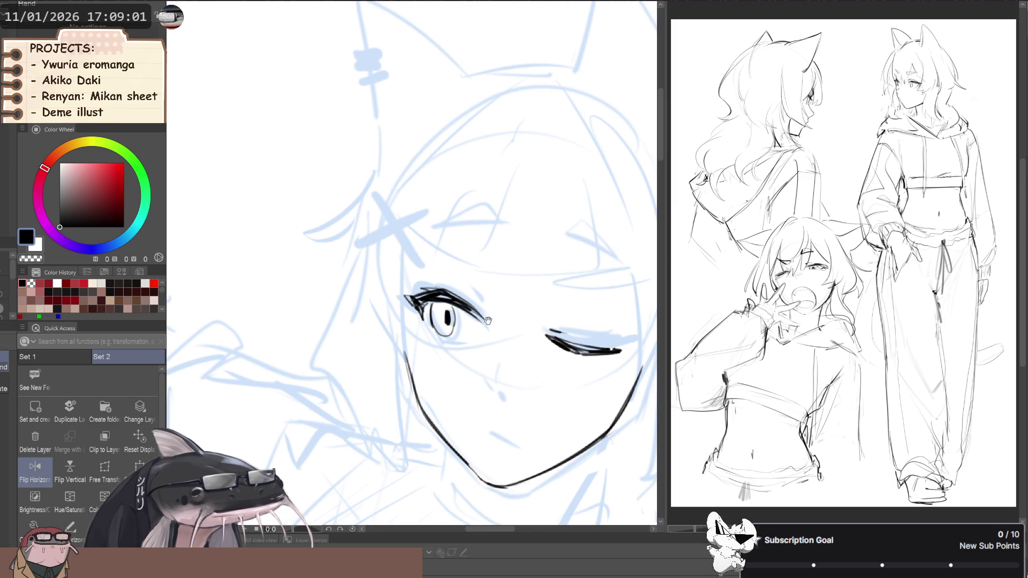
{"action": "key", "text": "ctrl+z"}
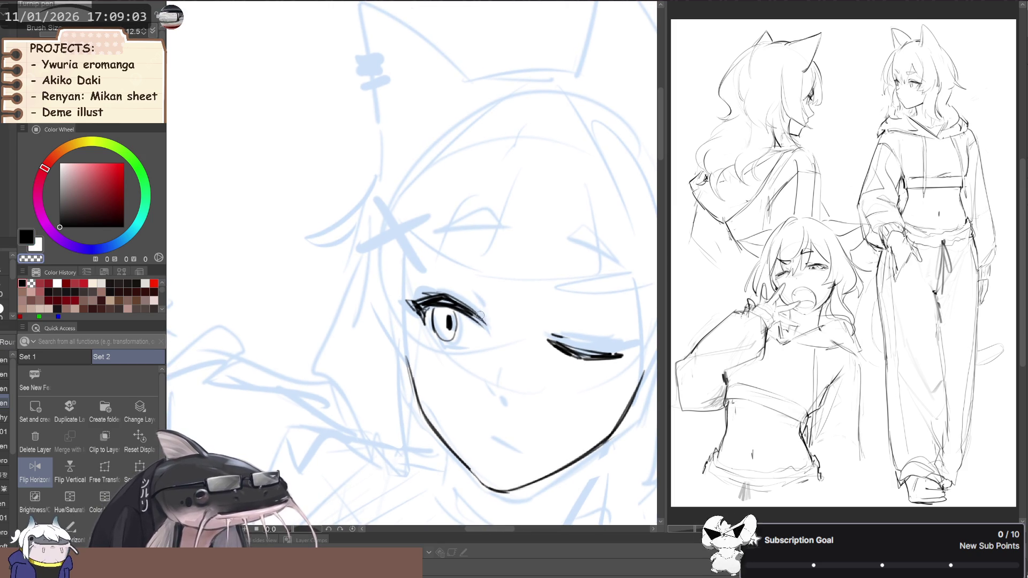
{"action": "key", "text": "p"}
{"action": "left_click_drag", "start_coordinate": [471, 315], "coordinate": [479, 322]}
{"action": "key", "text": "space"}
{"action": "left_click_drag", "start_coordinate": [406, 316], "coordinate": [412, 318]}
{"action": "key", "text": "c"}
{"action": "left_click_drag", "start_coordinate": [480, 314], "coordinate": [486, 330]}
{"action": "key", "text": "c"}
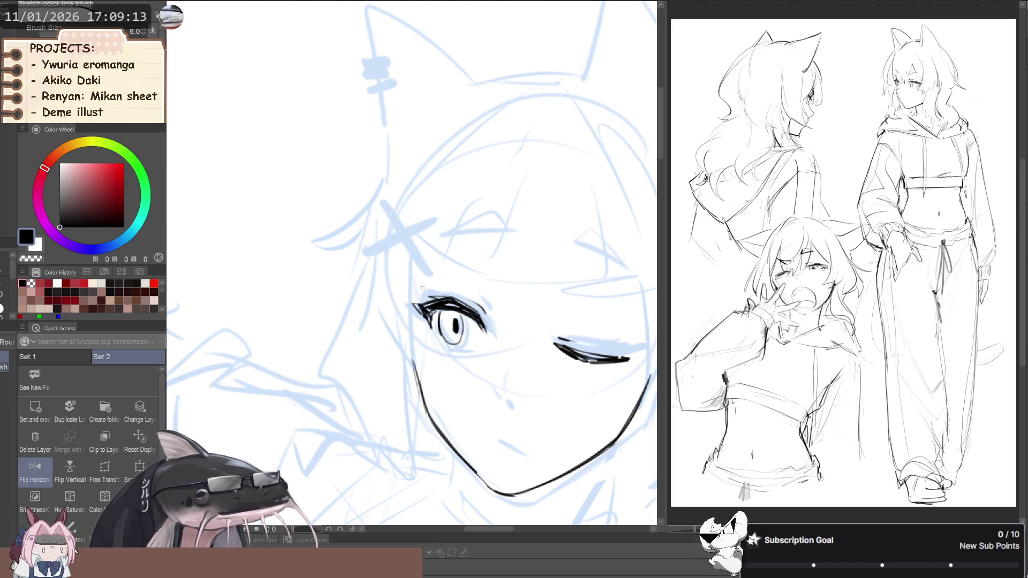
{"action": "left_click_drag", "start_coordinate": [444, 340], "coordinate": [444, 326]}
{"action": "key", "text": "c"}
{"action": "key", "text": "c"}
{"action": "key", "text": "c"}
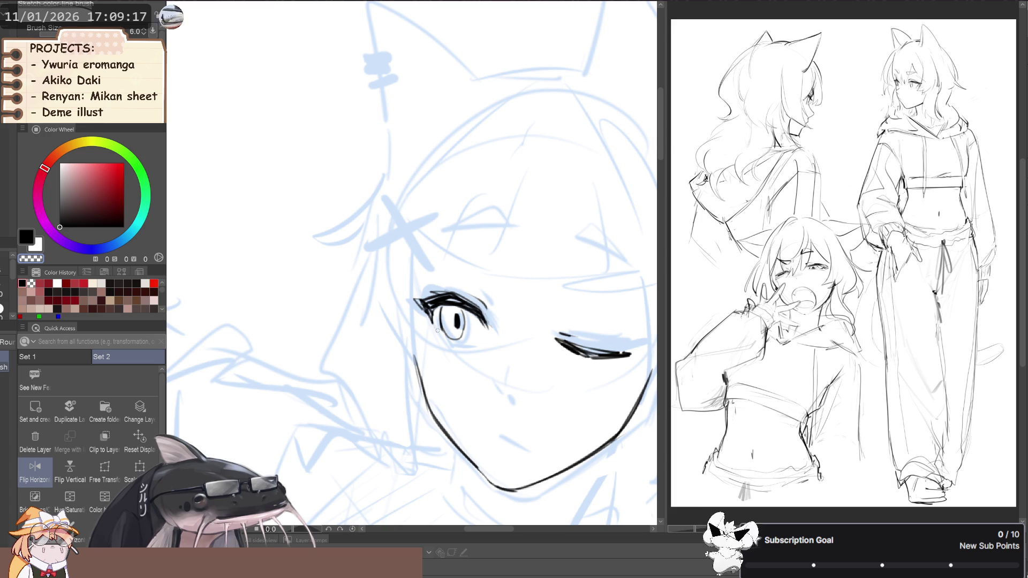
{"action": "key", "text": "c"}
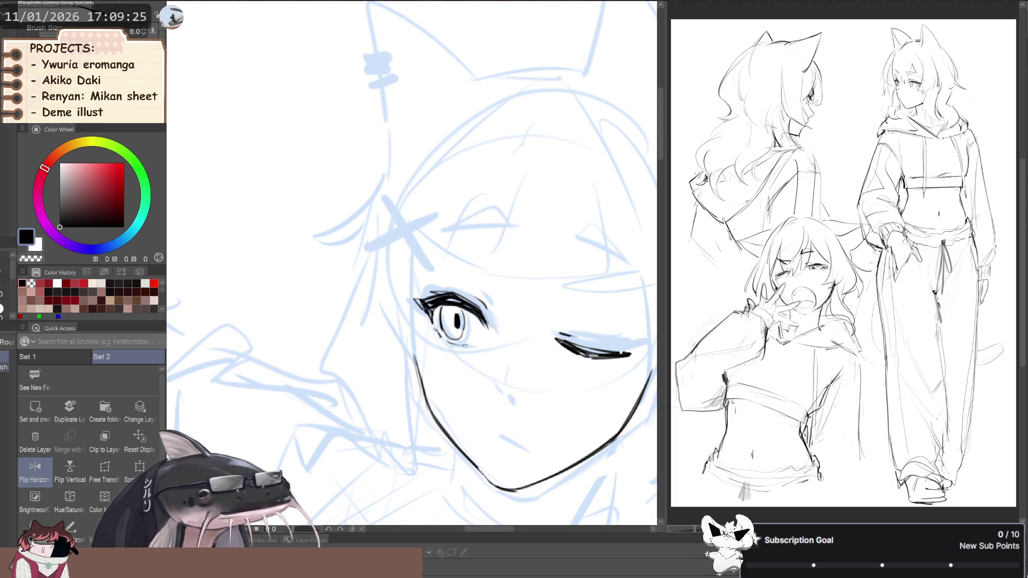
- Zoom out and mirror the view to check face proportions, then zoom back in with the inking pen
{"action": "key", "text": "ctrl+minus"}
{"action": "key", "text": "j"}
{"action": "key", "text": "bracketleft"}
{"action": "key", "text": "bracketleft"}
{"action": "key", "text": "bracketleft"}
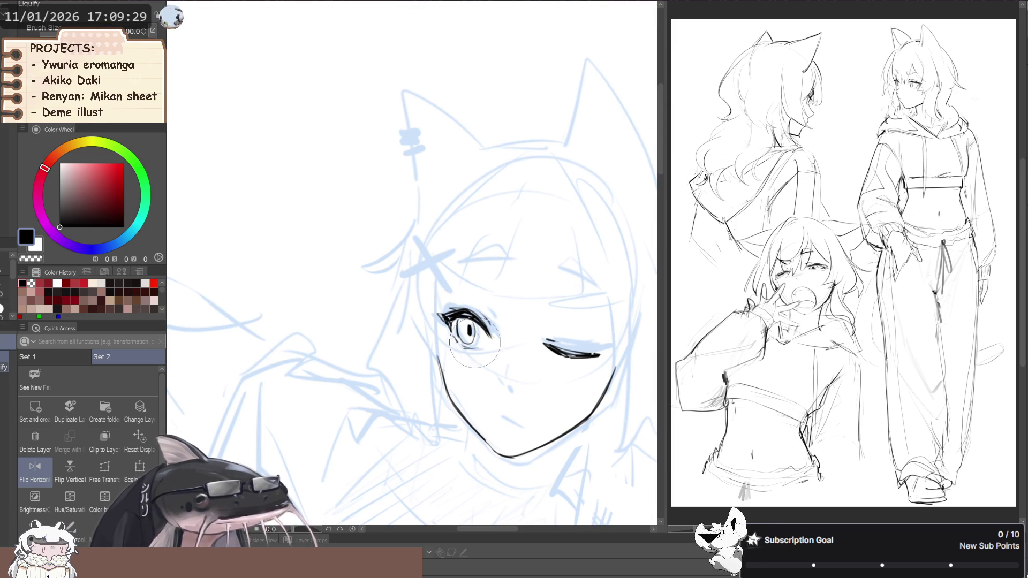
{"action": "key", "text": "ctrl+minus"}
{"action": "key", "text": "h"}
{"action": "key", "text": "h"}
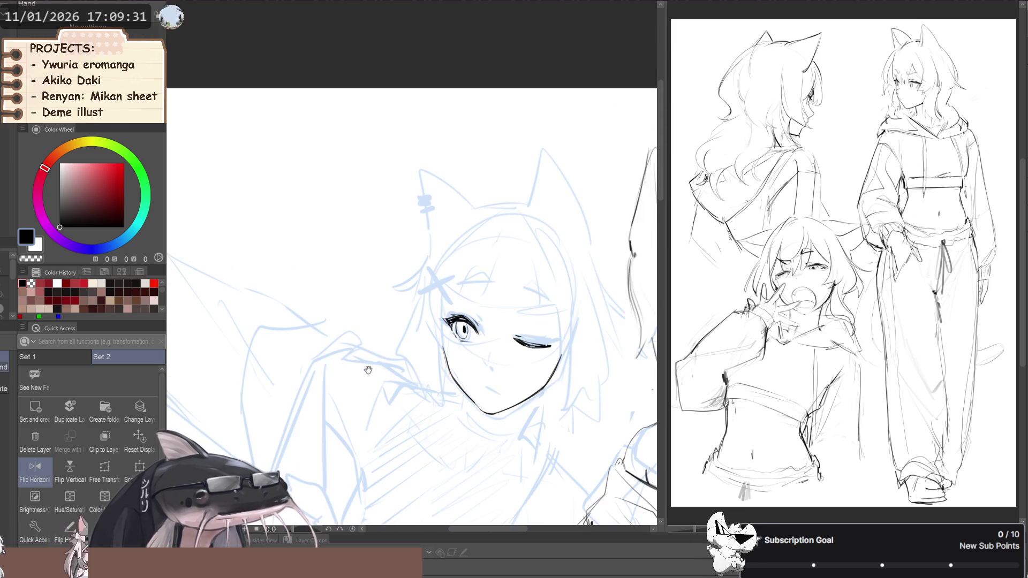
{"action": "left_click_drag", "start_coordinate": [371, 371], "coordinate": [382, 374]}
{"action": "key", "text": "ctrl+plus"}
{"action": "key", "text": "p"}
{"action": "key", "text": "p"}
{"action": "key", "text": "p"}
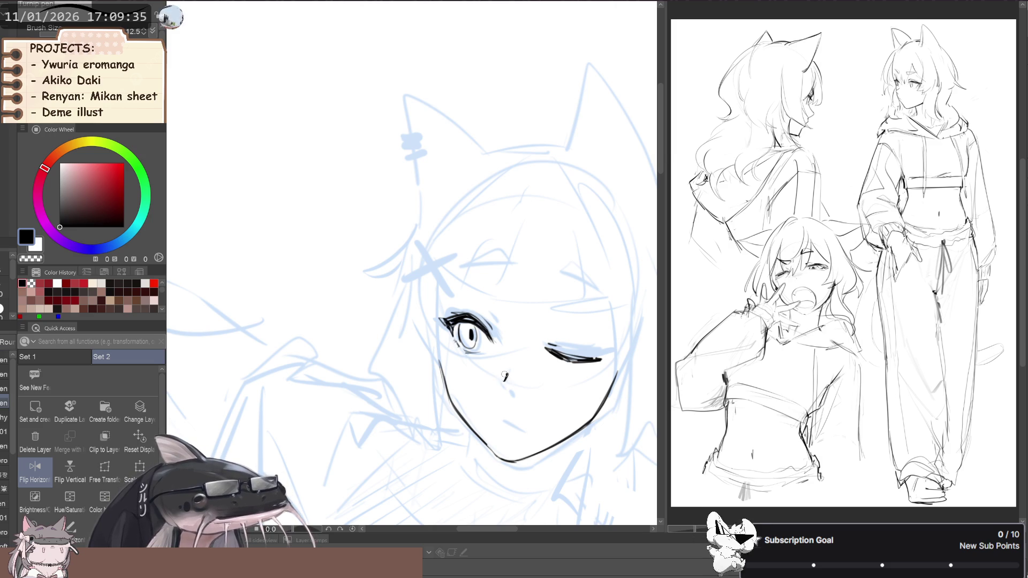
{"action": "key", "text": "p"}
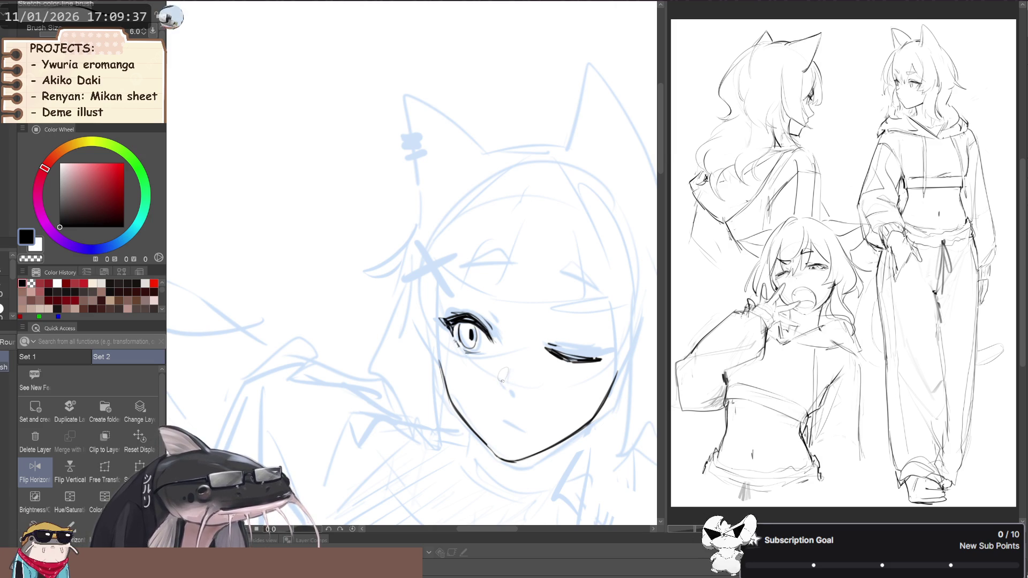
{"action": "mouse_move", "coordinate": [488, 407]}
{"action": "left_mouse_down"}
{"action": "mouse_move", "coordinate": [489, 386]}
{"action": "mouse_move", "coordinate": [480, 388]}
{"action": "mouse_move", "coordinate": [497, 400]}
{"action": "left_mouse_up"}
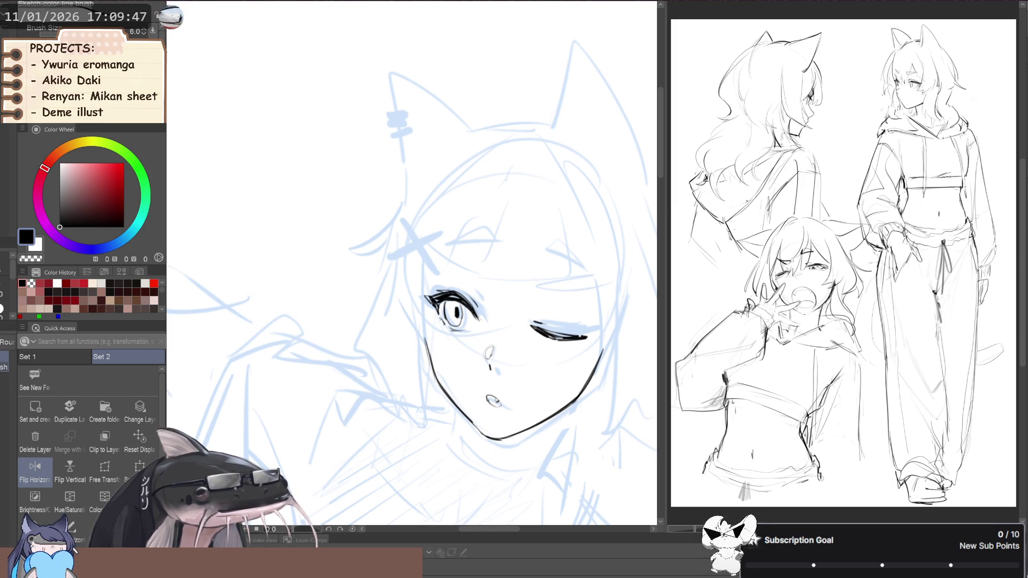
{"action": "left_click_drag", "start_coordinate": [471, 268], "coordinate": [436, 281]}
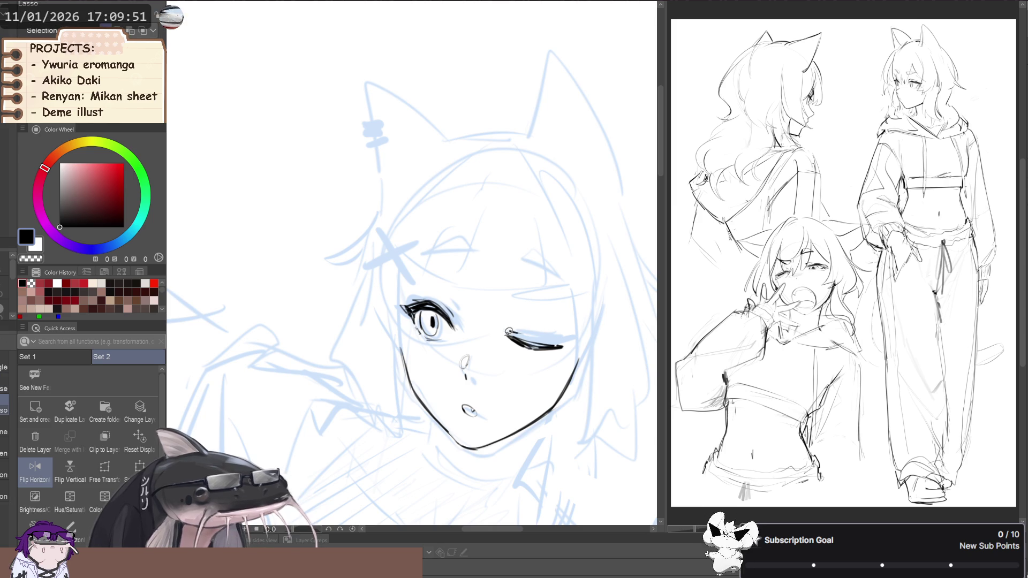
- Lasso the winking eye, resize it with Ctrl+T, and deselect
{"action": "mouse_move", "coordinate": [509, 333]}
{"action": "left_mouse_down"}
{"action": "mouse_move", "coordinate": [508, 353]}
{"action": "mouse_move", "coordinate": [484, 317]}
{"action": "left_mouse_up"}
{"action": "key", "text": "ctrl+t"}
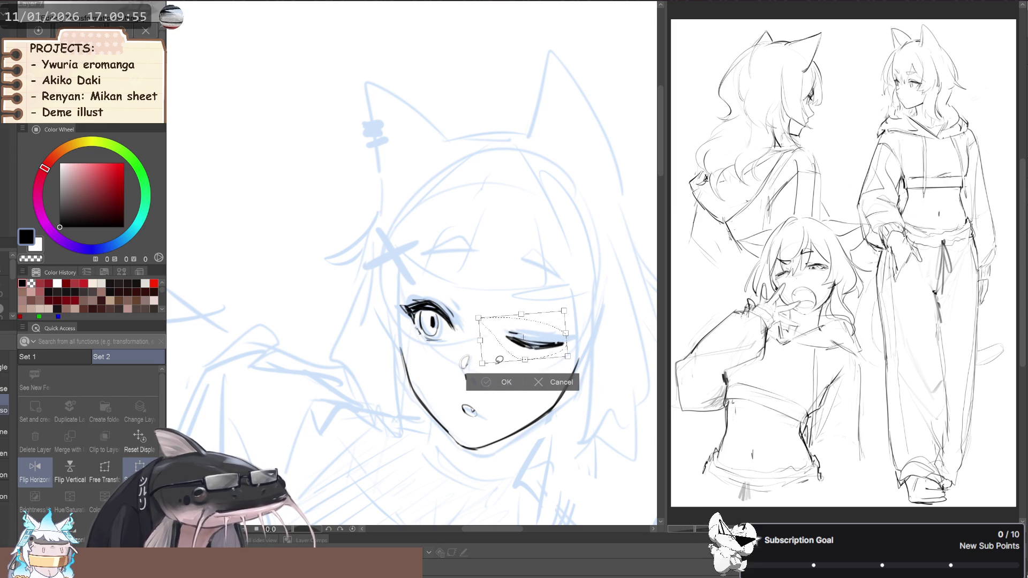
{"action": "left_click", "coordinate": [486, 378]}
{"action": "key", "text": "ctrl+d"}
{"action": "left_click_drag", "start_coordinate": [541, 271], "coordinate": [528, 314]}
- Ink eyebrows above the winking eye and the open eye with the finer line brush
{"action": "key", "text": "p"}
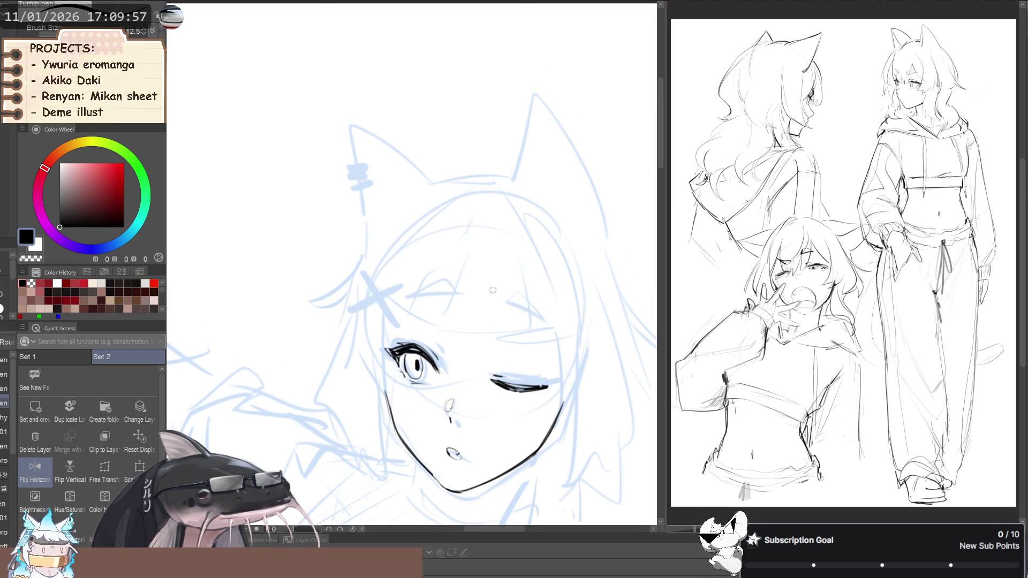
{"action": "key", "text": "b"}
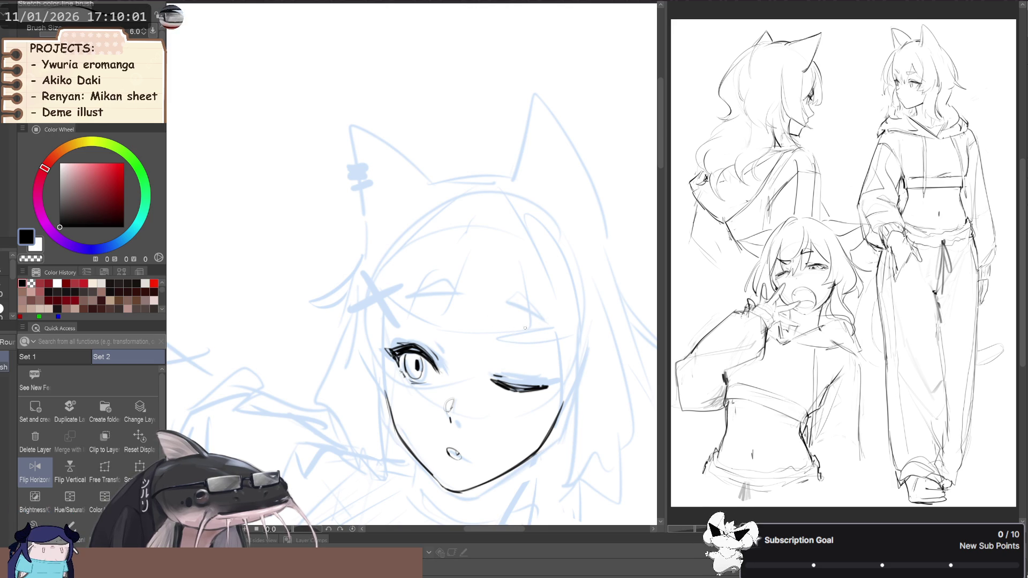
{"action": "mouse_move", "coordinate": [536, 332]}
{"action": "left_mouse_down"}
{"action": "mouse_move", "coordinate": [506, 319]}
{"action": "mouse_move", "coordinate": [539, 340]}
{"action": "left_mouse_up"}
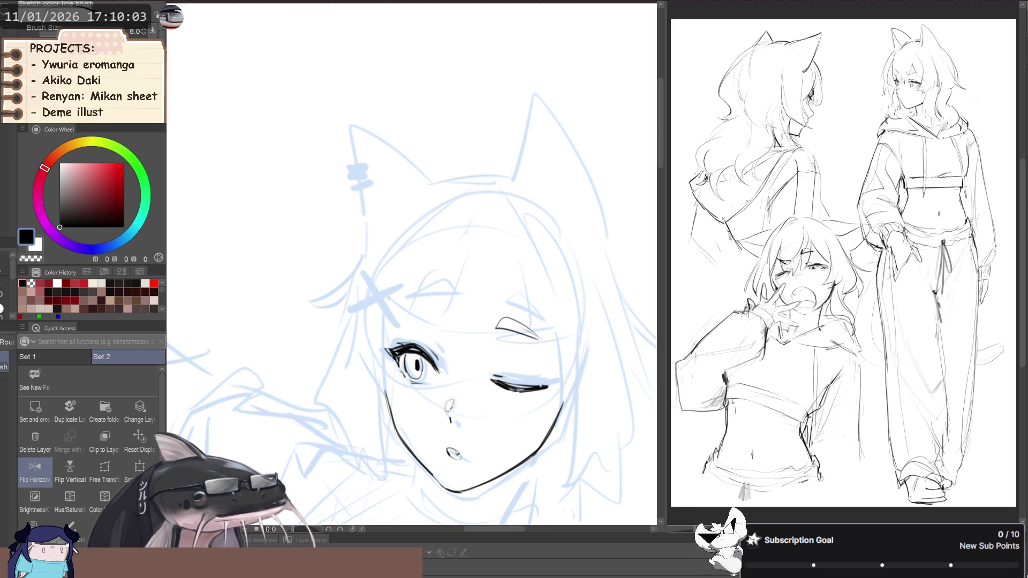
{"action": "mouse_move", "coordinate": [423, 314]}
{"action": "left_mouse_down"}
{"action": "mouse_move", "coordinate": [455, 320]}
{"action": "mouse_move", "coordinate": [451, 310]}
{"action": "mouse_move", "coordinate": [452, 321]}
{"action": "mouse_move", "coordinate": [426, 313]}
{"action": "left_mouse_up"}
{"action": "key", "text": "ctrl+z"}
{"action": "mouse_move", "coordinate": [498, 323]}
{"action": "left_mouse_down"}
{"action": "mouse_move", "coordinate": [538, 338]}
{"action": "mouse_move", "coordinate": [519, 326]}
{"action": "left_mouse_up"}
{"action": "left_click_drag", "start_coordinate": [347, 327], "coordinate": [378, 323]}
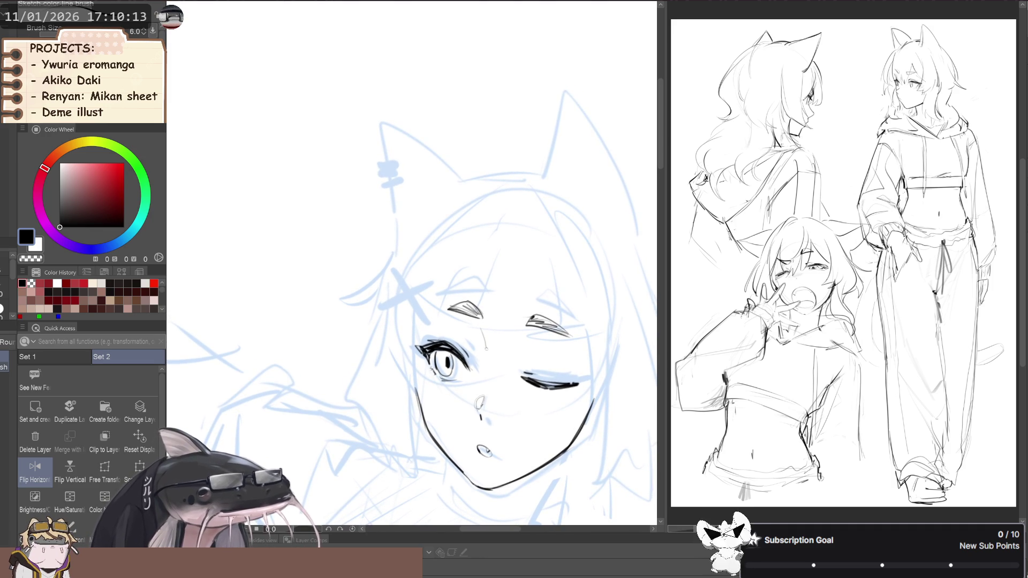
{"action": "left_click_drag", "start_coordinate": [468, 321], "coordinate": [484, 339]}
{"action": "mouse_move", "coordinate": [353, 343]}
{"action": "left_mouse_down"}
{"action": "mouse_move", "coordinate": [337, 340]}
{"action": "mouse_move", "coordinate": [356, 350]}
{"action": "left_mouse_up"}
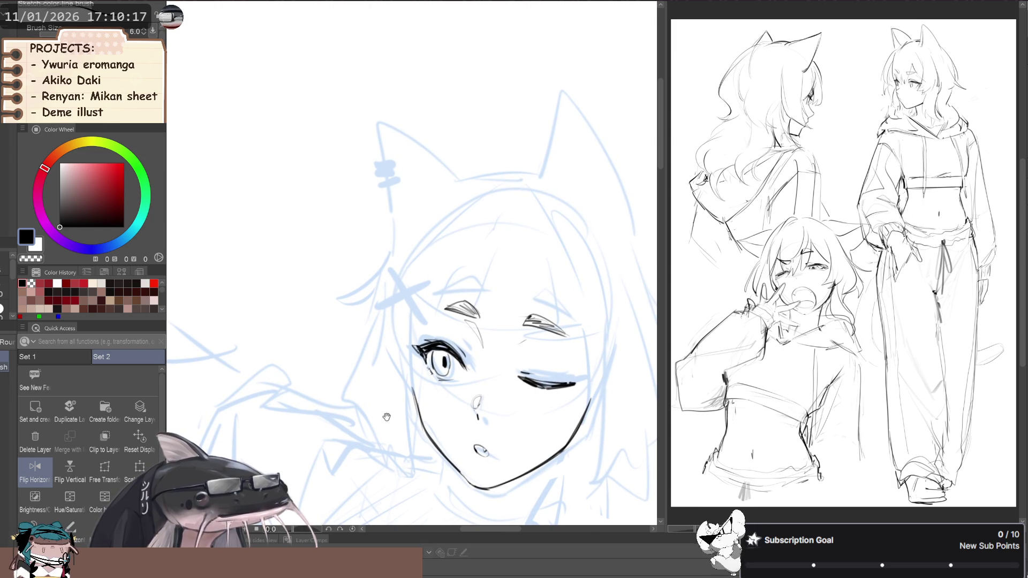
{"action": "scroll", "coordinate": [400, 413], "scroll_direction": "down", "scroll_amount": 2}
{"action": "left_click_drag", "start_coordinate": [400, 412], "coordinate": [409, 386]}
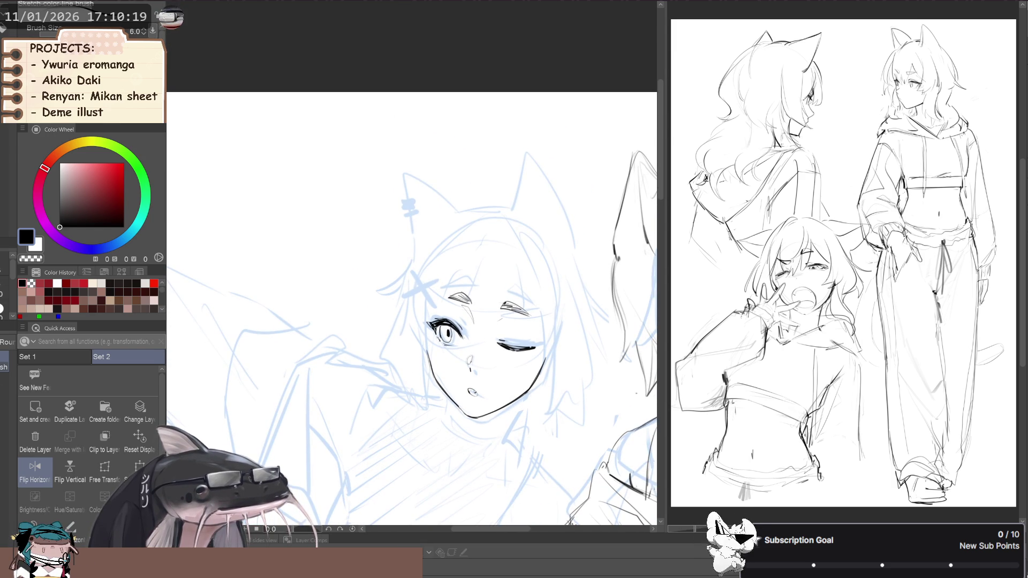
- Lasso the whole inked face and apply a Ctrl+T transform to adjust its proportions
{"action": "scroll", "coordinate": [413, 300], "scroll_direction": "down", "scroll_amount": 2}
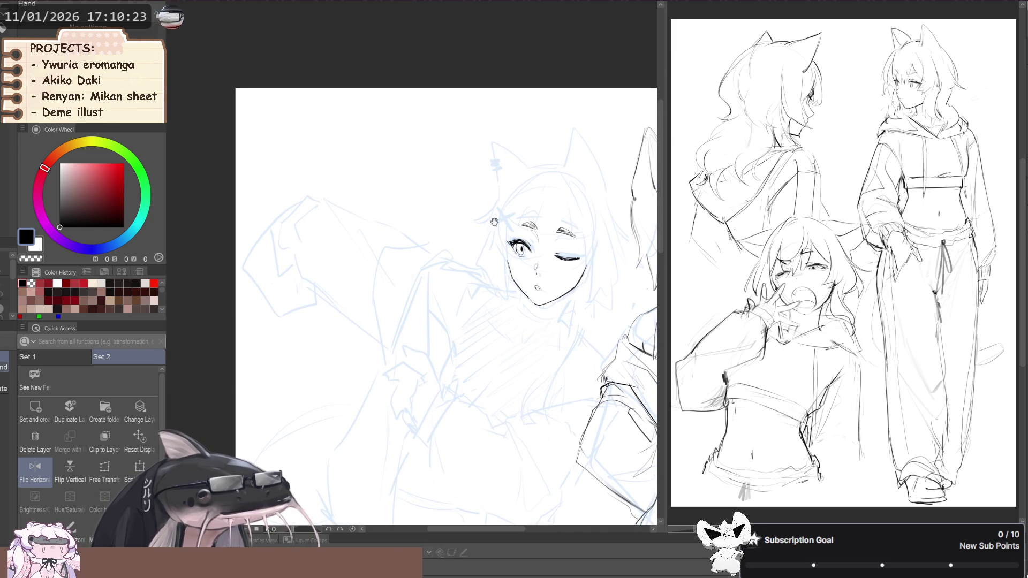
{"action": "scroll", "coordinate": [446, 198], "scroll_direction": "up", "scroll_amount": 3}
{"action": "scroll", "coordinate": [444, 270], "scroll_direction": "up", "scroll_amount": 2}
{"action": "left_click_drag", "start_coordinate": [472, 278], "coordinate": [458, 280]}
{"action": "key", "text": "m"}
{"action": "mouse_move", "coordinate": [433, 246]}
{"action": "left_mouse_down"}
{"action": "mouse_move", "coordinate": [511, 370]}
{"action": "mouse_move", "coordinate": [585, 171]}
{"action": "mouse_move", "coordinate": [424, 153]}
{"action": "left_mouse_up"}
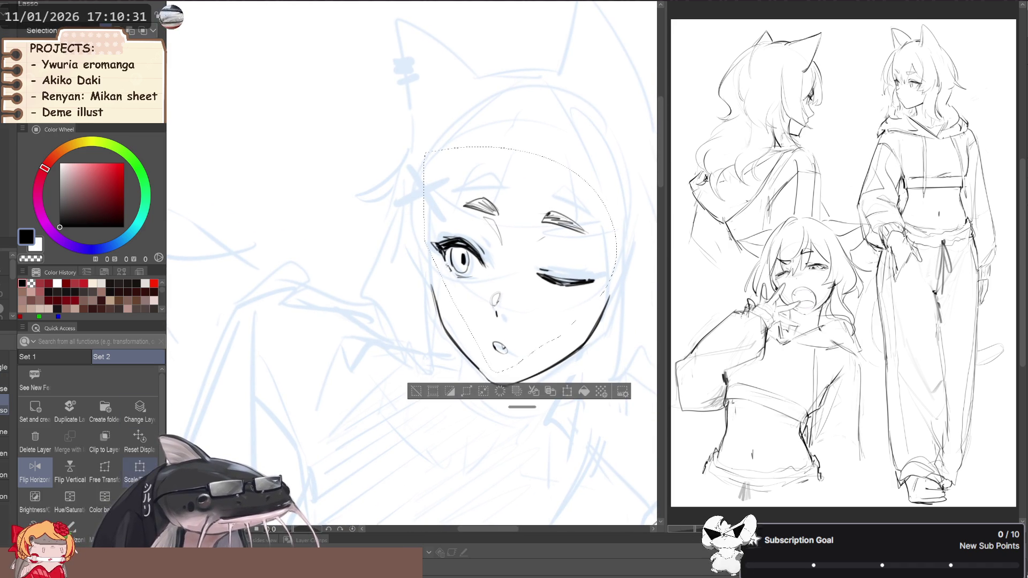
{"action": "key", "text": "ctrl+t"}
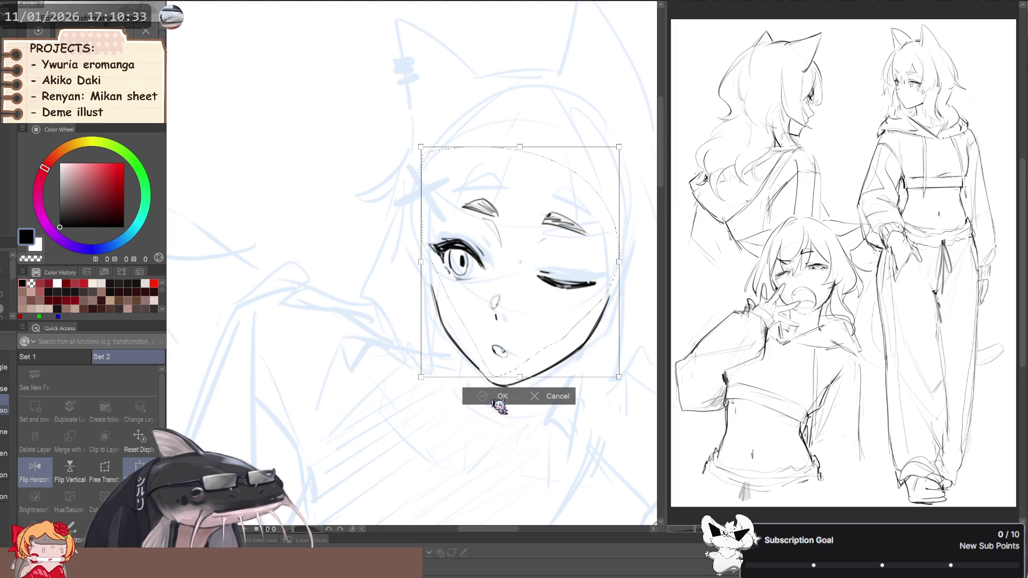
{"action": "left_click", "coordinate": [501, 395]}
{"action": "left_click", "coordinate": [428, 405]}
{"action": "left_click_drag", "start_coordinate": [439, 323], "coordinate": [410, 351]}
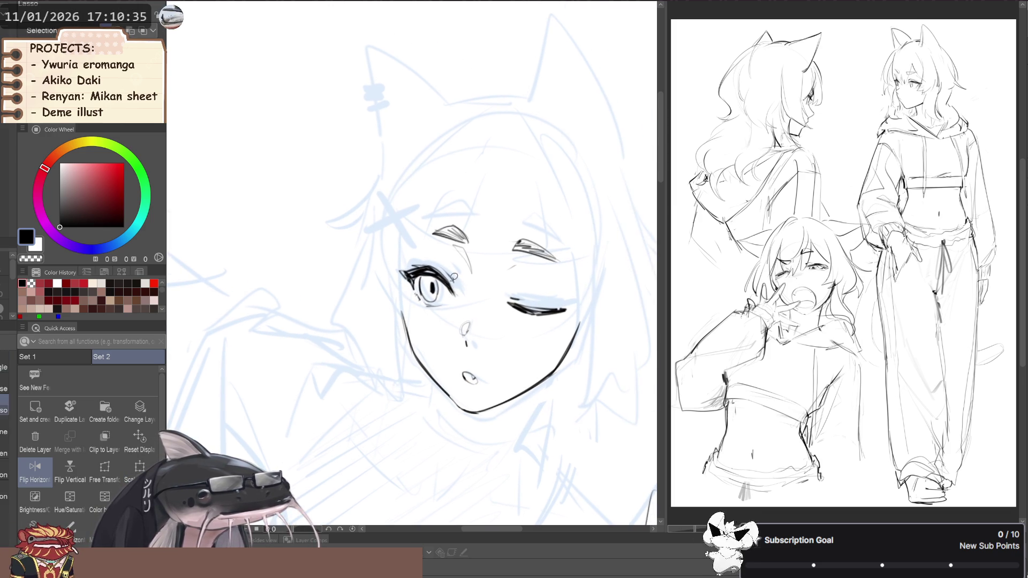
- Draw a short line under the eye with the finer line brush, then zoom out
{"action": "key", "text": "b"}
{"action": "left_click_drag", "start_coordinate": [425, 306], "coordinate": [404, 290]}
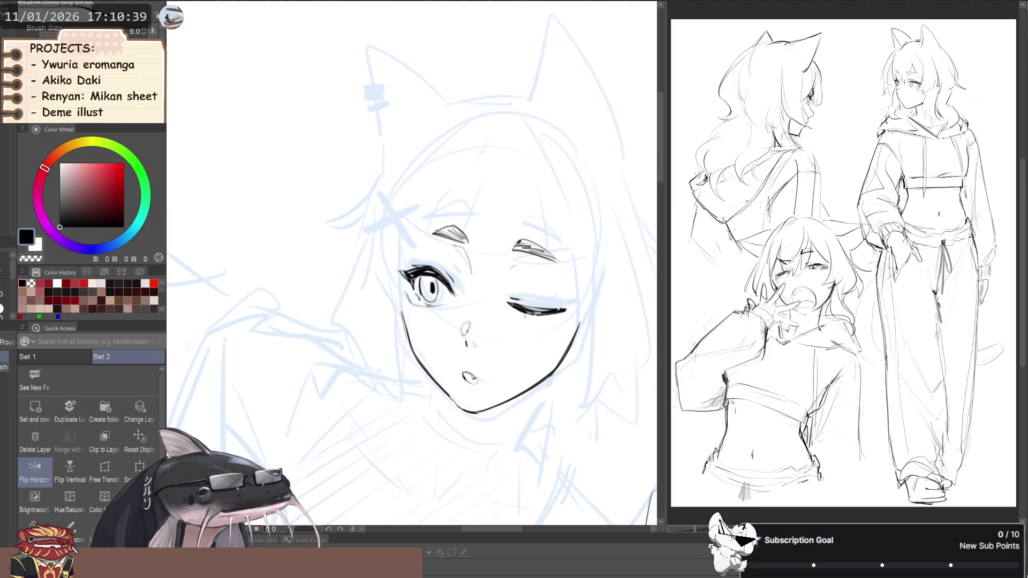
{"action": "scroll", "coordinate": [345, 275], "scroll_direction": "down", "scroll_amount": 3}
{"action": "mouse_move", "coordinate": [464, 228]}
{"action": "left_mouse_down"}
{"action": "mouse_move", "coordinate": [485, 237]}
{"action": "mouse_move", "coordinate": [500, 220]}
{"action": "left_mouse_up"}
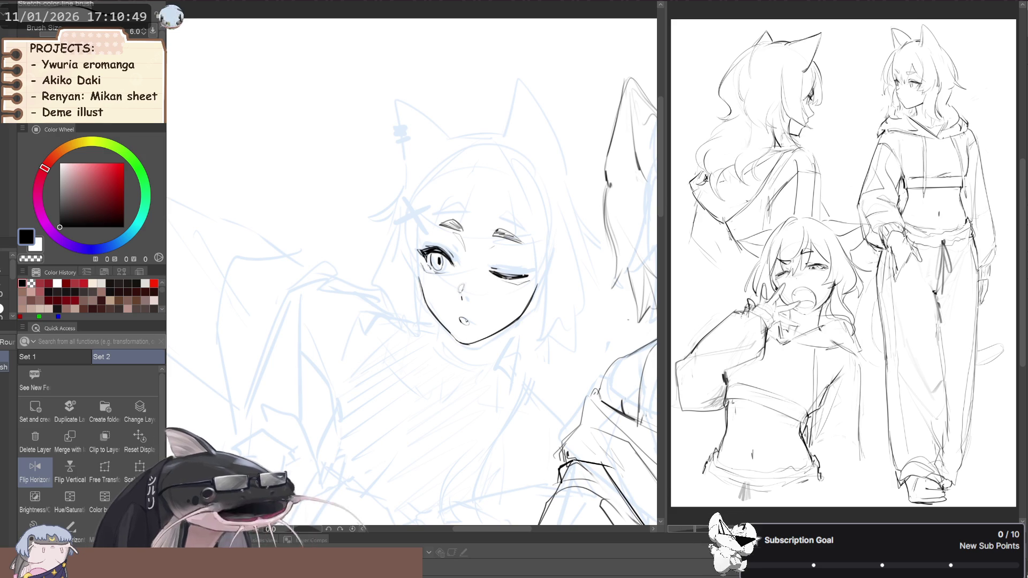
{"action": "key", "text": "ctrl+0"}
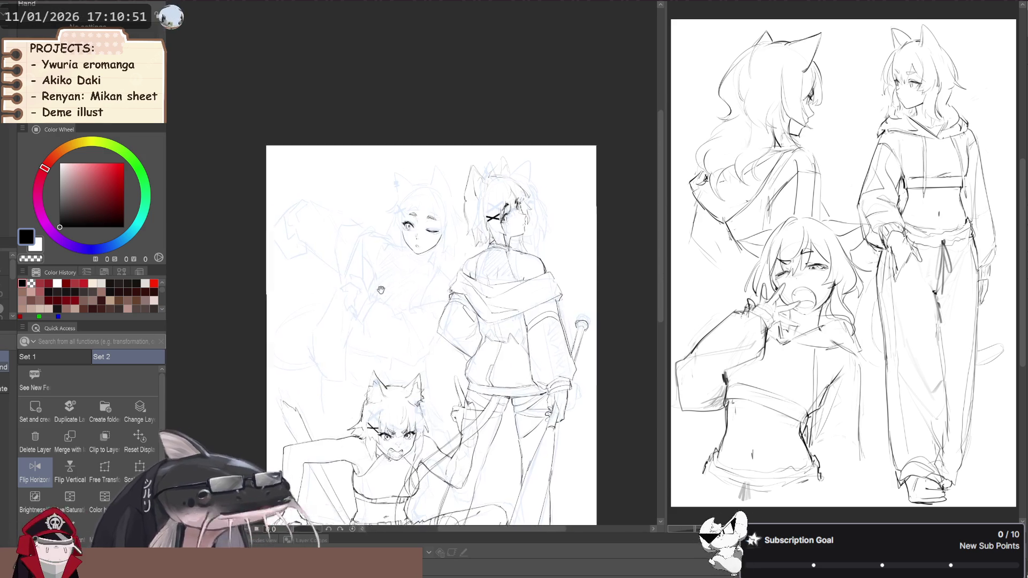
{"action": "key", "text": "m"}
{"action": "mouse_move", "coordinate": [453, 161]}
{"action": "left_mouse_down"}
{"action": "mouse_move", "coordinate": [397, 355]}
{"action": "mouse_move", "coordinate": [348, 412]}
{"action": "mouse_move", "coordinate": [602, 375]}
{"action": "mouse_move", "coordinate": [599, 80]}
{"action": "mouse_move", "coordinate": [471, 37]}
{"action": "left_mouse_up"}
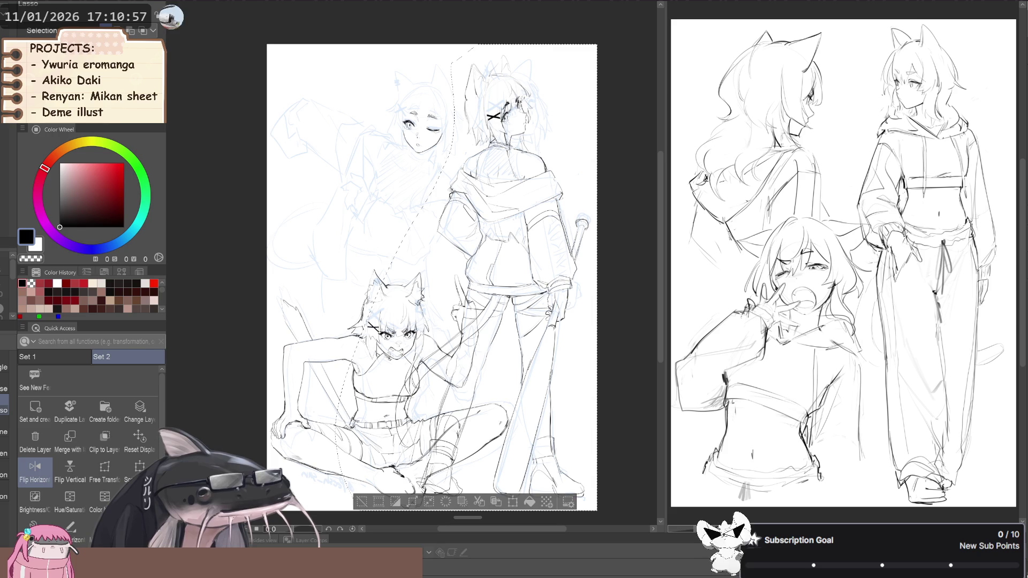
{"action": "key", "text": "Delete"}
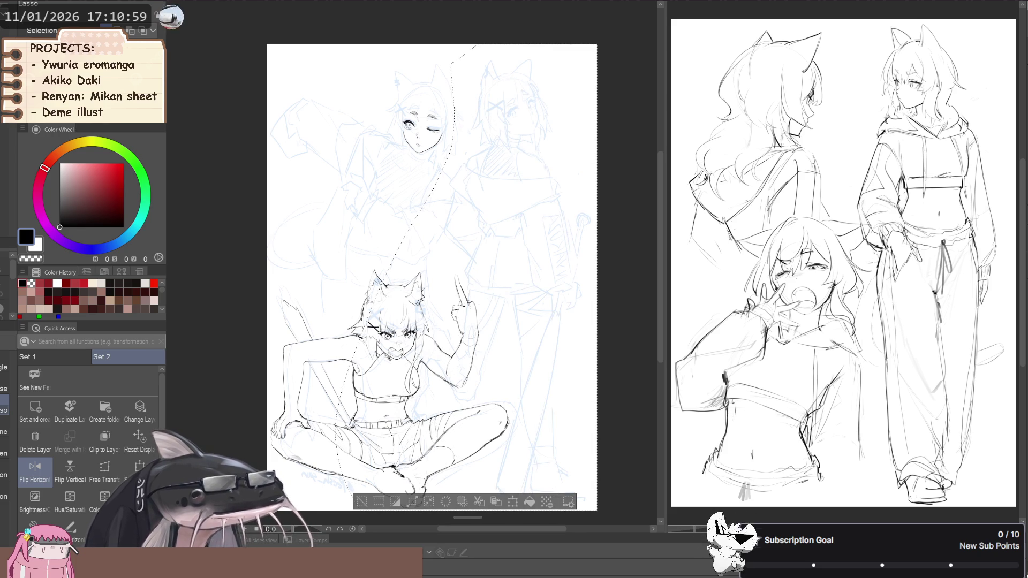
{"action": "key", "text": "ctrl+z"}
{"action": "key", "text": "Delete"}
{"action": "key", "text": "ctrl+z"}
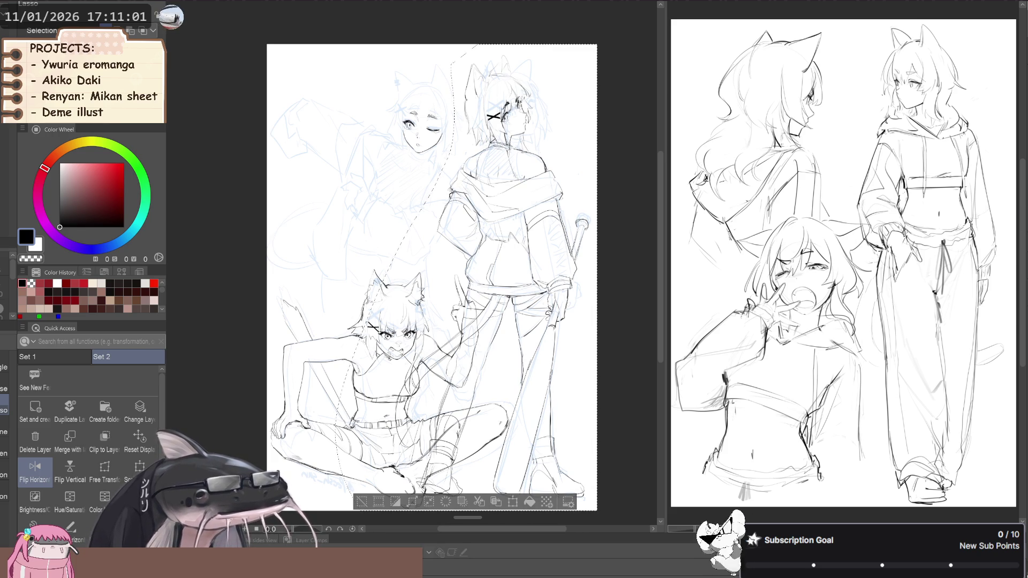
{"action": "key", "text": "Delete"}
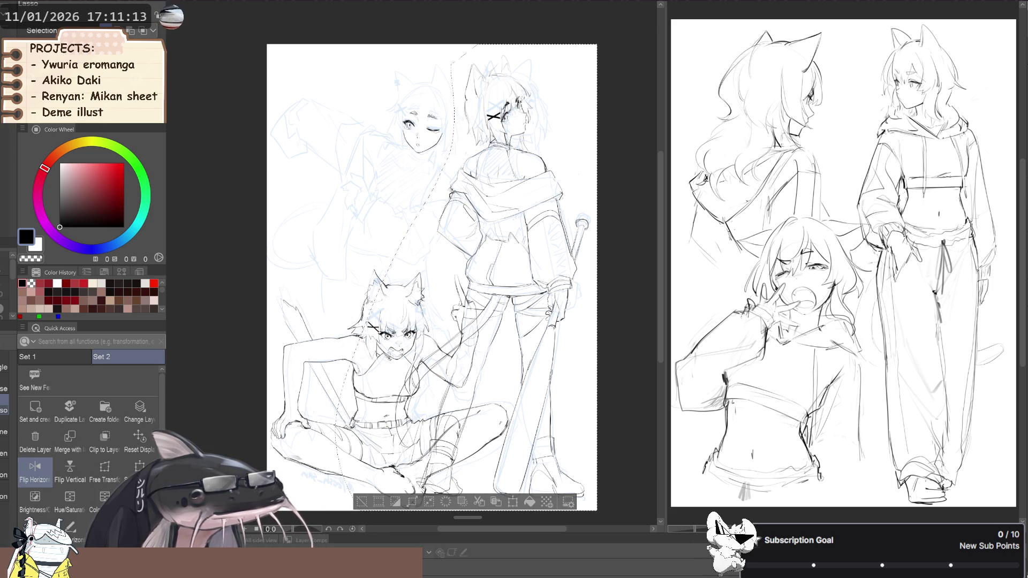
{"action": "left_click_drag", "start_coordinate": [432, 277], "coordinate": [368, 381]}
{"action": "key", "text": "ctrl+d"}
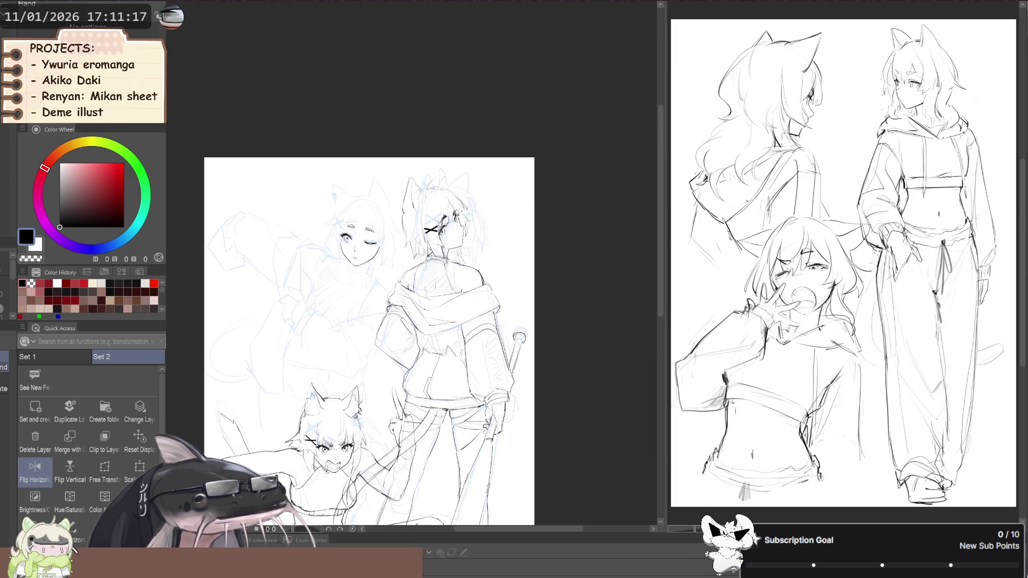
- Pan over the upper figures and mirror the canvas view to check the drawing
{"action": "scroll", "coordinate": [359, 184], "scroll_direction": "up", "scroll_amount": 5}
{"action": "mouse_move", "coordinate": [534, 294]}
{"action": "left_mouse_down"}
{"action": "mouse_move", "coordinate": [524, 270]}
{"action": "mouse_move", "coordinate": [497, 298]}
{"action": "left_mouse_up"}
{"action": "left_click_drag", "start_coordinate": [332, 302], "coordinate": [317, 286]}
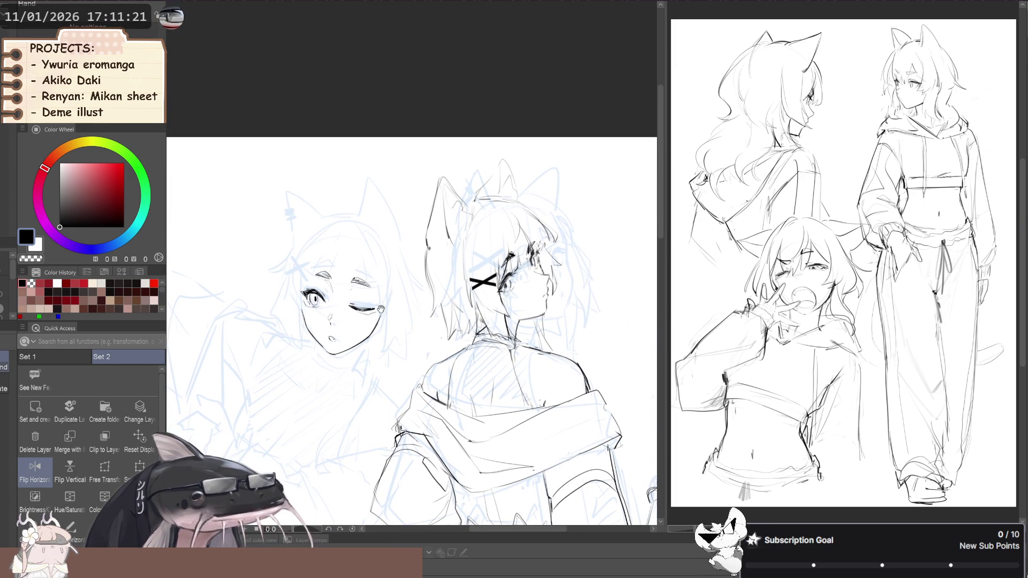
{"action": "key", "text": "h"}
{"action": "scroll", "coordinate": [272, 283], "scroll_direction": "down", "scroll_amount": 1}
{"action": "scroll", "coordinate": [271, 283], "scroll_direction": "up", "scroll_amount": 1}
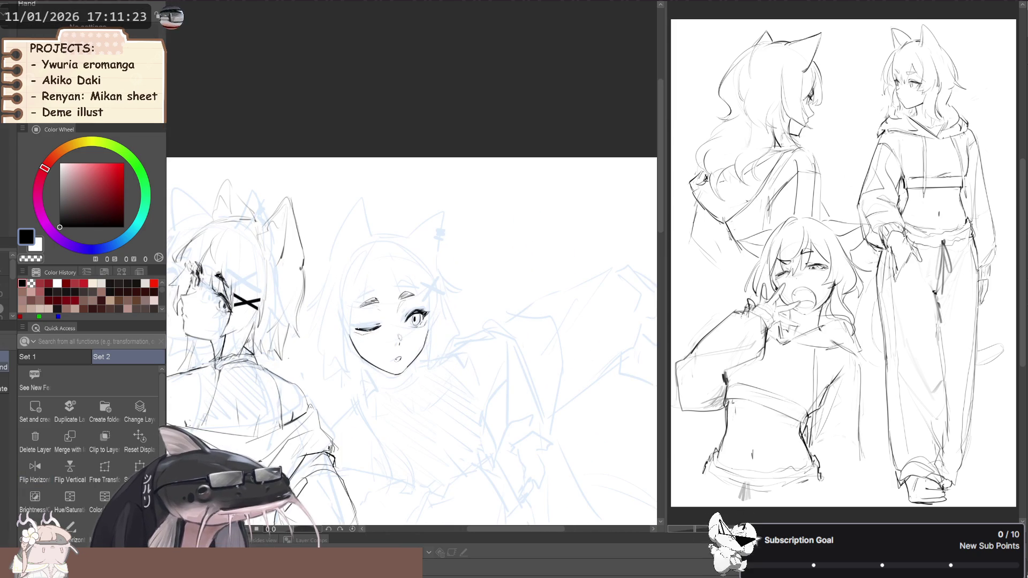
{"action": "left_click", "coordinate": [35, 468]}
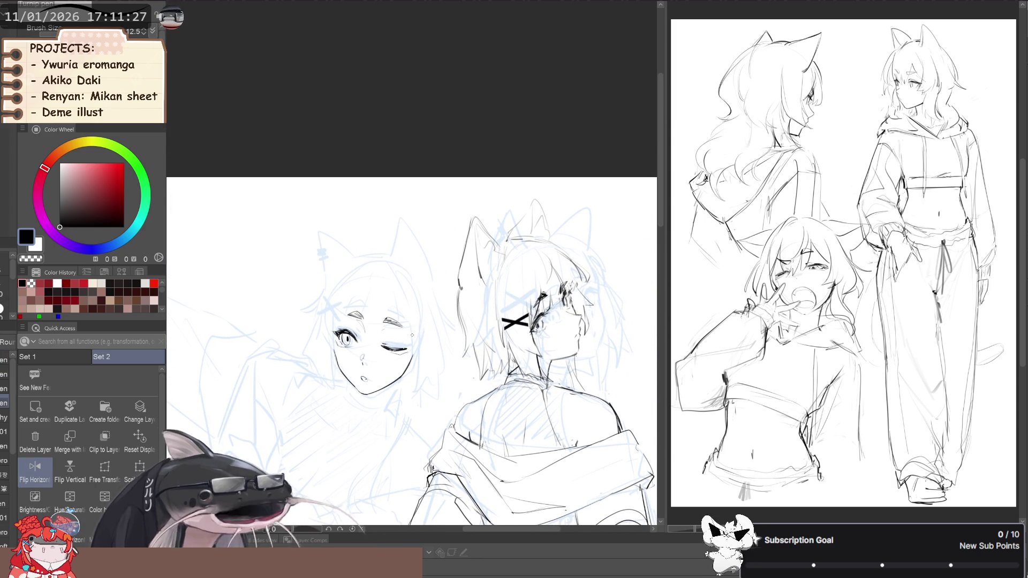
- Rework the strokes beside the winking eye and add a short line between the eyes
{"action": "left_click_drag", "start_coordinate": [409, 325], "coordinate": [401, 366]}
{"action": "key", "text": "b"}
{"action": "key", "text": "ctrl+z"}
{"action": "key", "text": "ctrl+z"}
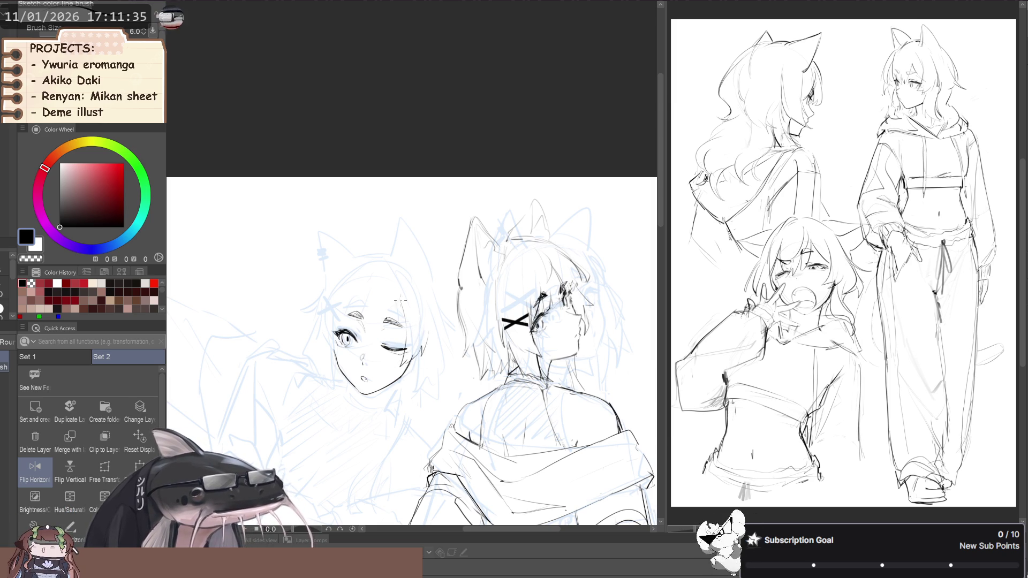
{"action": "mouse_move", "coordinate": [406, 332]}
{"action": "left_mouse_down"}
{"action": "mouse_move", "coordinate": [418, 325]}
{"action": "mouse_move", "coordinate": [413, 332]}
{"action": "left_mouse_up"}
{"action": "key", "text": "ctrl+z"}
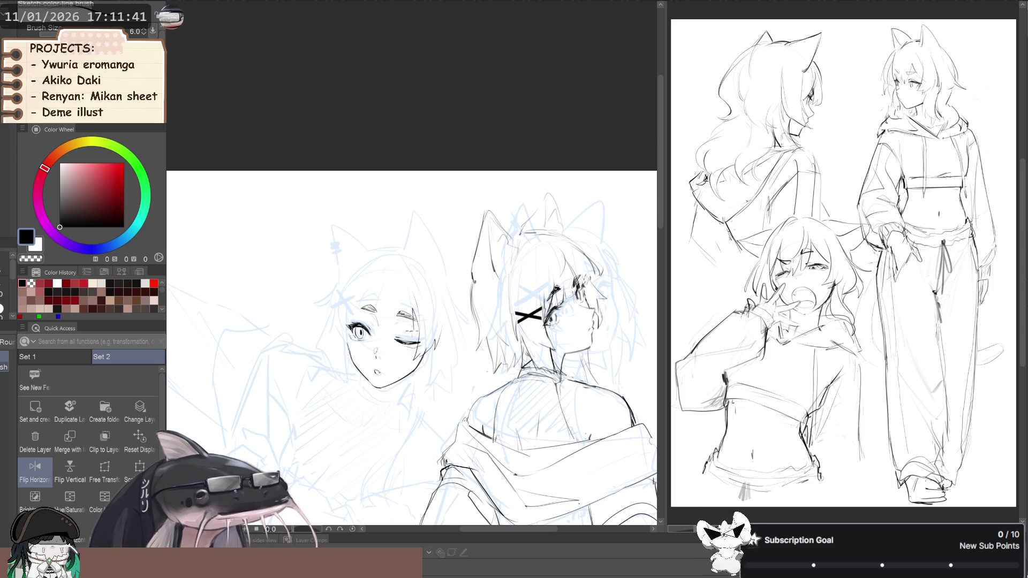
{"action": "left_click_drag", "start_coordinate": [381, 338], "coordinate": [401, 334]}
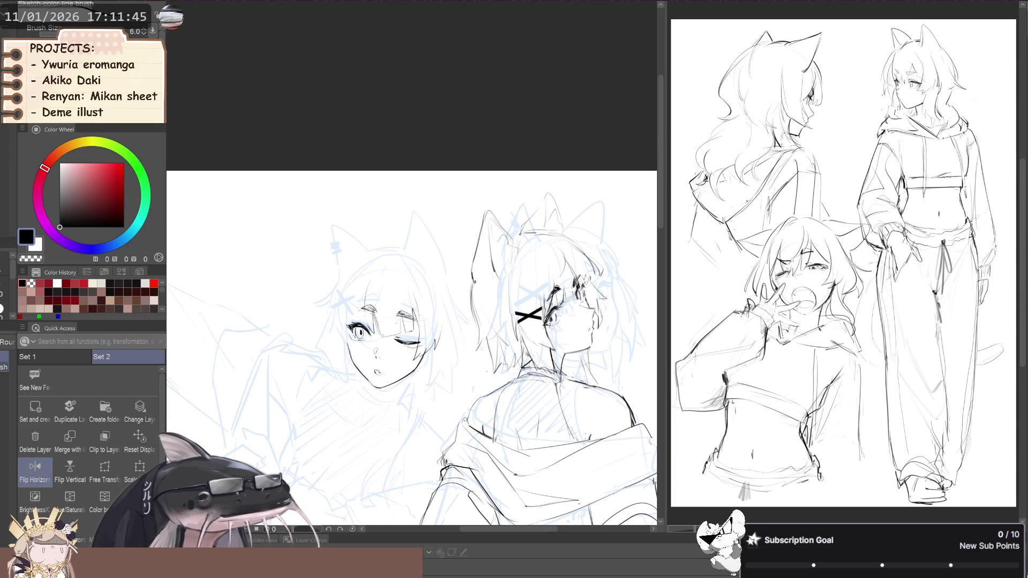
{"action": "scroll", "coordinate": [375, 290], "scroll_direction": "down", "scroll_amount": 3}
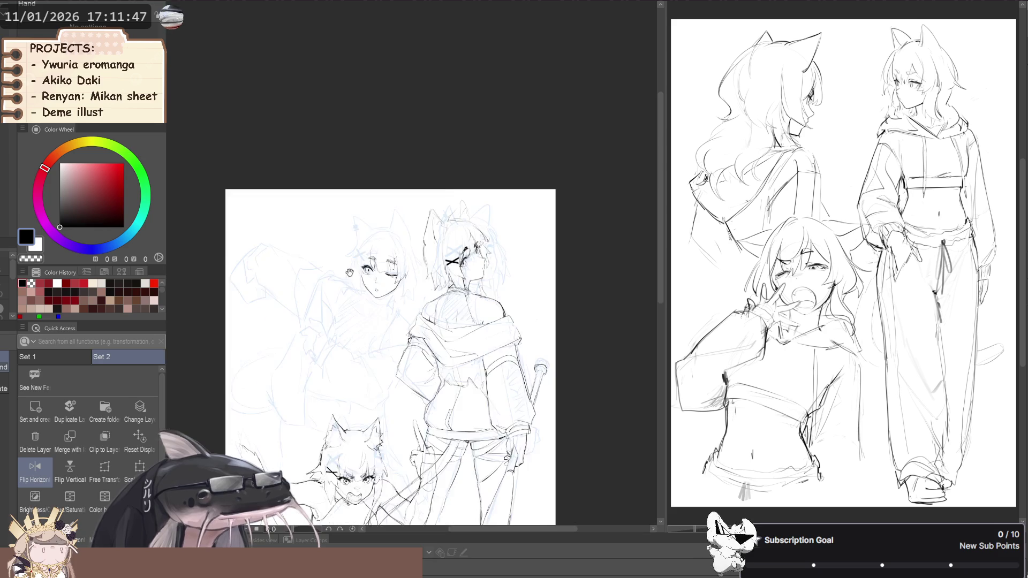
{"action": "scroll", "coordinate": [363, 330], "scroll_direction": "up", "scroll_amount": 2}
{"action": "left_click_drag", "start_coordinate": [362, 330], "coordinate": [364, 334]}
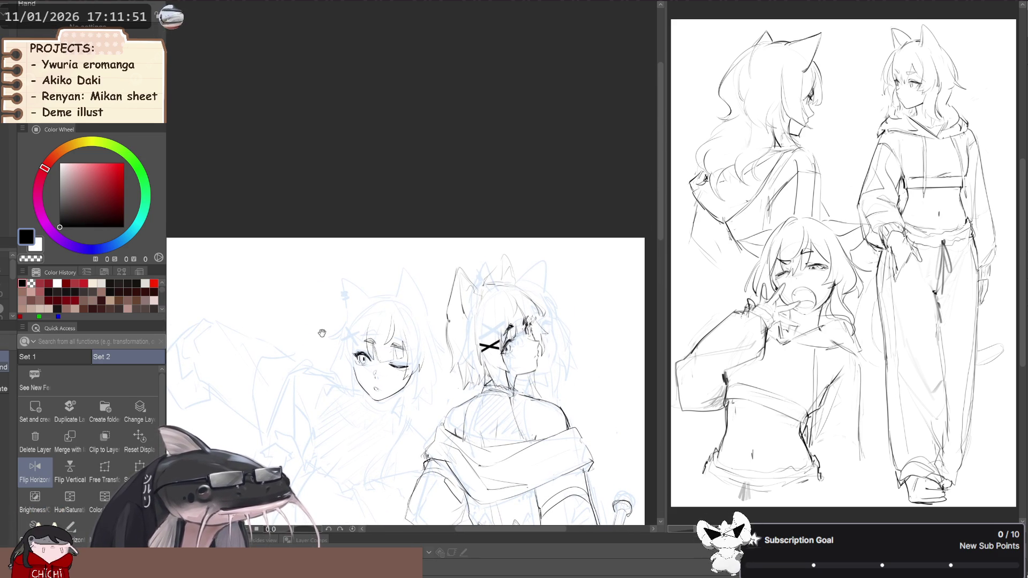
{"action": "scroll", "coordinate": [323, 328], "scroll_direction": "up", "scroll_amount": 2}
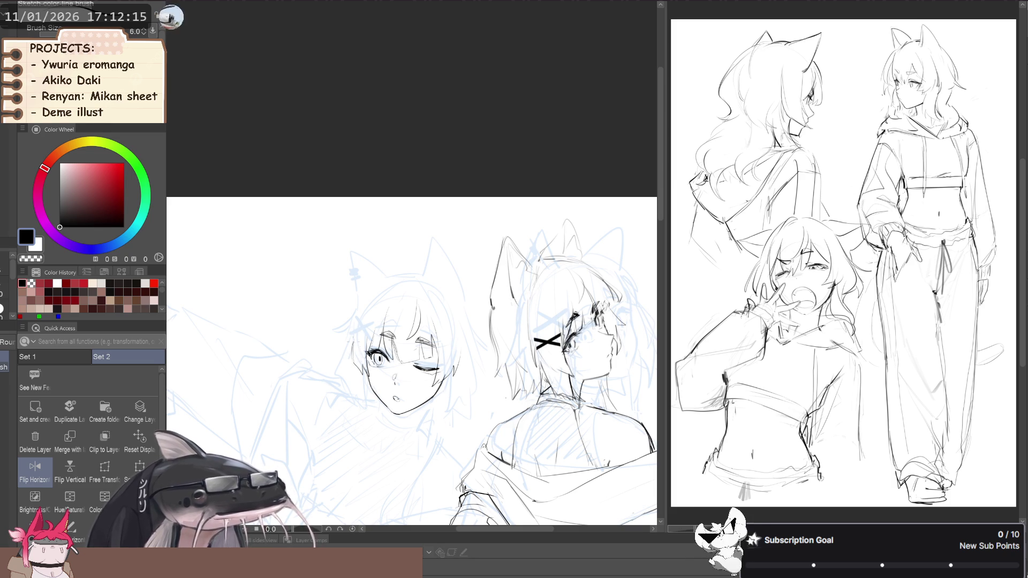
- Ink the outer and inner edges of the winking girl's cat ear, redoing a stray stroke
{"action": "mouse_move", "coordinate": [367, 312]}
{"action": "left_mouse_down"}
{"action": "mouse_move", "coordinate": [321, 321]}
{"action": "mouse_move", "coordinate": [358, 286]}
{"action": "left_mouse_up"}
{"action": "key", "text": "space"}
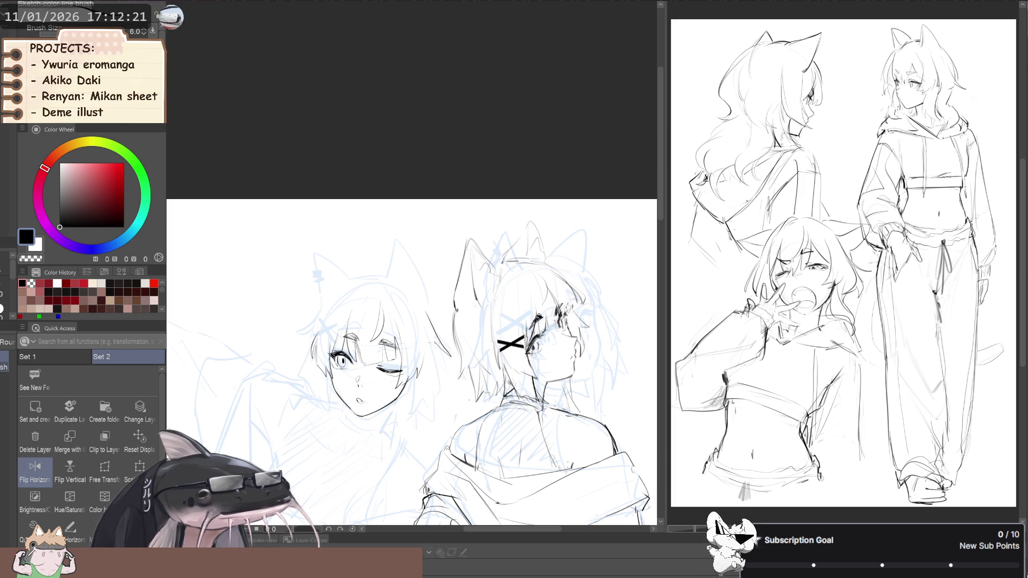
{"action": "mouse_move", "coordinate": [444, 366]}
{"action": "left_mouse_down"}
{"action": "mouse_move", "coordinate": [369, 230]}
{"action": "mouse_move", "coordinate": [321, 279]}
{"action": "mouse_move", "coordinate": [373, 292]}
{"action": "mouse_move", "coordinate": [359, 325]}
{"action": "left_mouse_up"}
{"action": "left_click_drag", "start_coordinate": [418, 352], "coordinate": [406, 283]}
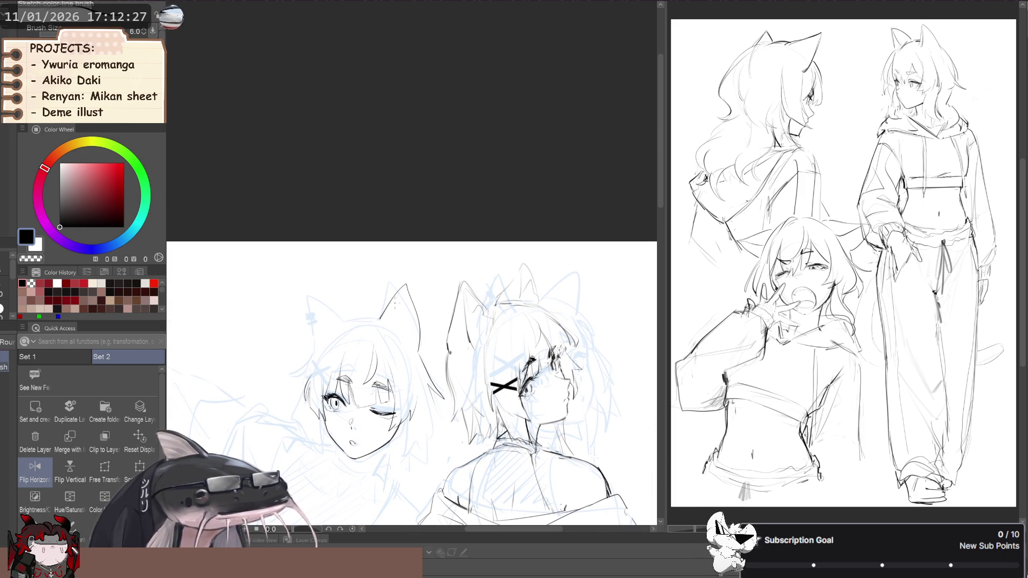
{"action": "left_click_drag", "start_coordinate": [399, 300], "coordinate": [391, 340]}
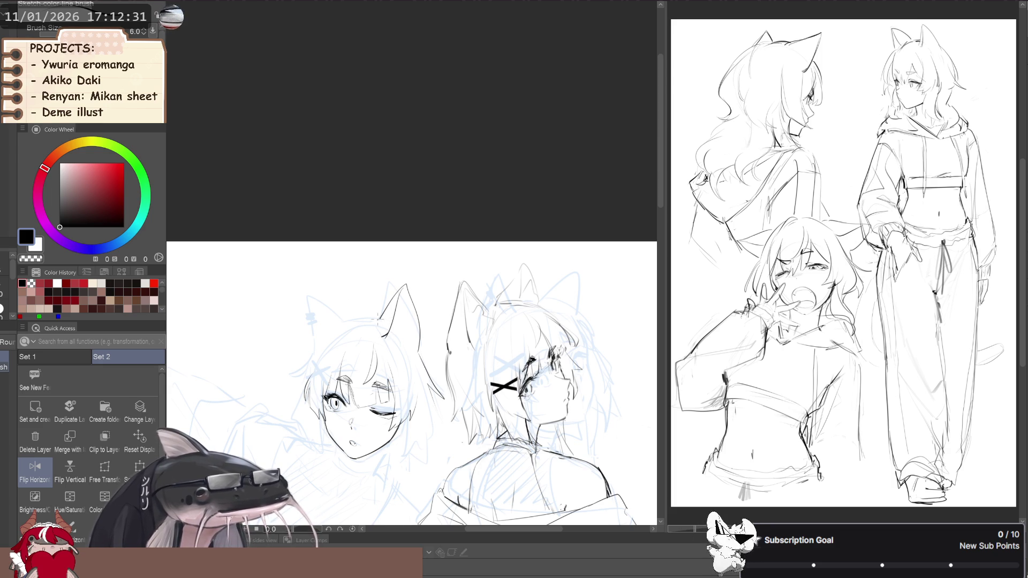
{"action": "key", "text": "ctrl+z"}
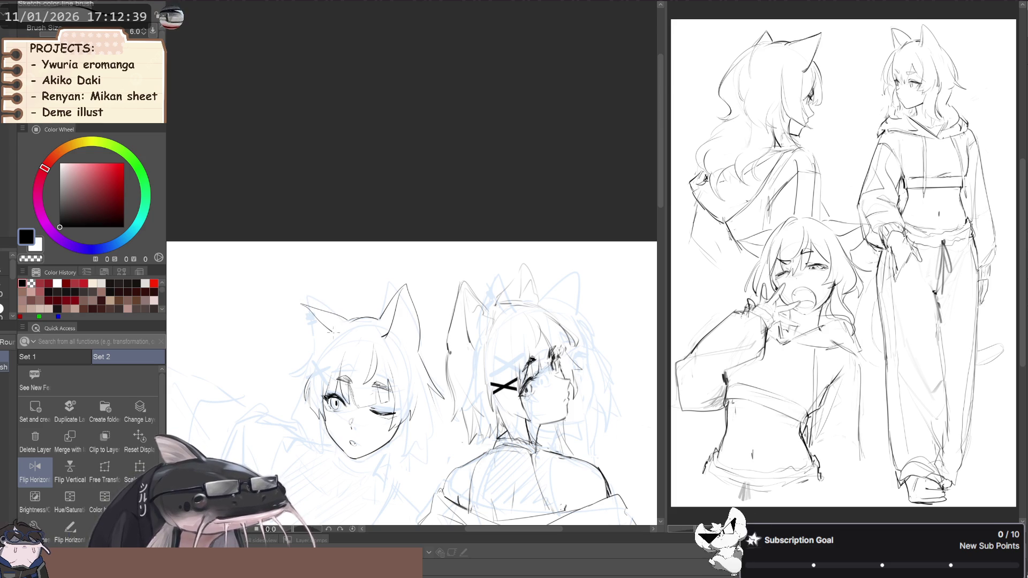
{"action": "left_click_drag", "start_coordinate": [303, 306], "coordinate": [310, 343]}
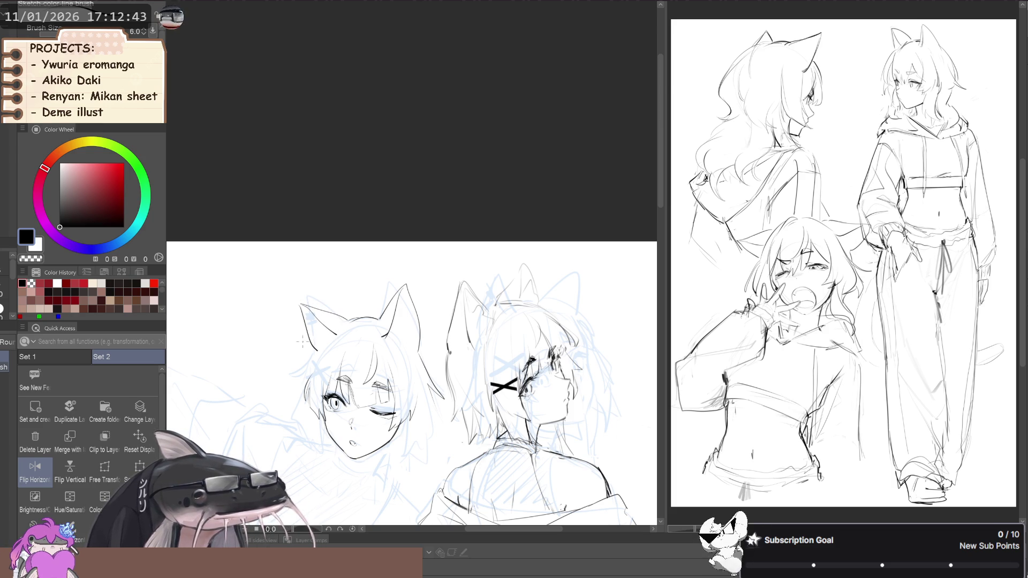
{"action": "left_click_drag", "start_coordinate": [311, 315], "coordinate": [308, 337]}
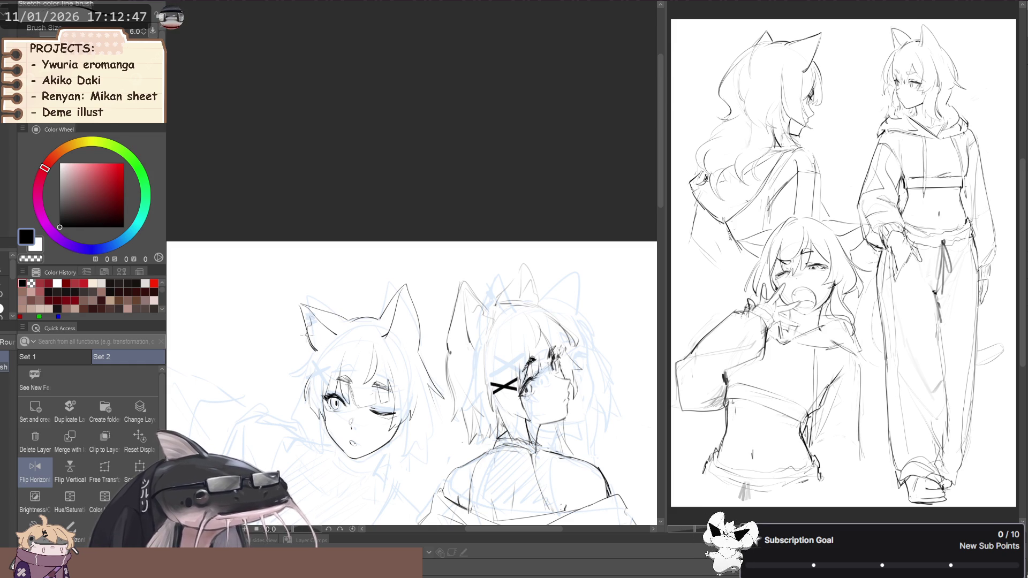
{"action": "mouse_move", "coordinate": [299, 321]}
{"action": "left_mouse_down"}
{"action": "mouse_move", "coordinate": [305, 293]}
{"action": "mouse_move", "coordinate": [282, 298]}
{"action": "mouse_move", "coordinate": [304, 284]}
{"action": "mouse_move", "coordinate": [298, 297]}
{"action": "mouse_move", "coordinate": [301, 271]}
{"action": "left_mouse_up"}
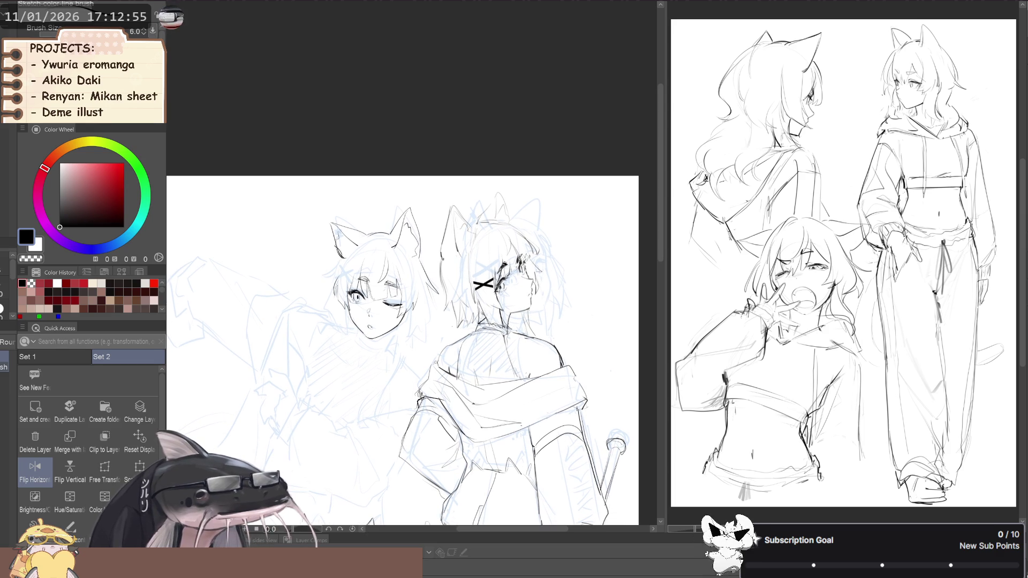
- Lasso the X-clip girl's face and enlarge it slightly with a Ctrl+T transform
{"action": "key", "text": "m"}
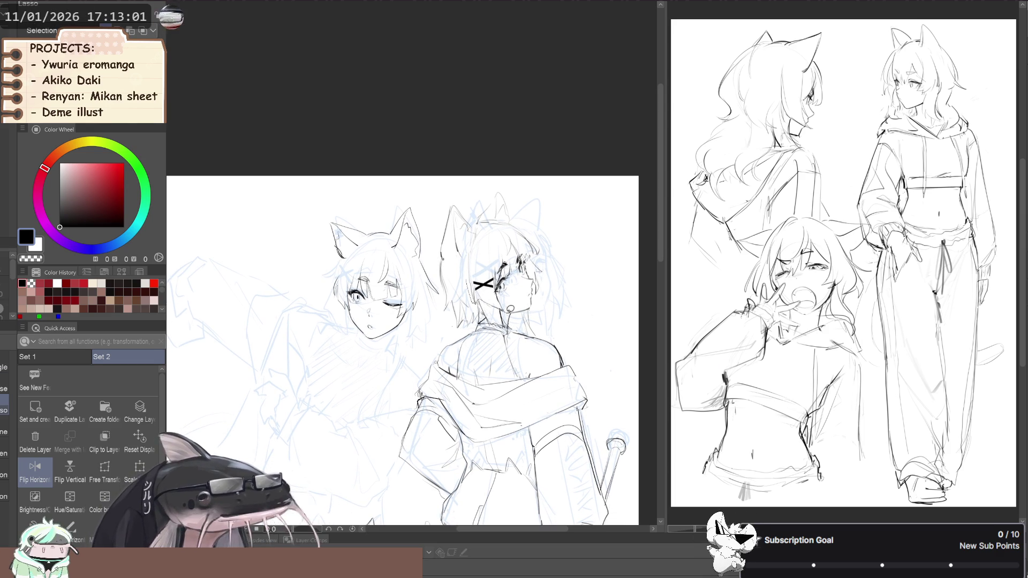
{"action": "mouse_move", "coordinate": [519, 310]}
{"action": "left_mouse_down"}
{"action": "mouse_move", "coordinate": [548, 291]}
{"action": "mouse_move", "coordinate": [538, 226]}
{"action": "left_mouse_up"}
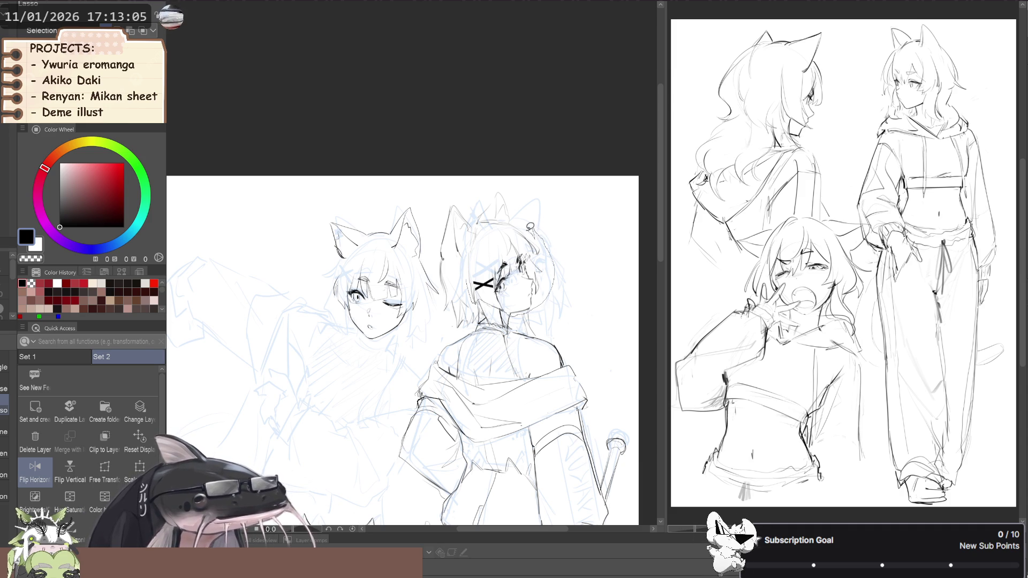
{"action": "key", "text": "ctrl+t"}
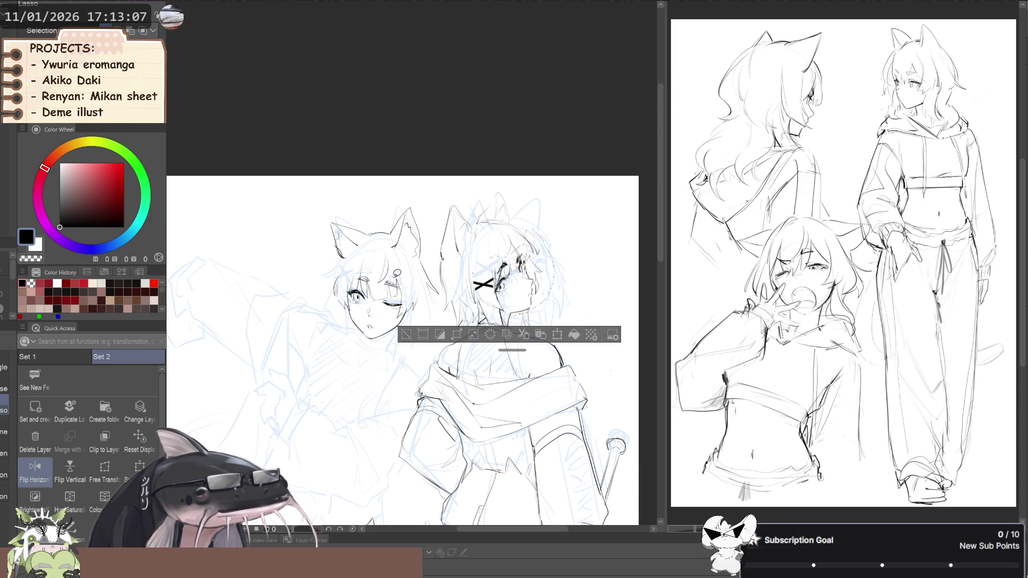
{"action": "left_click_drag", "start_coordinate": [466, 226], "coordinate": [464, 224]}
{"action": "left_click", "coordinate": [476, 335]}
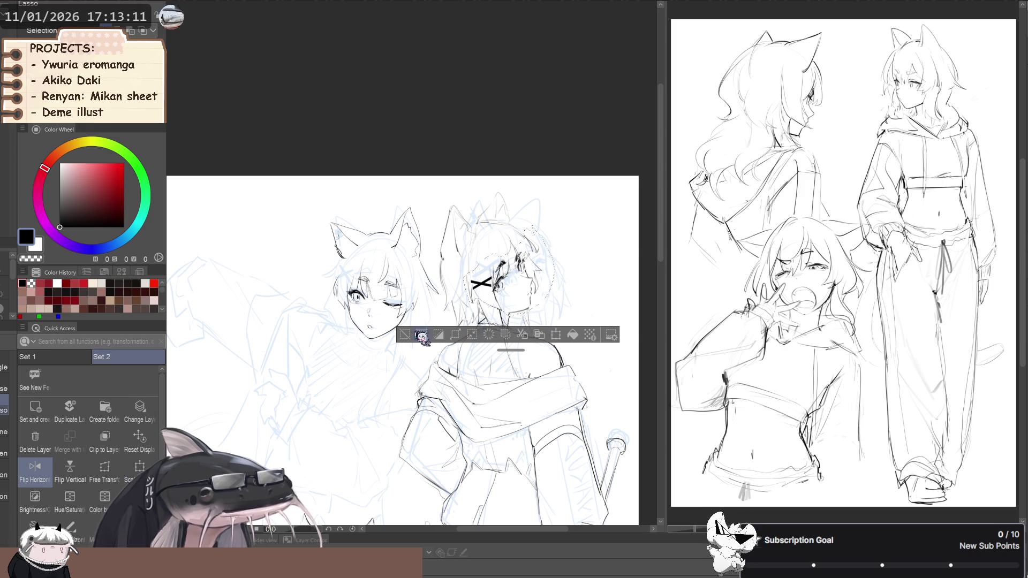
- Adjust the selected face's angle with Scale/Rotate beside the winking girl and confirm it
{"action": "mouse_move", "coordinate": [292, 313]}
{"action": "left_mouse_down"}
{"action": "mouse_move", "coordinate": [327, 290]}
{"action": "mouse_move", "coordinate": [115, 284]}
{"action": "left_mouse_up"}
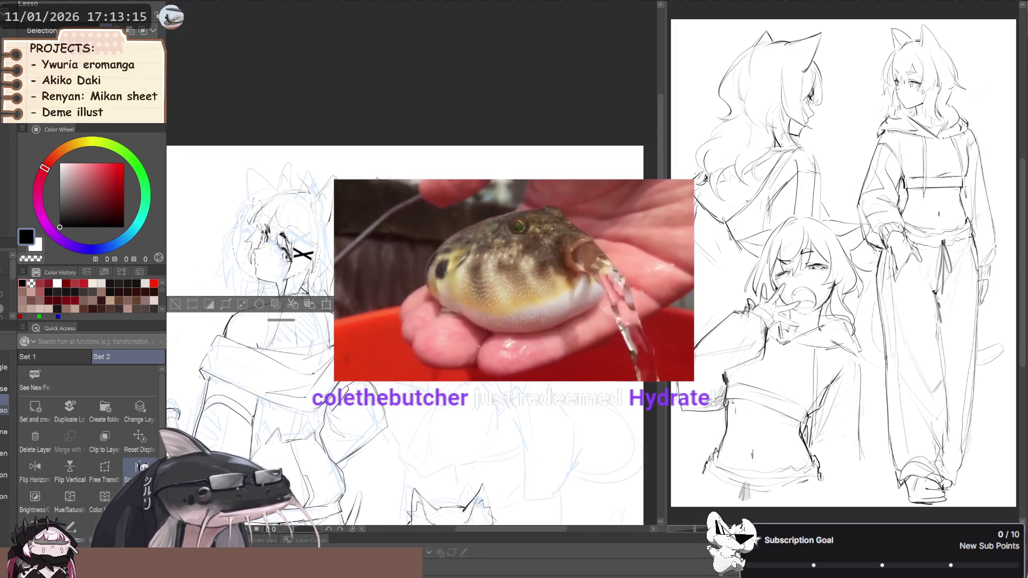
{"action": "left_click", "coordinate": [139, 467]}
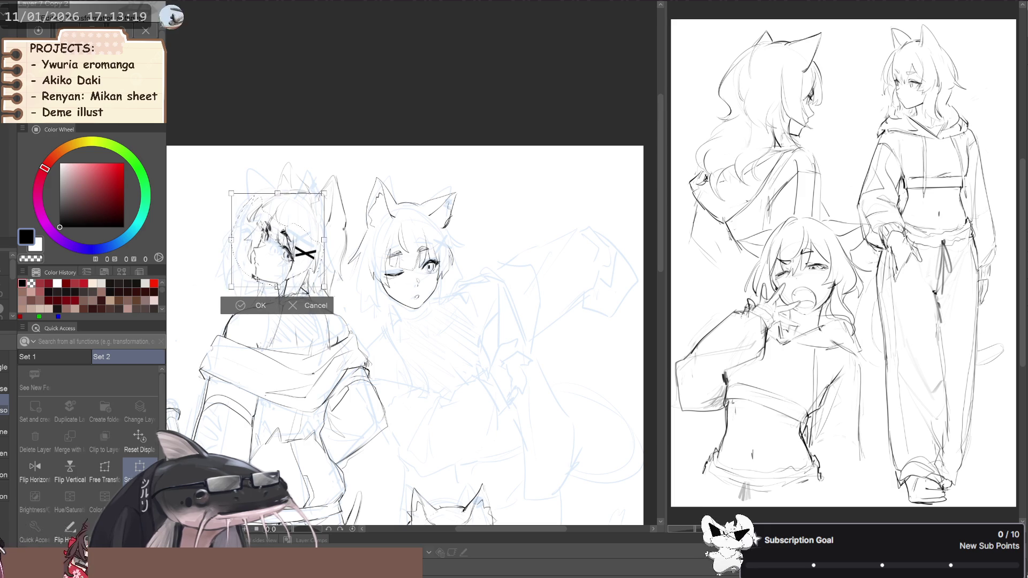
{"action": "left_click", "coordinate": [258, 306]}
{"action": "key", "text": "ctrl+minus"}
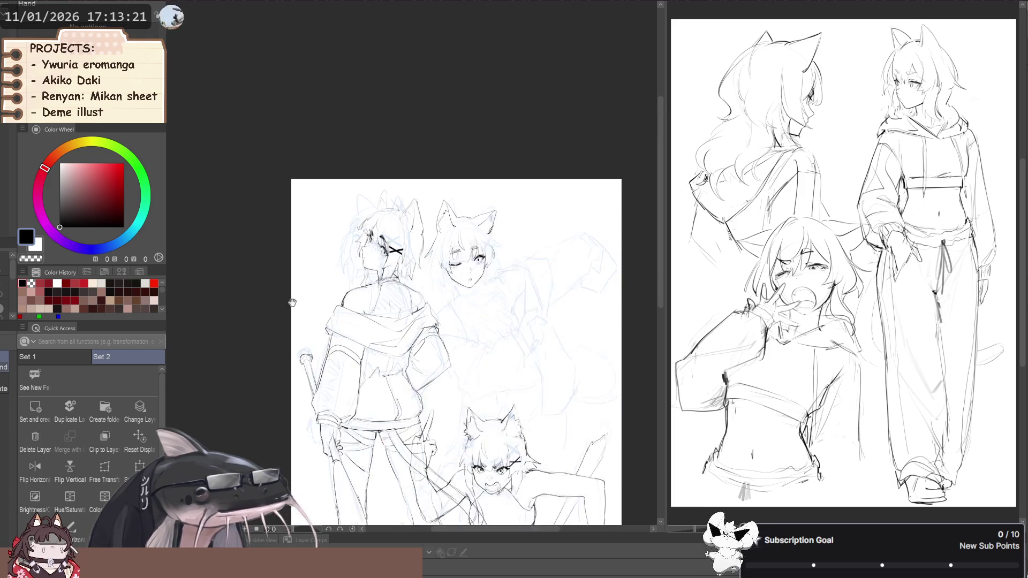
- Lasso the X-clip girl's head and rotate it slightly clockwise with Scale/Rotate
{"action": "key", "text": "h"}
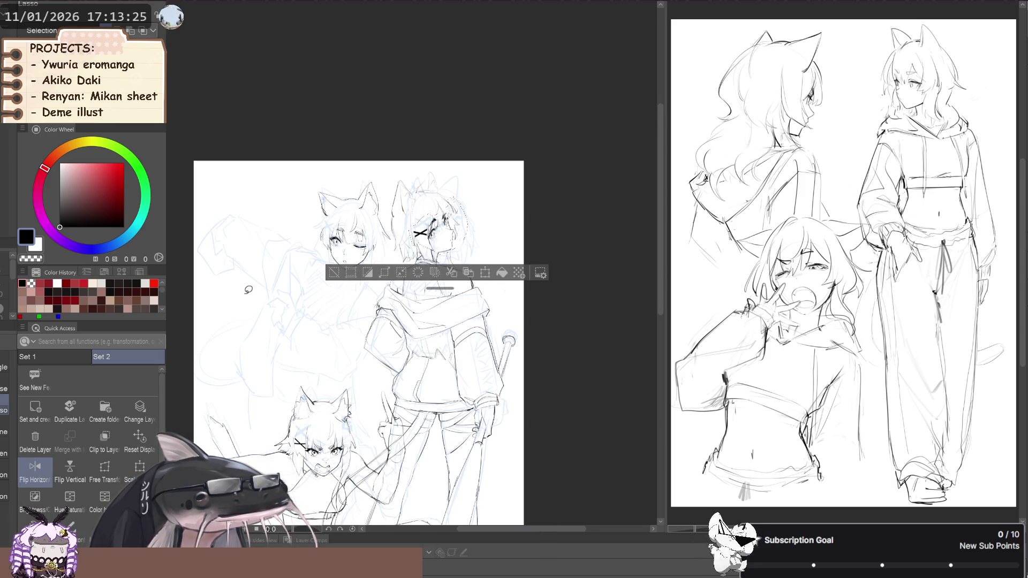
{"action": "left_click_drag", "start_coordinate": [242, 291], "coordinate": [305, 338]}
{"action": "scroll", "coordinate": [305, 337], "scroll_direction": "up", "scroll_amount": 1}
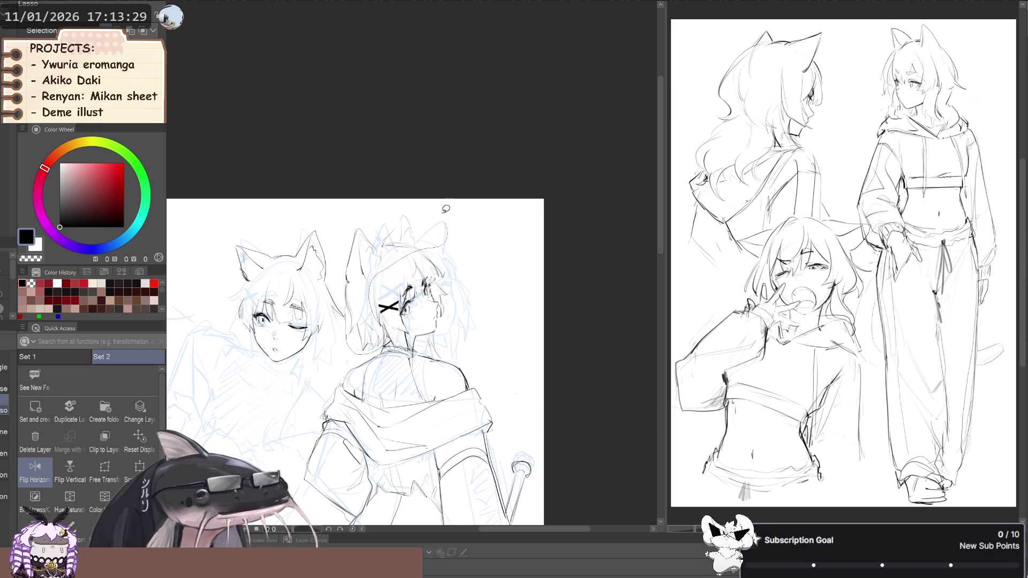
{"action": "left_click_drag", "start_coordinate": [452, 226], "coordinate": [366, 352]}
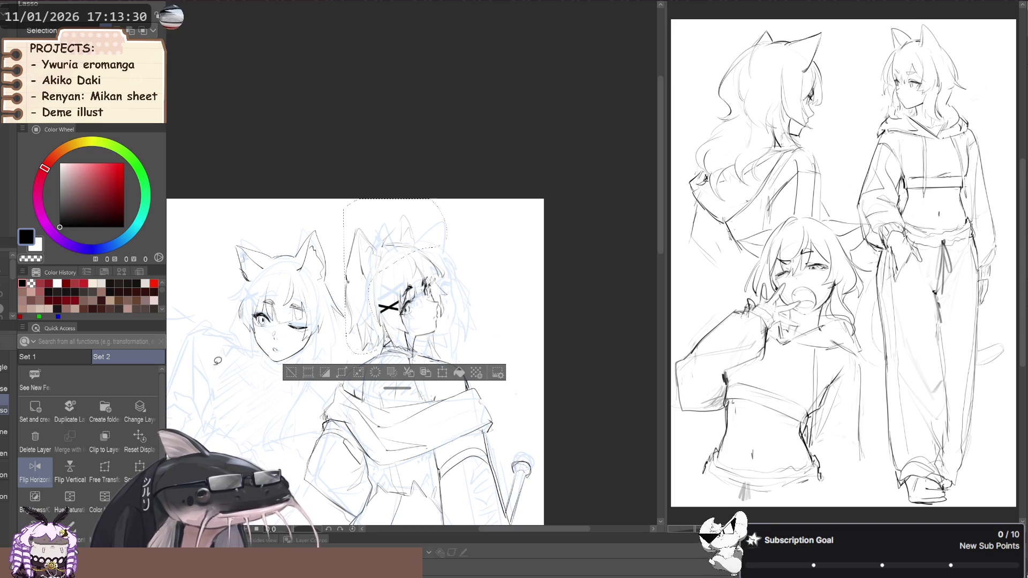
{"action": "left_click", "coordinate": [140, 469]}
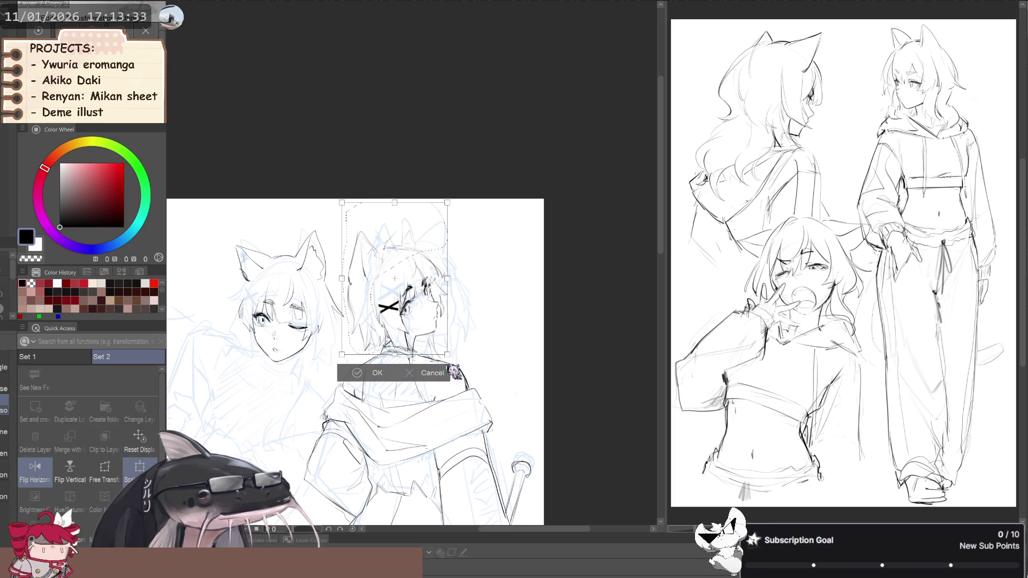
{"action": "left_click_drag", "start_coordinate": [447, 354], "coordinate": [447, 342]}
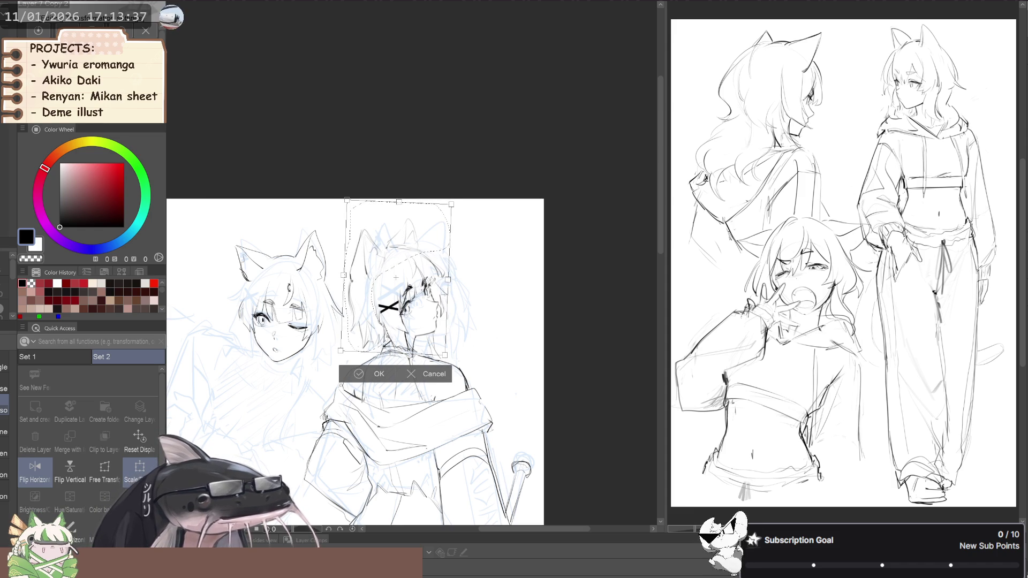
{"action": "key", "text": "ctrl+z"}
{"action": "left_click_drag", "start_coordinate": [331, 347], "coordinate": [421, 327]}
{"action": "left_click", "coordinate": [368, 374]}
- Flip the canvas view horizontally to check the new tilt, then flip it back
{"action": "key", "text": "h"}
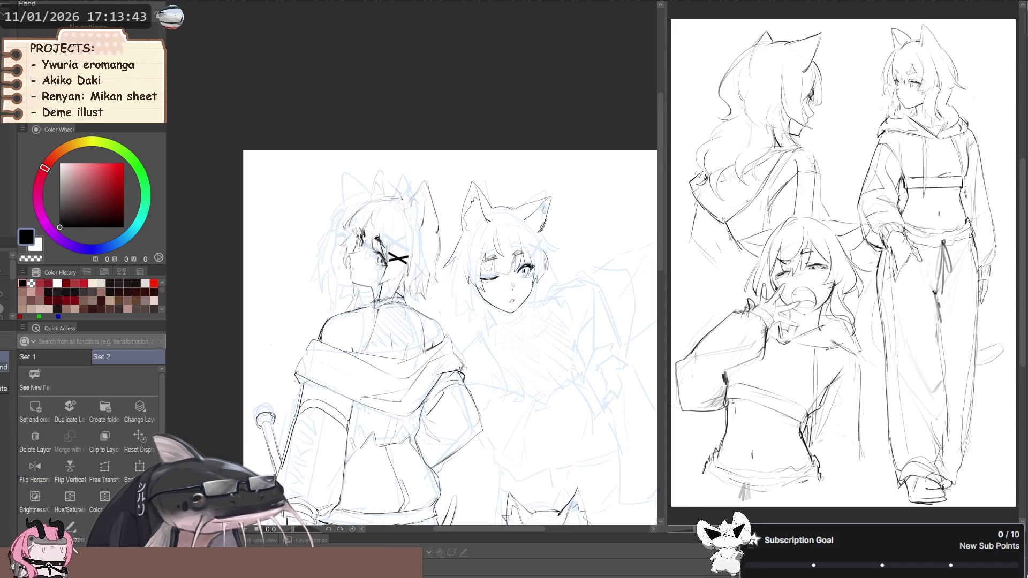
{"action": "left_click_drag", "start_coordinate": [278, 315], "coordinate": [303, 314]}
{"action": "key", "text": "h"}
{"action": "scroll", "coordinate": [292, 294], "scroll_direction": "down", "scroll_amount": 2}
{"action": "scroll", "coordinate": [292, 293], "scroll_direction": "up", "scroll_amount": 1}
{"action": "scroll", "coordinate": [275, 349], "scroll_direction": "down", "scroll_amount": 1}
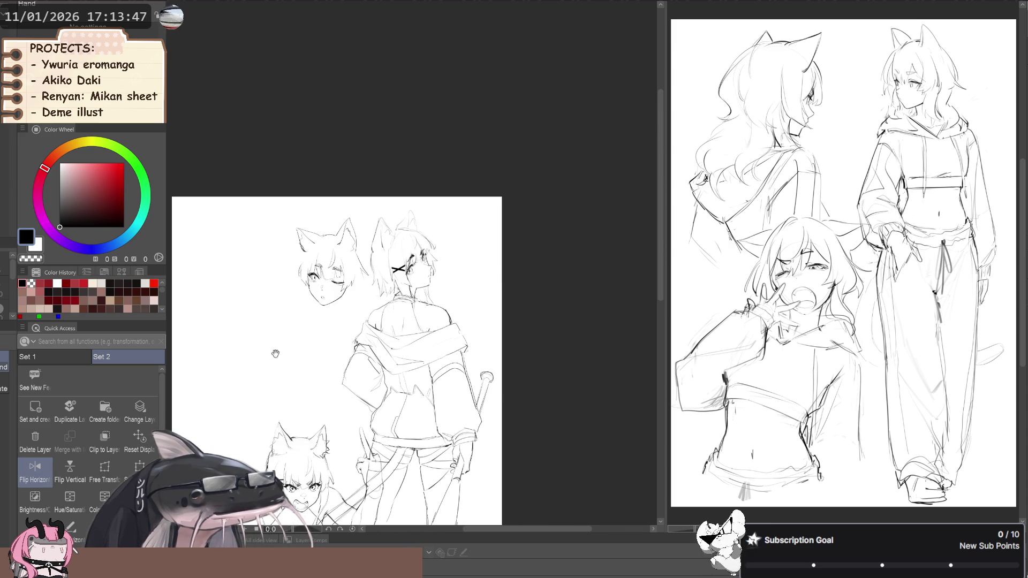
- Lasso the hair at the back of the head and stretch it slightly downward
{"action": "scroll", "coordinate": [386, 289], "scroll_direction": "up", "scroll_amount": 2}
{"action": "key", "text": "m"}
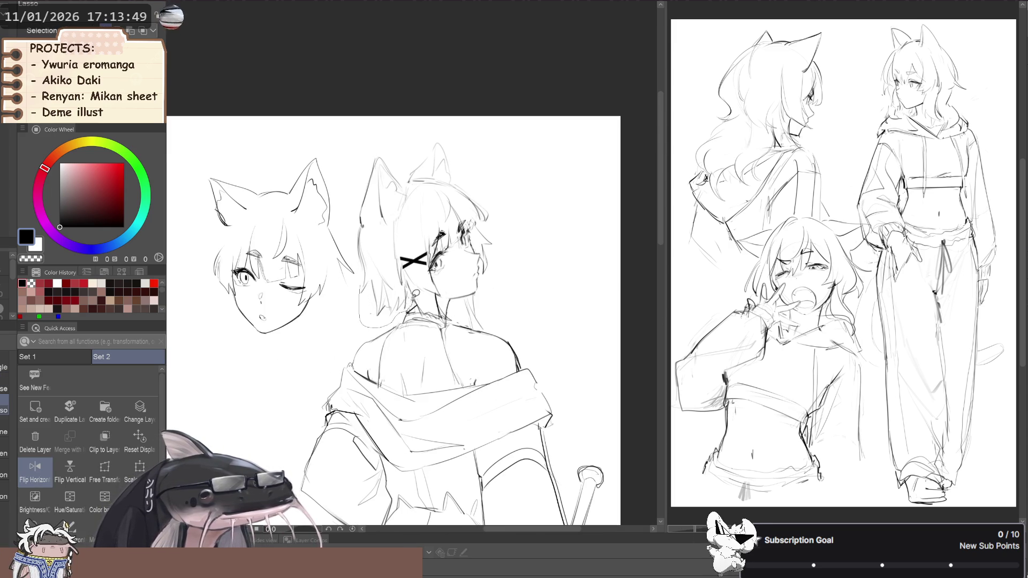
{"action": "left_click_drag", "start_coordinate": [407, 313], "coordinate": [374, 267]}
{"action": "key", "text": "ctrl+shift+t"}
{"action": "left_click_drag", "start_coordinate": [386, 330], "coordinate": [381, 347]}
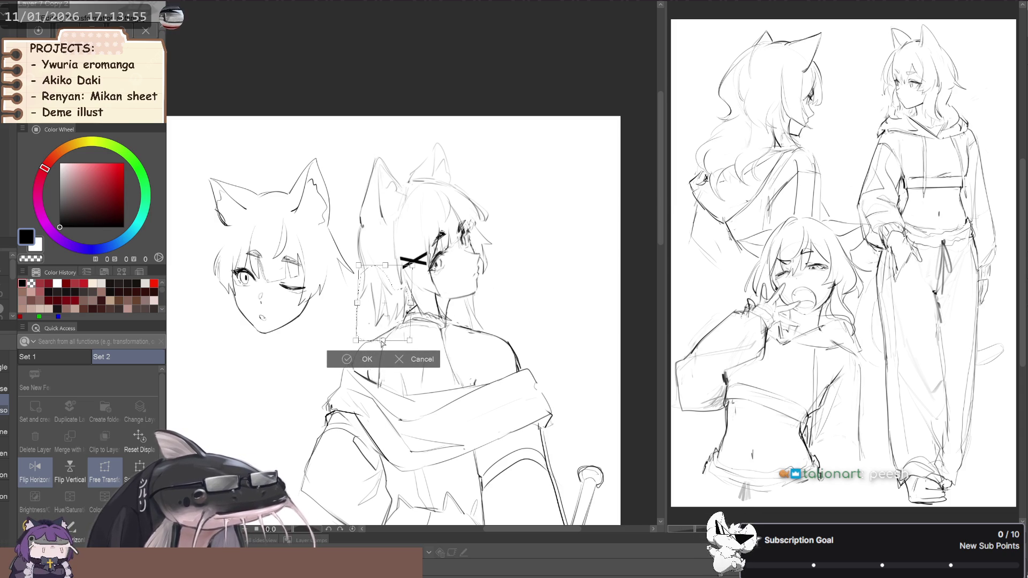
{"action": "left_click", "coordinate": [356, 360]}
- Mirror and pan the canvas view to check the pose and proportions of the cat heads
{"action": "left_click_drag", "start_coordinate": [300, 368], "coordinate": [333, 348]}
{"action": "key", "text": "h"}
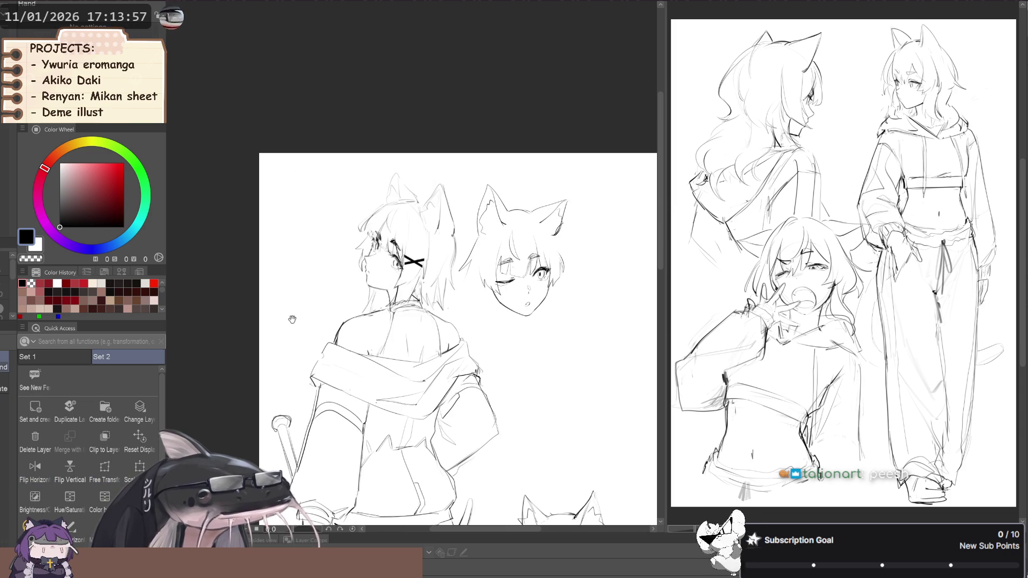
{"action": "mouse_move", "coordinate": [239, 339]}
{"action": "left_mouse_down"}
{"action": "mouse_move", "coordinate": [256, 283]}
{"action": "mouse_move", "coordinate": [234, 289]}
{"action": "left_mouse_up"}
{"action": "key", "text": "ctrl+h"}
{"action": "scroll", "coordinate": [244, 301], "scroll_direction": "down", "scroll_amount": 1}
{"action": "key", "text": "ctrl+h"}
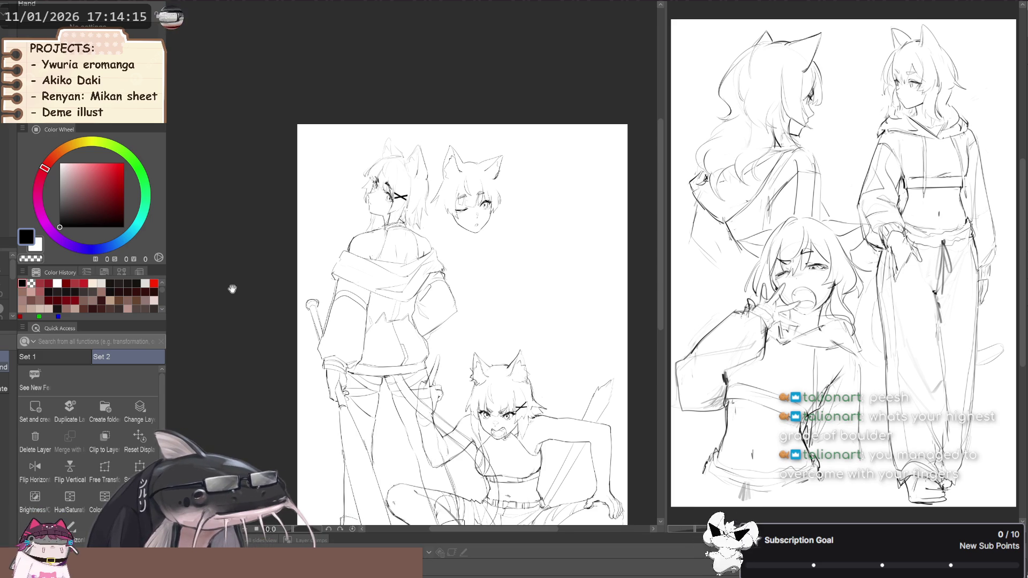
{"action": "left_click_drag", "start_coordinate": [361, 87], "coordinate": [360, 90]}
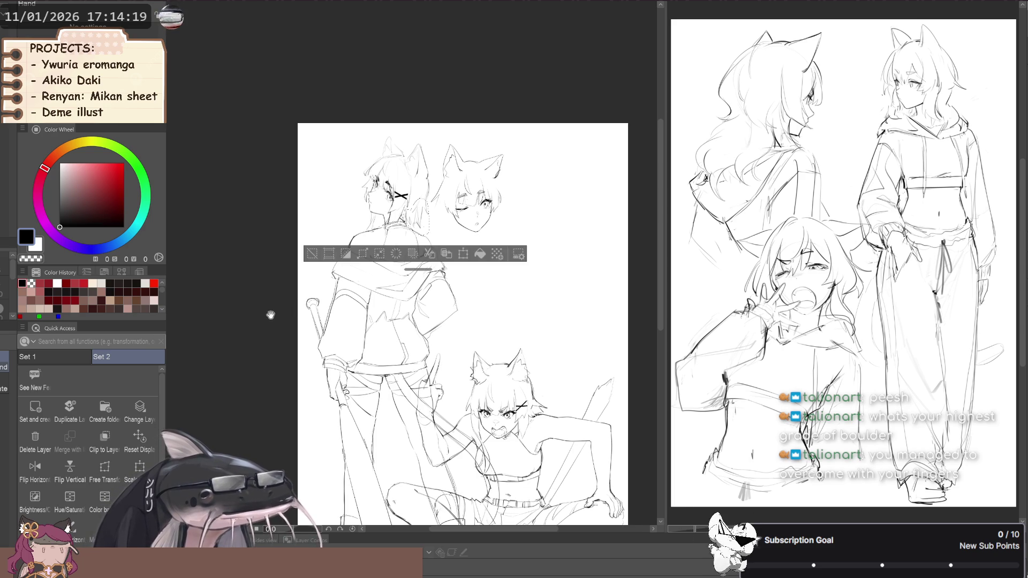
{"action": "key", "text": "h"}
{"action": "left_click_drag", "start_coordinate": [266, 287], "coordinate": [268, 362]}
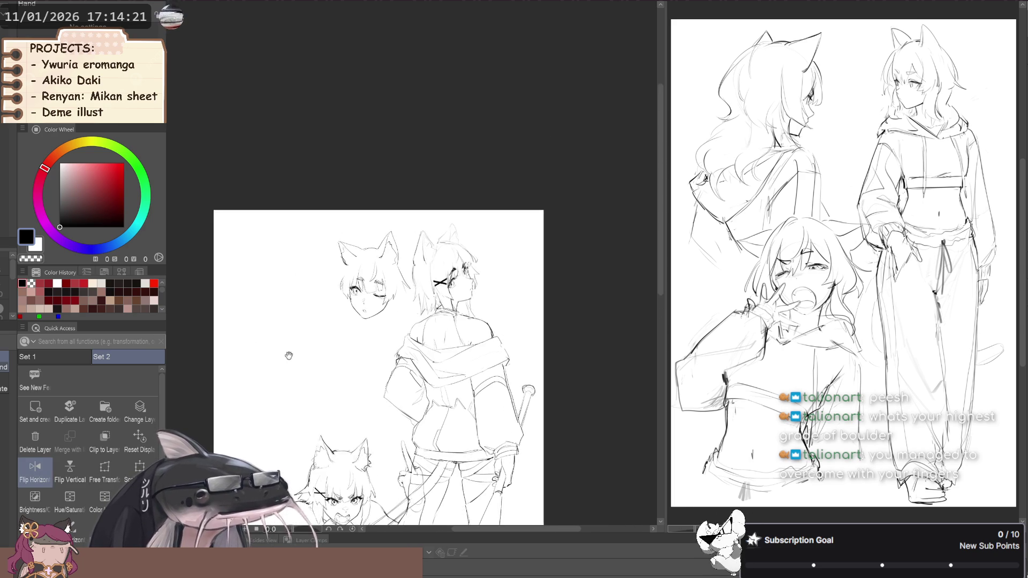
{"action": "scroll", "coordinate": [342, 296], "scroll_direction": "up", "scroll_amount": 2}
{"action": "scroll", "coordinate": [342, 296], "scroll_direction": "up", "scroll_amount": 3}
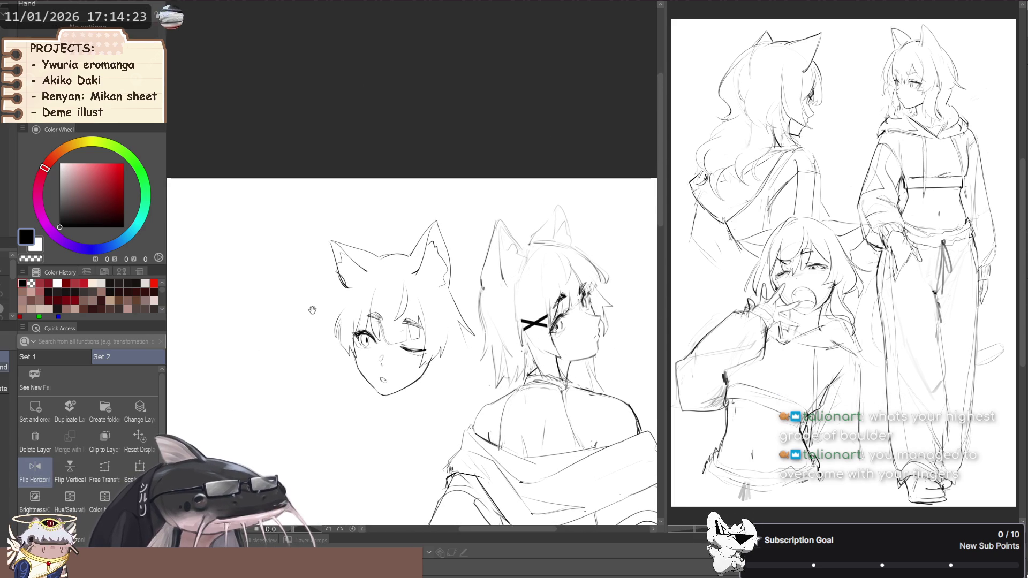
- Start a lasso selection around the left ear, then drop it and unmirror the view
{"action": "key", "text": "p"}
{"action": "mouse_move", "coordinate": [325, 300]}
{"action": "left_mouse_down"}
{"action": "mouse_move", "coordinate": [387, 267]}
{"action": "mouse_move", "coordinate": [436, 292]}
{"action": "mouse_move", "coordinate": [305, 207]}
{"action": "mouse_move", "coordinate": [310, 241]}
{"action": "left_mouse_up"}
{"action": "key", "text": "m"}
{"action": "scroll", "coordinate": [340, 296], "scroll_direction": "down", "scroll_amount": 1}
{"action": "scroll", "coordinate": [340, 296], "scroll_direction": "up", "scroll_amount": 1}
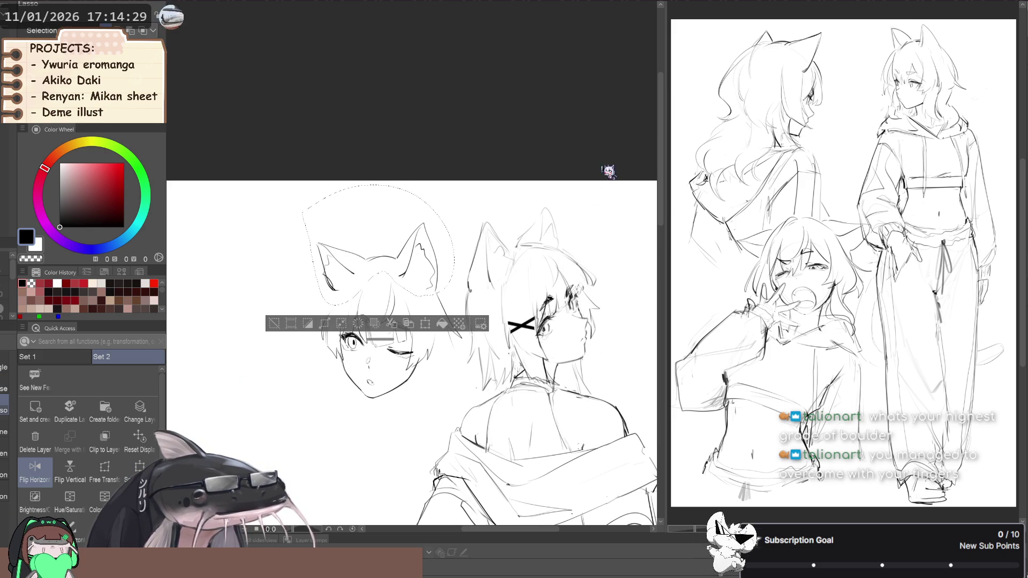
{"action": "left_click", "coordinate": [275, 324]}
{"action": "key", "text": "h"}
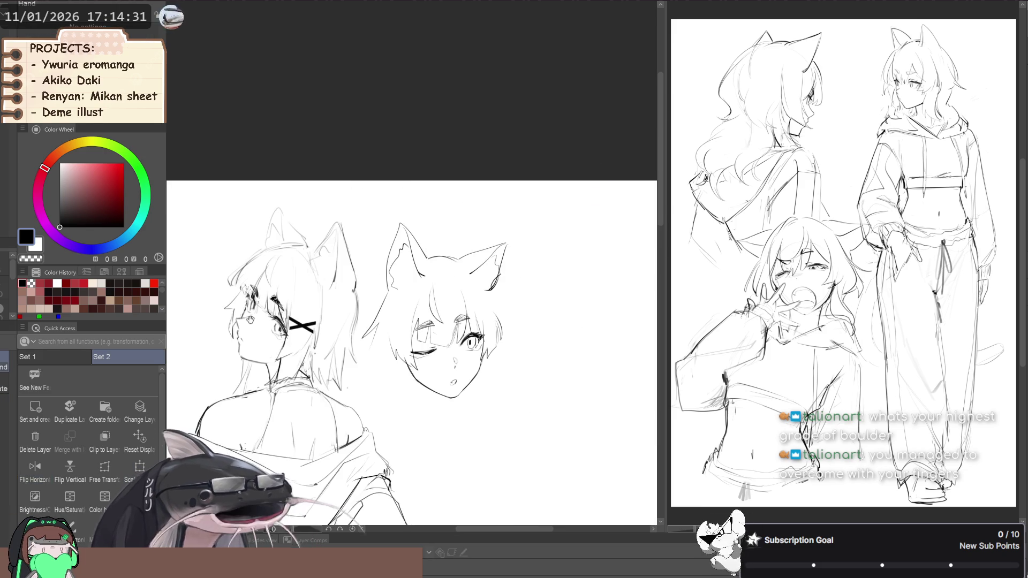
{"action": "scroll", "coordinate": [282, 315], "scroll_direction": "down", "scroll_amount": 2}
- Try deleting and drawing strokes at the cat ear's base, undoing both changes
{"action": "key", "text": "Delete"}
{"action": "key", "text": "ctrl+z"}
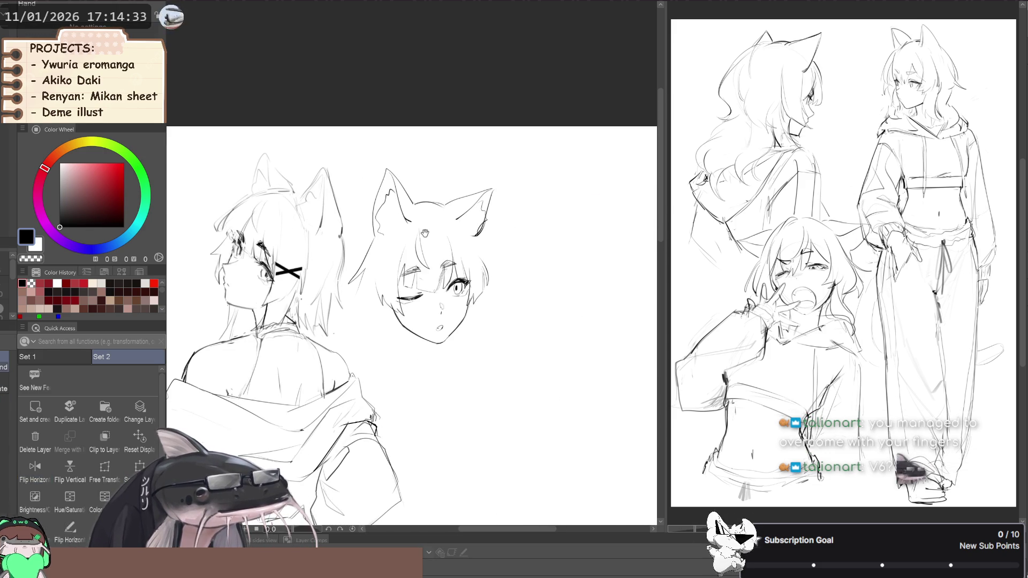
{"action": "scroll", "coordinate": [413, 315], "scroll_direction": "down", "scroll_amount": 1}
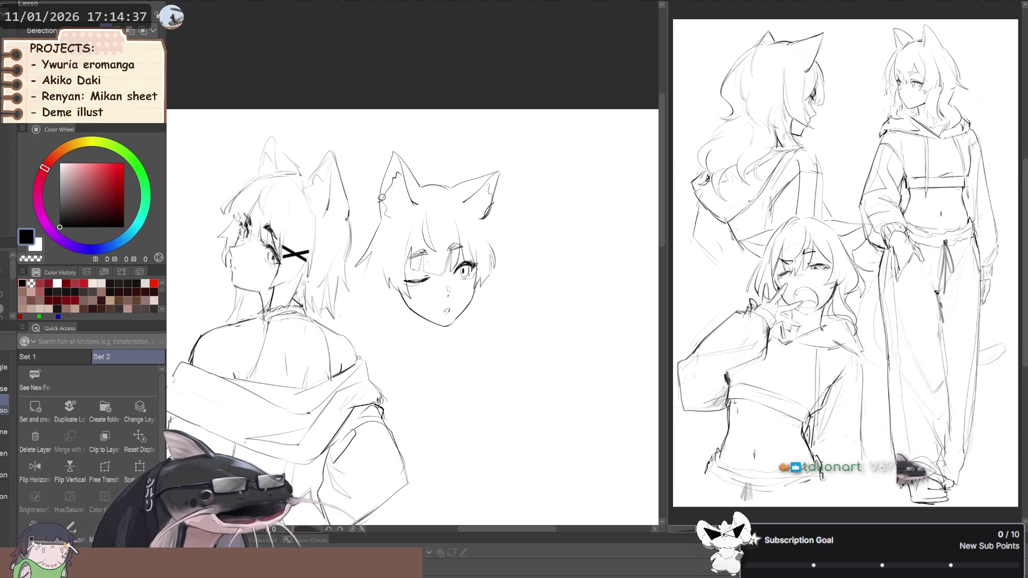
{"action": "mouse_move", "coordinate": [374, 193]}
{"action": "left_mouse_down"}
{"action": "mouse_move", "coordinate": [383, 225]}
{"action": "mouse_move", "coordinate": [419, 206]}
{"action": "left_mouse_up"}
{"action": "key", "text": "ctrl+z"}
- Lasso the winking girl's right ear, resize and tilt it, then deselect and check it mirrored
{"action": "mouse_move", "coordinate": [481, 149]}
{"action": "left_mouse_down"}
{"action": "mouse_move", "coordinate": [460, 208]}
{"action": "mouse_move", "coordinate": [471, 160]}
{"action": "left_mouse_up"}
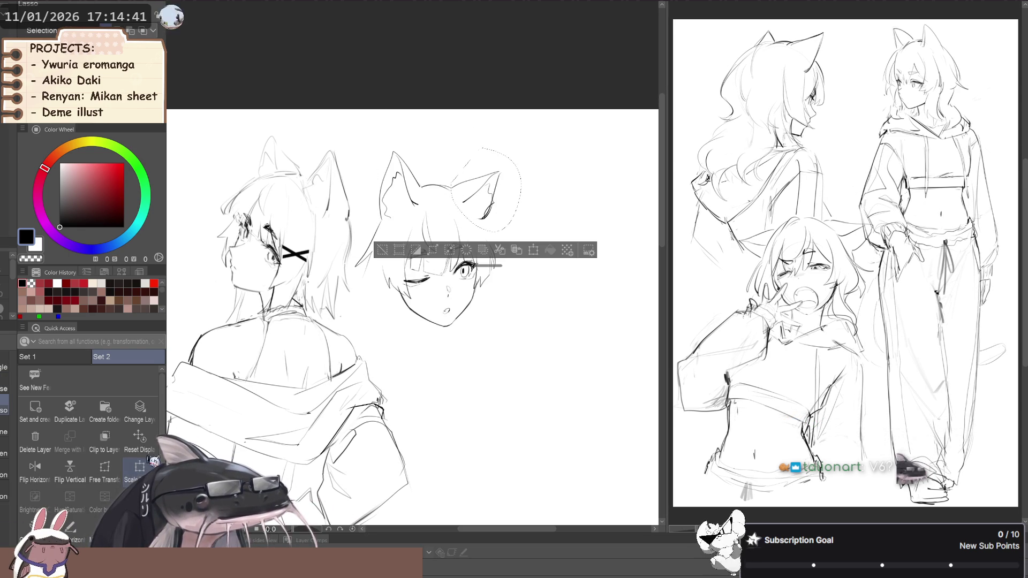
{"action": "key", "text": "ctrl+t"}
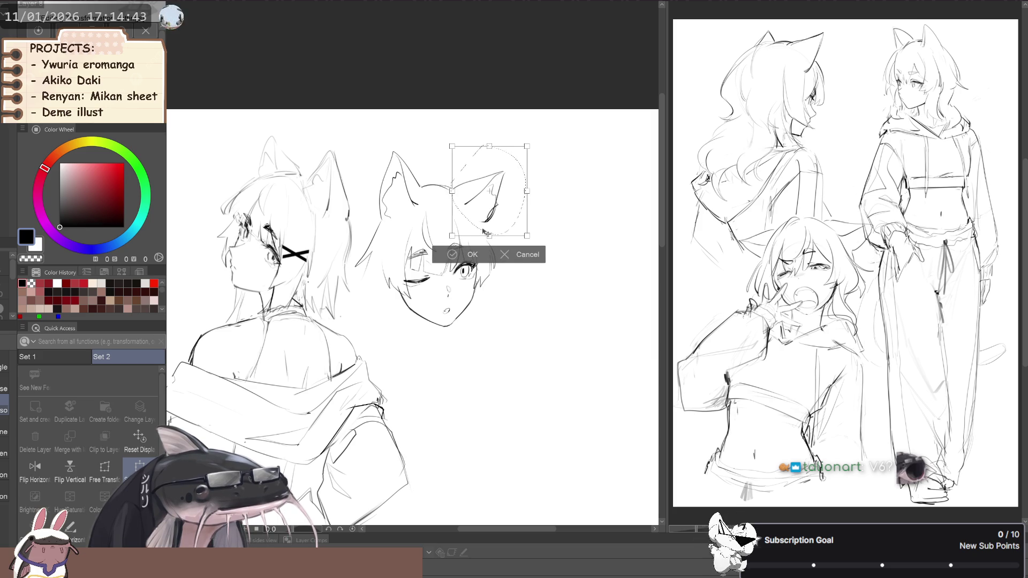
{"action": "left_click", "coordinate": [472, 255]}
{"action": "left_click", "coordinate": [390, 263]}
{"action": "key", "text": "space"}
{"action": "key", "text": "h"}
{"action": "key", "text": "h"}
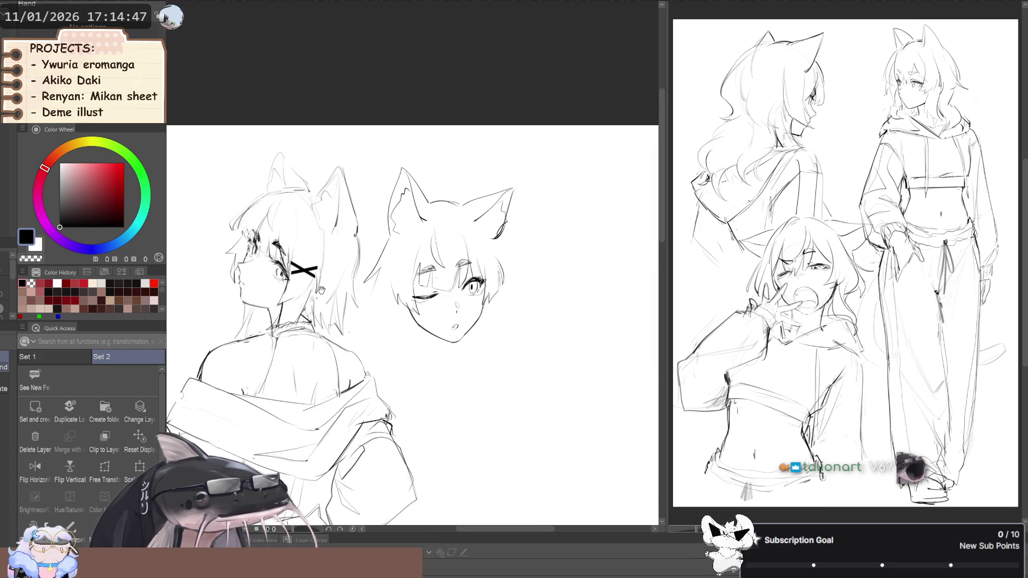
{"action": "left_click_drag", "start_coordinate": [322, 289], "coordinate": [323, 306]}
{"action": "key", "text": "h"}
{"action": "mouse_move", "coordinate": [346, 262]}
{"action": "left_mouse_down"}
{"action": "mouse_move", "coordinate": [336, 298]}
{"action": "mouse_move", "coordinate": [339, 285]}
{"action": "left_mouse_up"}
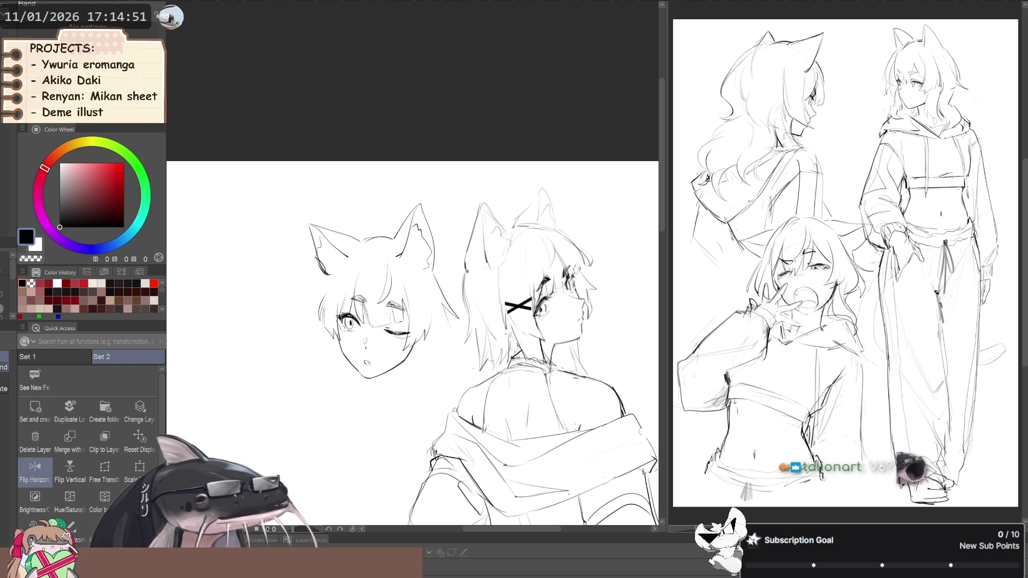
{"action": "key", "text": "p"}
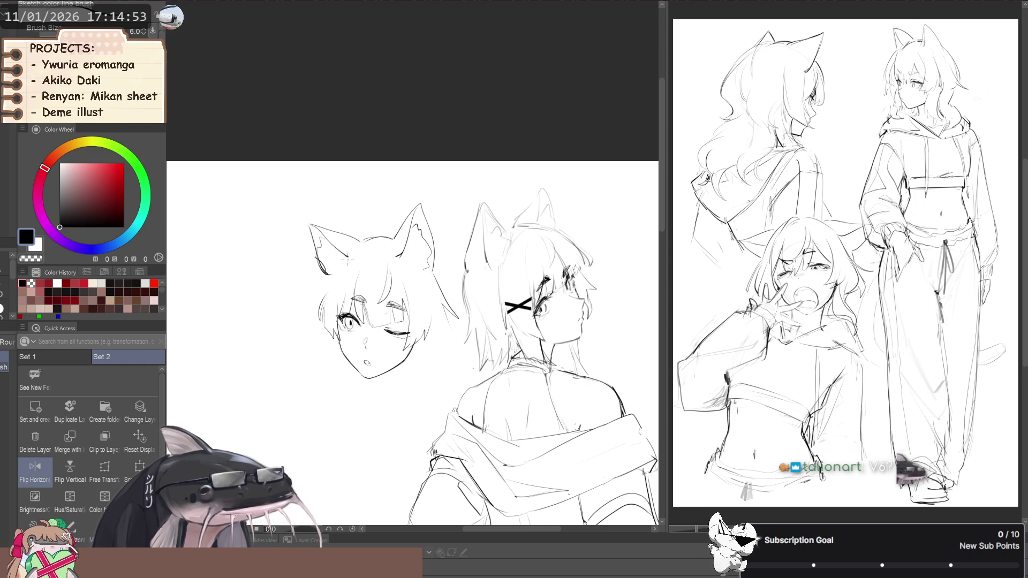
- Show the blue rough sketch beneath the line art and frame the winking girl's face
{"action": "left_click_drag", "start_coordinate": [332, 280], "coordinate": [341, 282]}
{"action": "key", "text": "ctrl+z"}
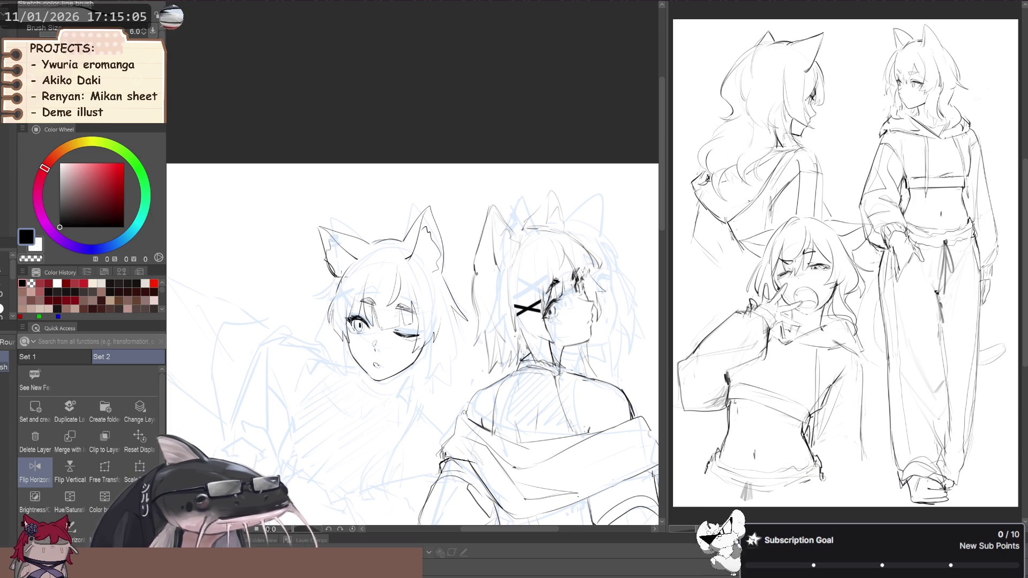
{"action": "left_click_drag", "start_coordinate": [335, 320], "coordinate": [339, 272]}
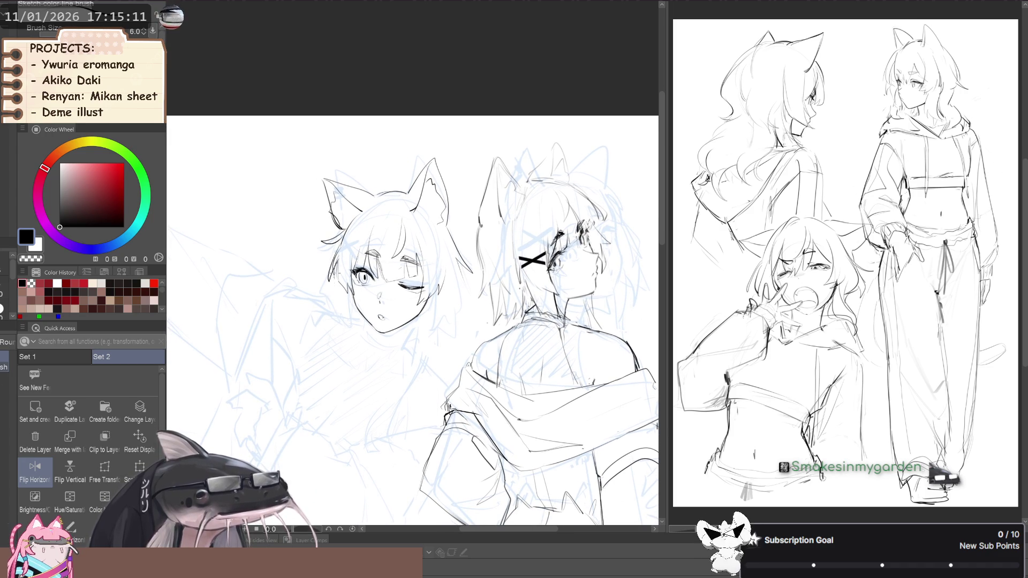
{"action": "key", "text": "space"}
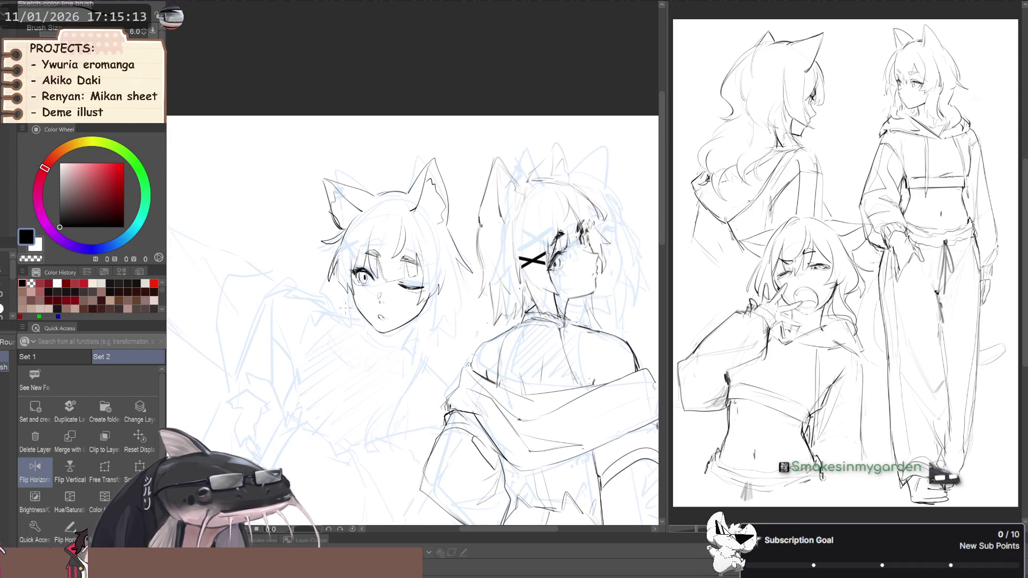
{"action": "left_click_drag", "start_coordinate": [340, 304], "coordinate": [339, 302]}
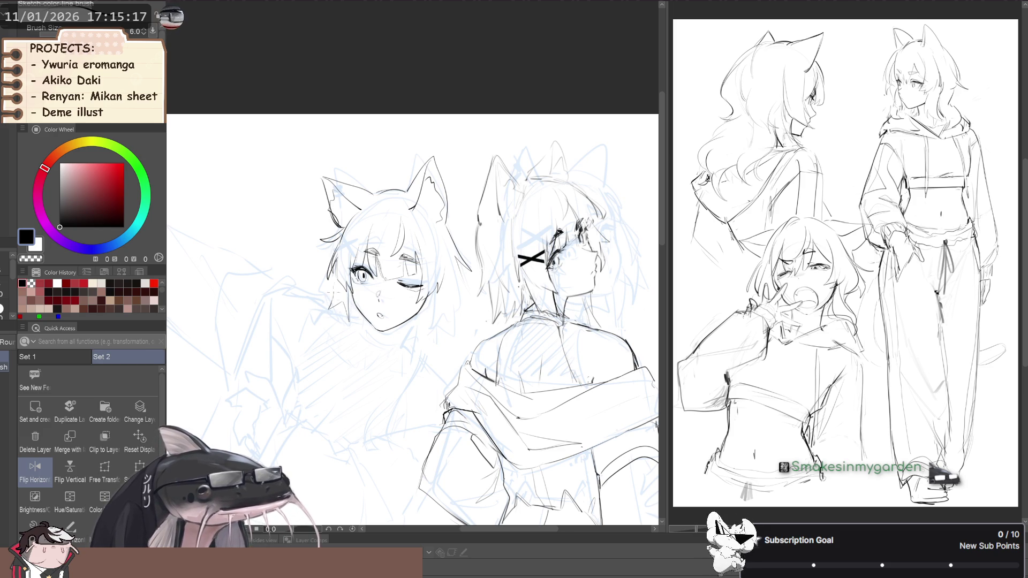
{"action": "key", "text": "space"}
{"action": "left_click_drag", "start_coordinate": [426, 312], "coordinate": [390, 319]}
- Draw long hair strands beside the winking girl's face with the sketch line brush
{"action": "key", "text": "p"}
{"action": "key", "text": "p"}
{"action": "key", "text": "p"}
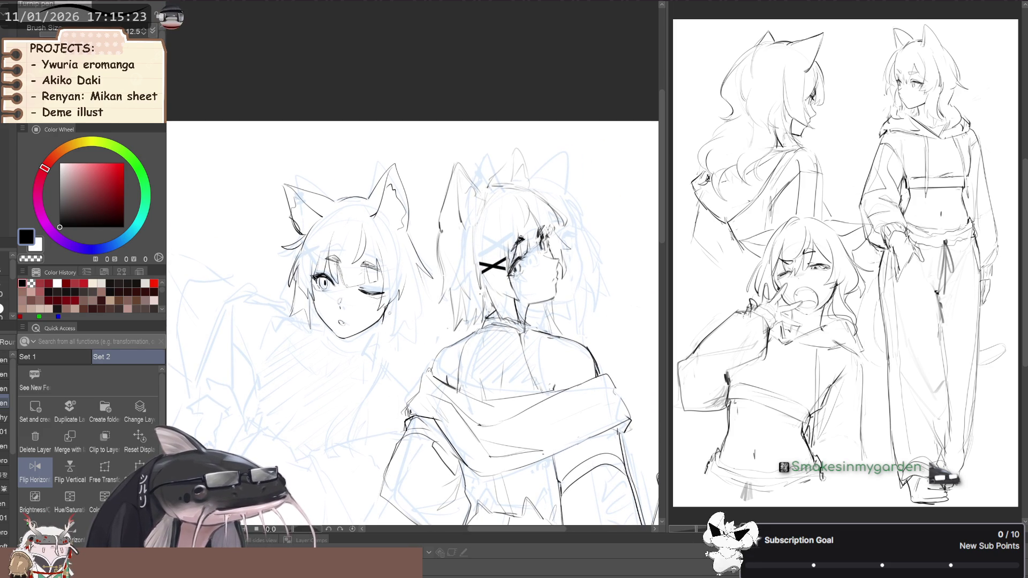
{"action": "key", "text": "b"}
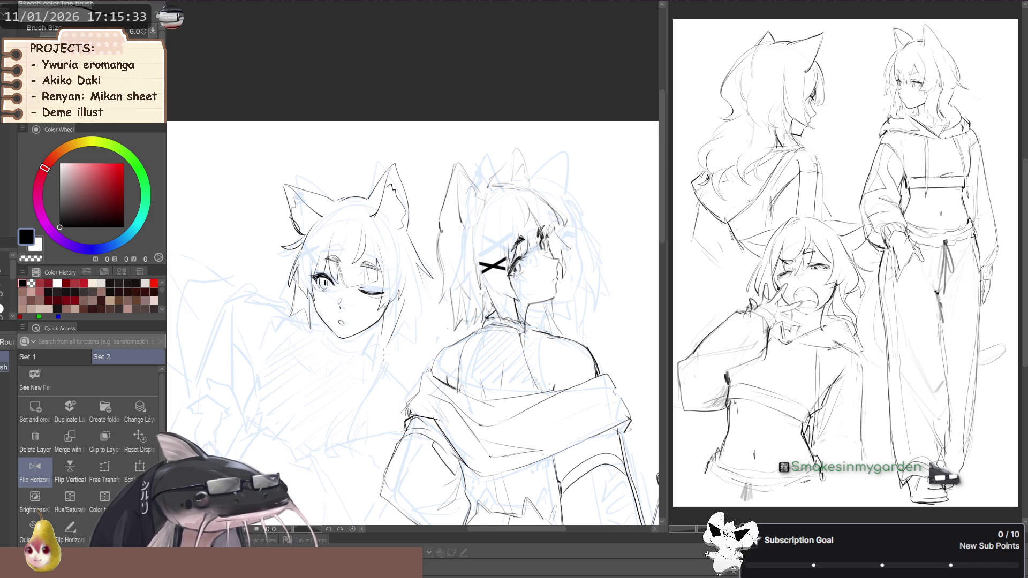
{"action": "left_click_drag", "start_coordinate": [354, 389], "coordinate": [349, 435]}
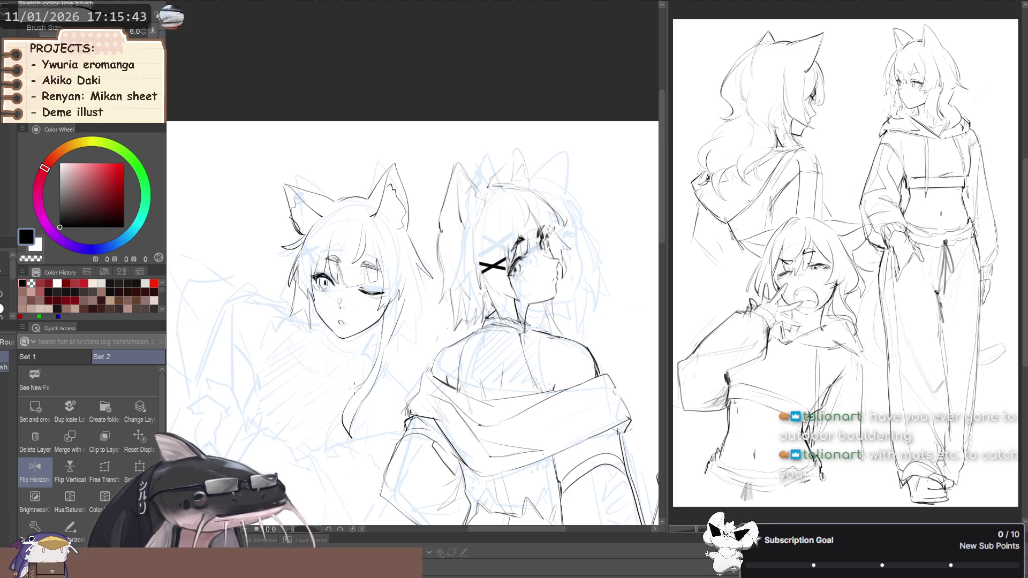
{"action": "mouse_move", "coordinate": [306, 311]}
{"action": "left_mouse_down"}
{"action": "mouse_move", "coordinate": [319, 281]}
{"action": "mouse_move", "coordinate": [264, 304]}
{"action": "mouse_move", "coordinate": [292, 353]}
{"action": "mouse_move", "coordinate": [343, 364]}
{"action": "mouse_move", "coordinate": [412, 320]}
{"action": "mouse_move", "coordinate": [359, 316]}
{"action": "mouse_move", "coordinate": [369, 362]}
{"action": "mouse_move", "coordinate": [377, 348]}
{"action": "left_mouse_up"}
{"action": "key", "text": "h"}
{"action": "key", "text": "h"}
{"action": "key", "text": "r"}
- Lasso the winking girl's side hair, reposition it with Free Transform, and reset the canvas rotation
{"action": "key", "text": "m"}
{"action": "mouse_move", "coordinate": [370, 292]}
{"action": "left_mouse_down"}
{"action": "mouse_move", "coordinate": [461, 267]}
{"action": "mouse_move", "coordinate": [427, 229]}
{"action": "left_mouse_up"}
{"action": "left_click", "coordinate": [110, 478]}
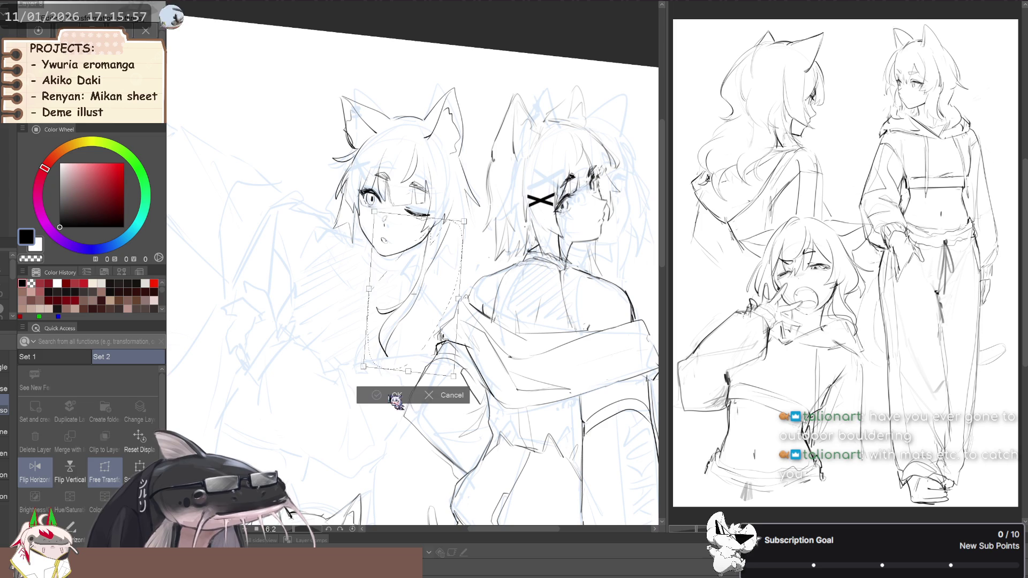
{"action": "left_click", "coordinate": [396, 396]}
{"action": "key", "text": "ctrl+d"}
{"action": "left_click_drag", "start_coordinate": [311, 373], "coordinate": [321, 374]}
{"action": "key", "text": "ctrl+at"}
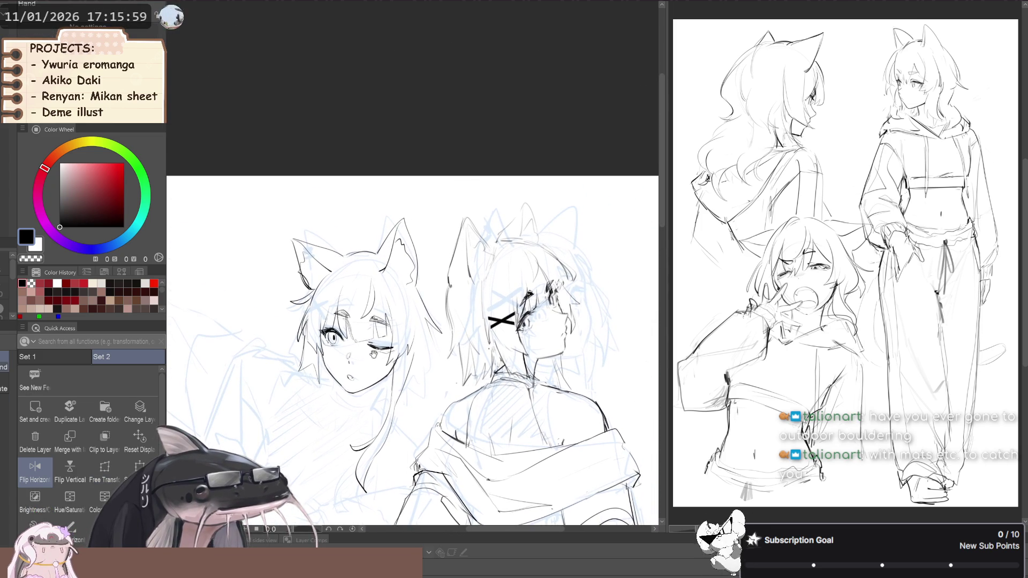
- Draw small black X hairclips on the winking girl and the bottom girl with the flat marker
{"action": "key", "text": "m"}
{"action": "key", "text": "p"}
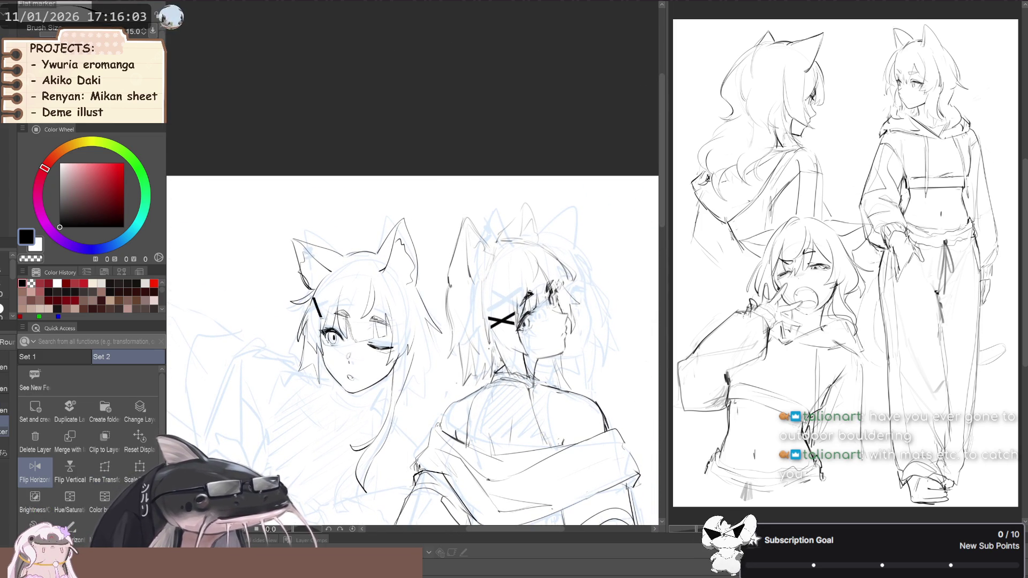
{"action": "mouse_move", "coordinate": [312, 300]}
{"action": "left_mouse_down"}
{"action": "mouse_move", "coordinate": [320, 324]}
{"action": "mouse_move", "coordinate": [314, 316]}
{"action": "left_mouse_up"}
{"action": "key", "text": "minus"}
{"action": "mouse_move", "coordinate": [482, 160]}
{"action": "left_mouse_down"}
{"action": "mouse_move", "coordinate": [535, 268]}
{"action": "mouse_move", "coordinate": [562, 375]}
{"action": "left_mouse_up"}
{"action": "mouse_move", "coordinate": [432, 360]}
{"action": "left_mouse_down"}
{"action": "mouse_move", "coordinate": [434, 379]}
{"action": "mouse_move", "coordinate": [445, 368]}
{"action": "mouse_move", "coordinate": [432, 373]}
{"action": "left_mouse_up"}
{"action": "key", "text": "ctrl+z"}
{"action": "mouse_move", "coordinate": [375, 161]}
{"action": "left_mouse_down"}
{"action": "mouse_move", "coordinate": [247, 346]}
{"action": "mouse_move", "coordinate": [282, 293]}
{"action": "left_mouse_up"}
- Check the hairclips in a mirrored view and touch them up by erasing with transparent colour
{"action": "key", "text": "h"}
{"action": "key", "text": "h"}
{"action": "scroll", "coordinate": [283, 293], "scroll_direction": "down", "scroll_amount": 2}
{"action": "scroll", "coordinate": [282, 299], "scroll_direction": "up", "scroll_amount": 2}
{"action": "key", "text": "h"}
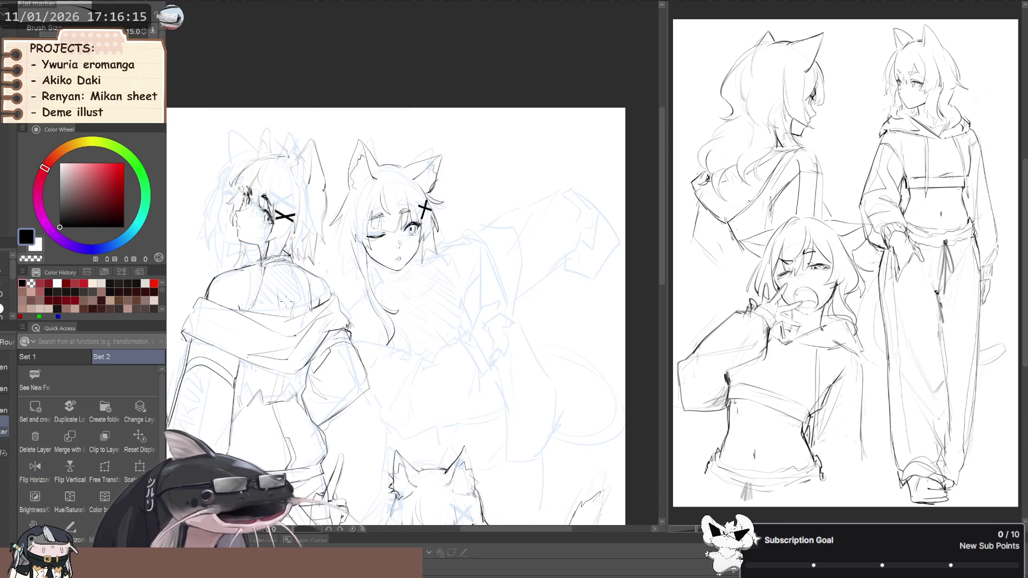
{"action": "key", "text": "h"}
{"action": "left_click_drag", "start_coordinate": [294, 285], "coordinate": [220, 327]}
{"action": "key", "text": "h"}
{"action": "left_click_drag", "start_coordinate": [335, 316], "coordinate": [351, 339]}
{"action": "key", "text": "p"}
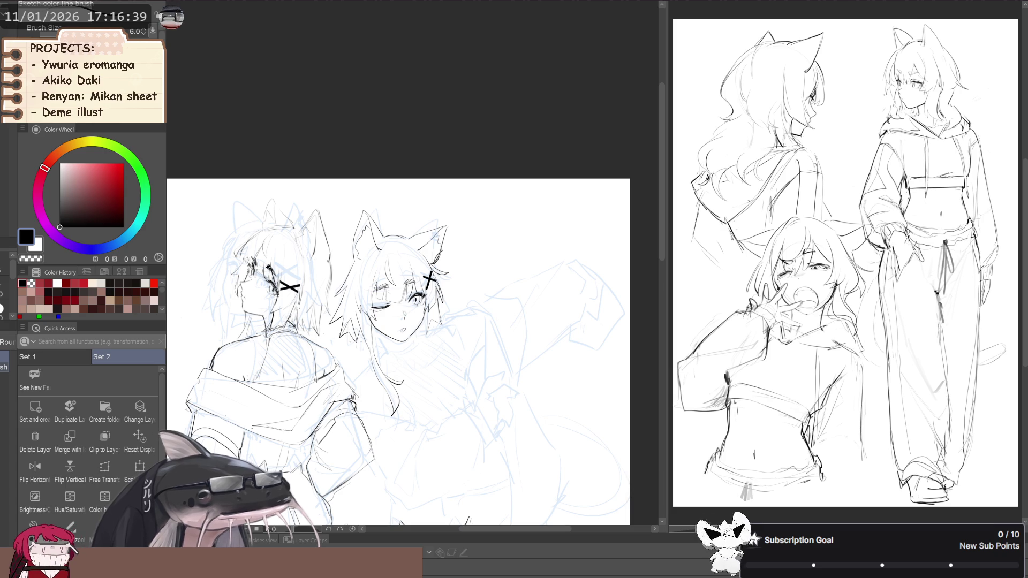
{"action": "key", "text": "c"}
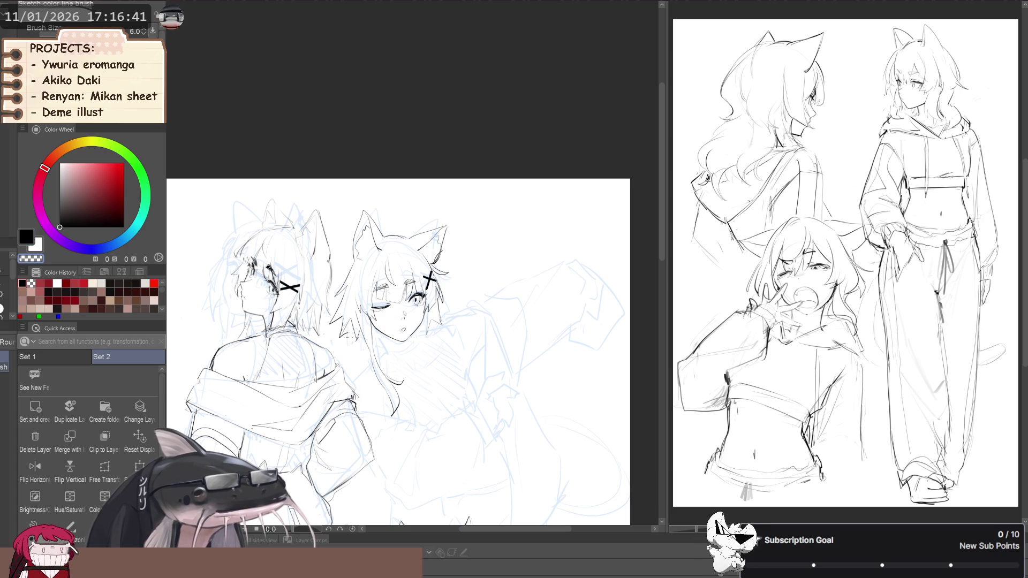
{"action": "key", "text": "c"}
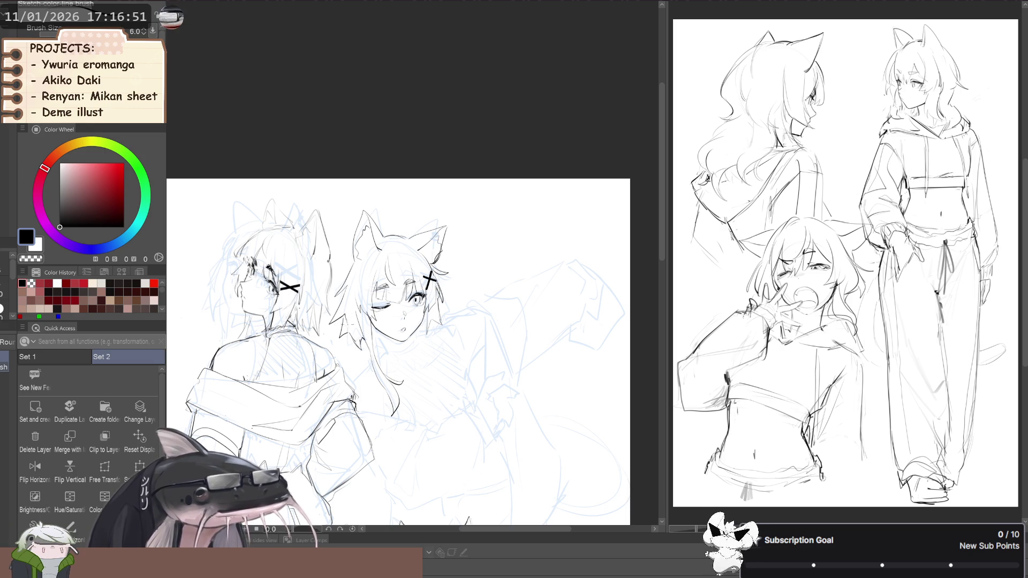
{"action": "scroll", "coordinate": [276, 280], "scroll_direction": "down", "scroll_amount": 2}
{"action": "left_click_drag", "start_coordinate": [273, 306], "coordinate": [294, 292]}
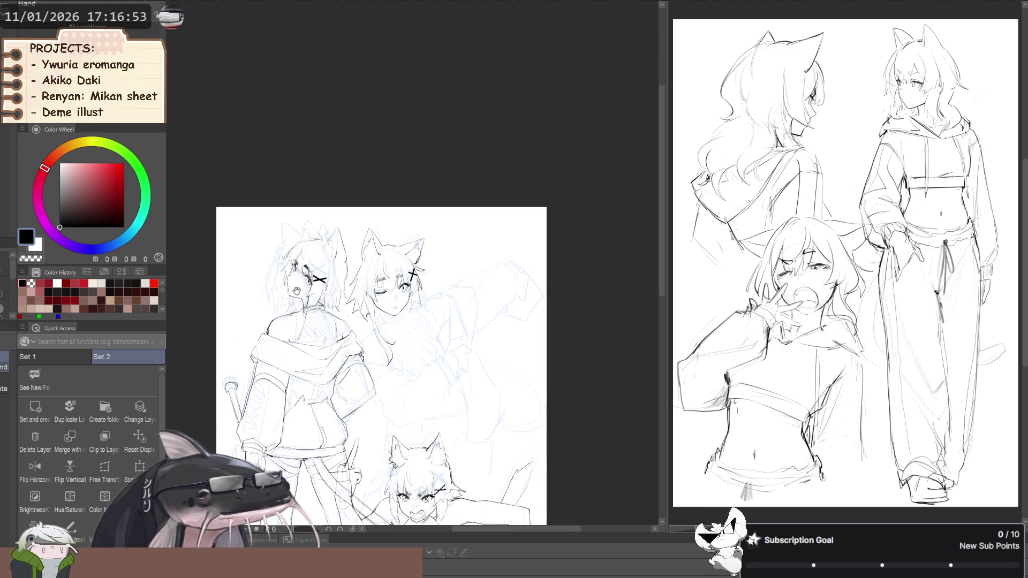
{"action": "key", "text": "shift+h"}
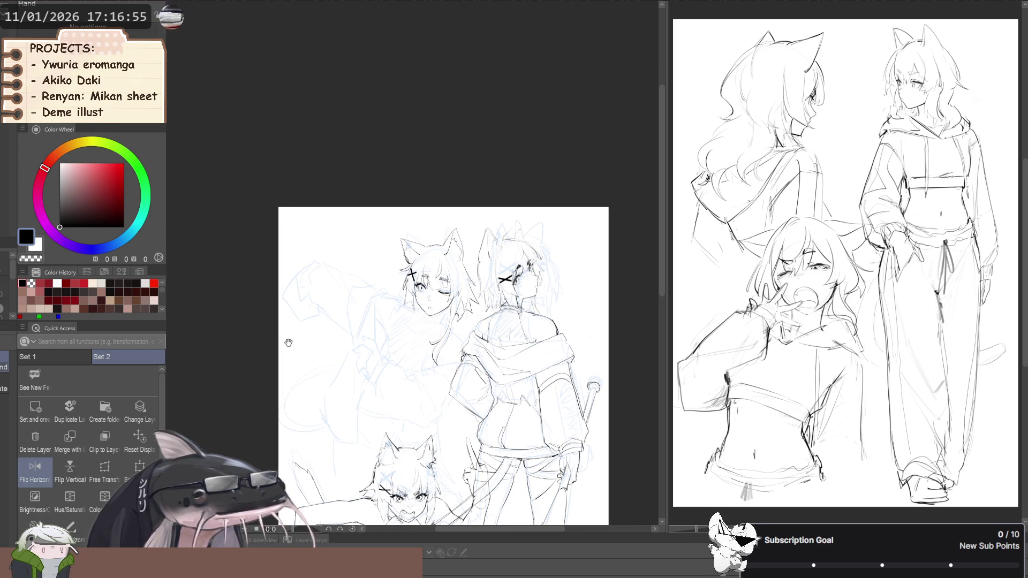
{"action": "key", "text": "shift+h"}
{"action": "key", "text": "p"}
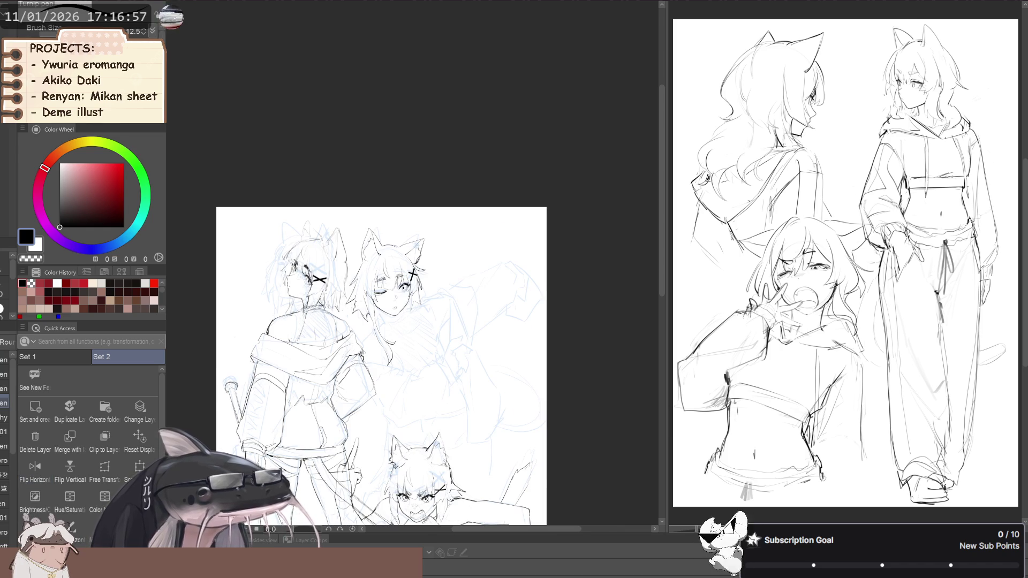
{"action": "scroll", "coordinate": [354, 306], "scroll_direction": "up", "scroll_amount": 3}
{"action": "key", "text": "b"}
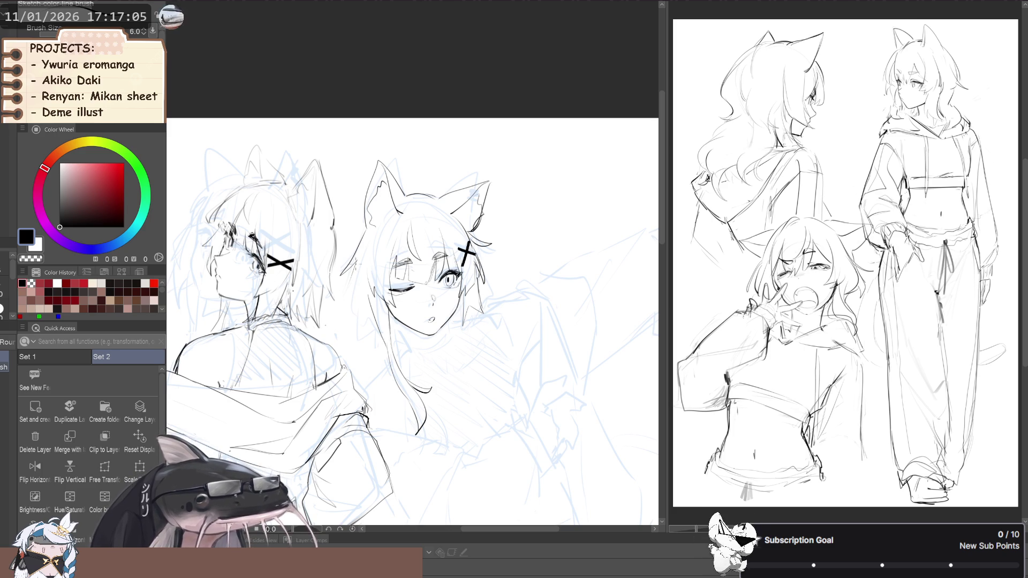
- Ink the left girl's right hair strand in black with the sketch line brush
{"action": "key", "text": "e"}
{"action": "key", "text": "p"}
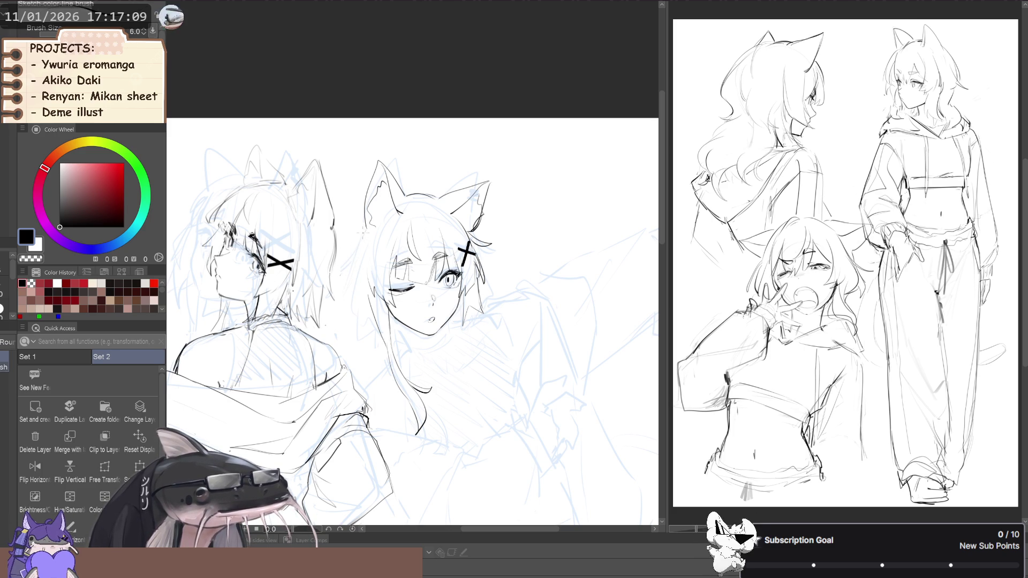
{"action": "left_click", "coordinate": [35, 469]}
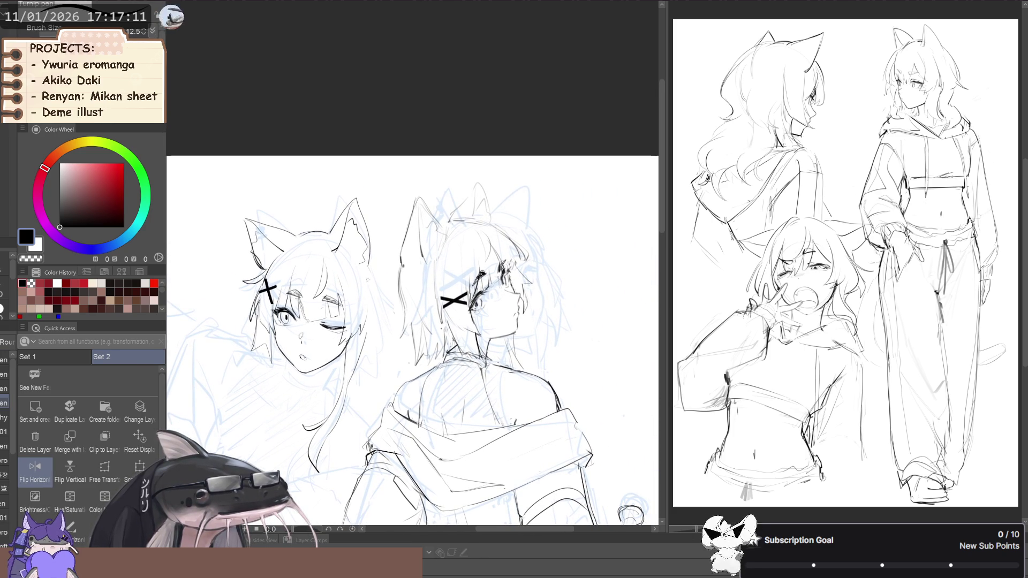
{"action": "key", "text": "b"}
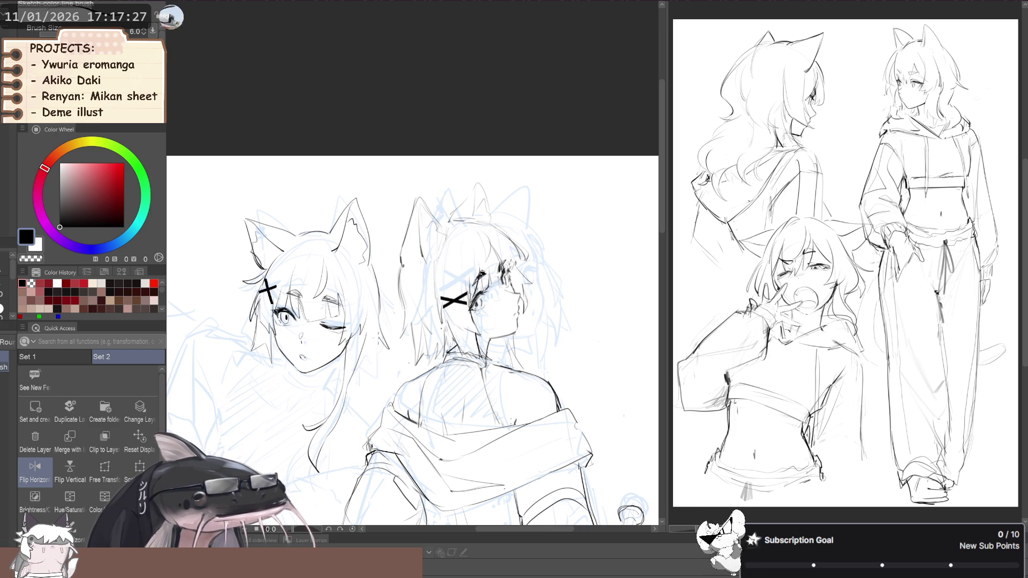
{"action": "mouse_move", "coordinate": [378, 325]}
{"action": "left_mouse_down"}
{"action": "mouse_move", "coordinate": [385, 372]}
{"action": "mouse_move", "coordinate": [360, 381]}
{"action": "left_mouse_up"}
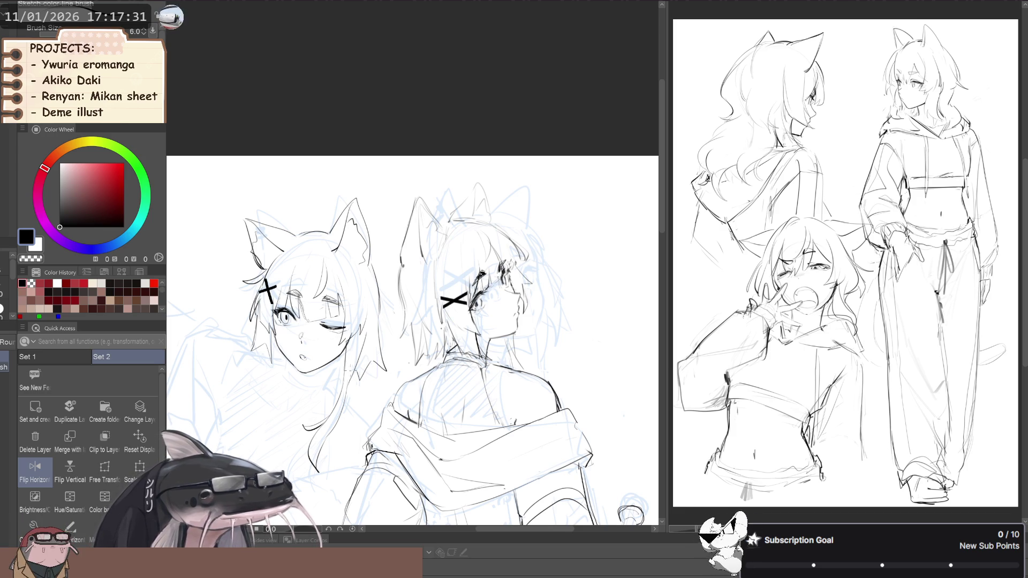
{"action": "left_click_drag", "start_coordinate": [339, 373], "coordinate": [392, 344]}
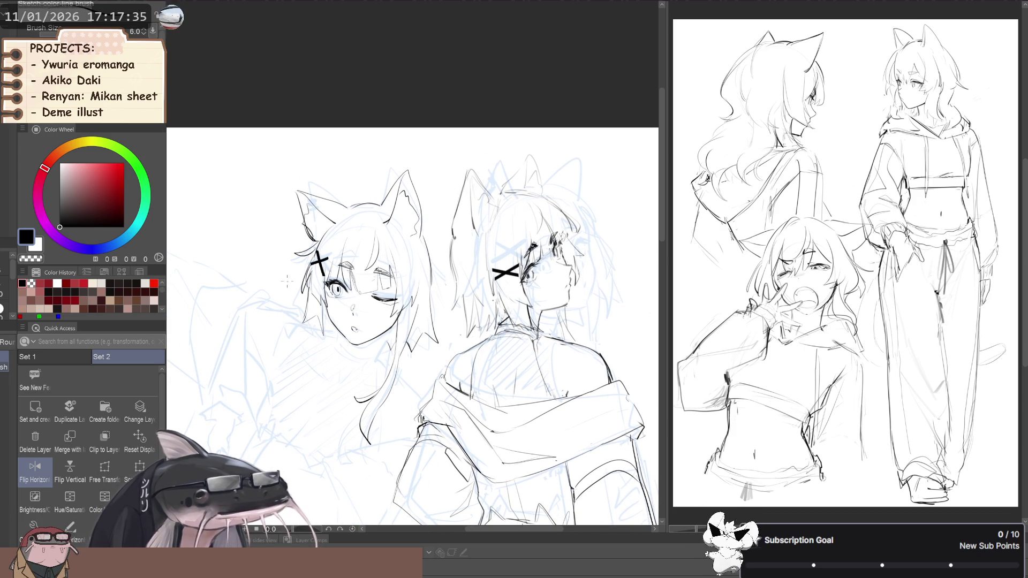
{"action": "left_click_drag", "start_coordinate": [290, 279], "coordinate": [294, 283]}
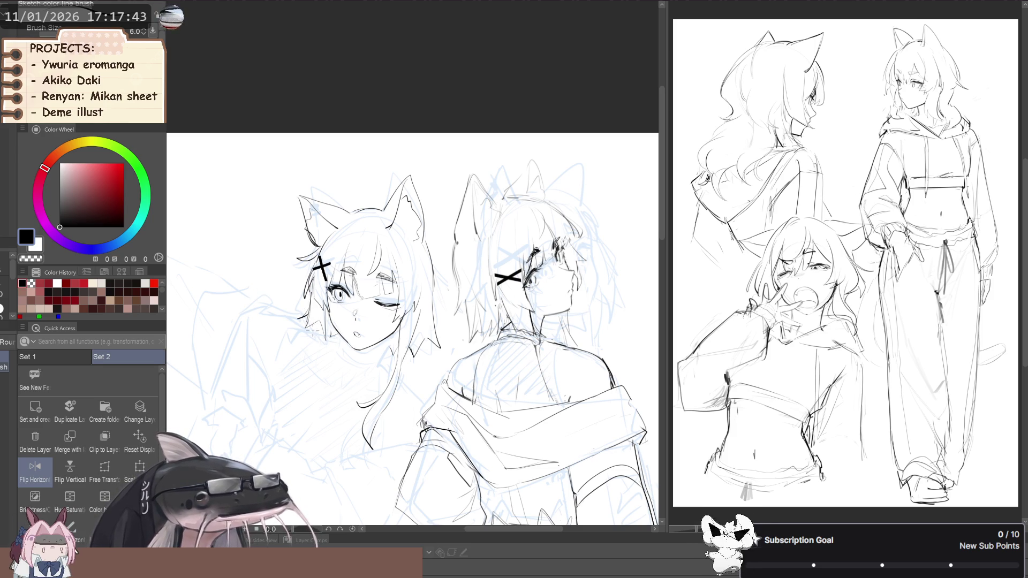
- Ink the second girl's fringe, eye and X hairclip with the thin sketch brush, checking mirrored
{"action": "mouse_move", "coordinate": [235, 321]}
{"action": "left_mouse_down"}
{"action": "mouse_move", "coordinate": [262, 279]}
{"action": "mouse_move", "coordinate": [252, 241]}
{"action": "mouse_move", "coordinate": [298, 268]}
{"action": "mouse_move", "coordinate": [282, 334]}
{"action": "mouse_move", "coordinate": [242, 358]}
{"action": "left_mouse_up"}
{"action": "key", "text": "h"}
{"action": "key", "text": "h"}
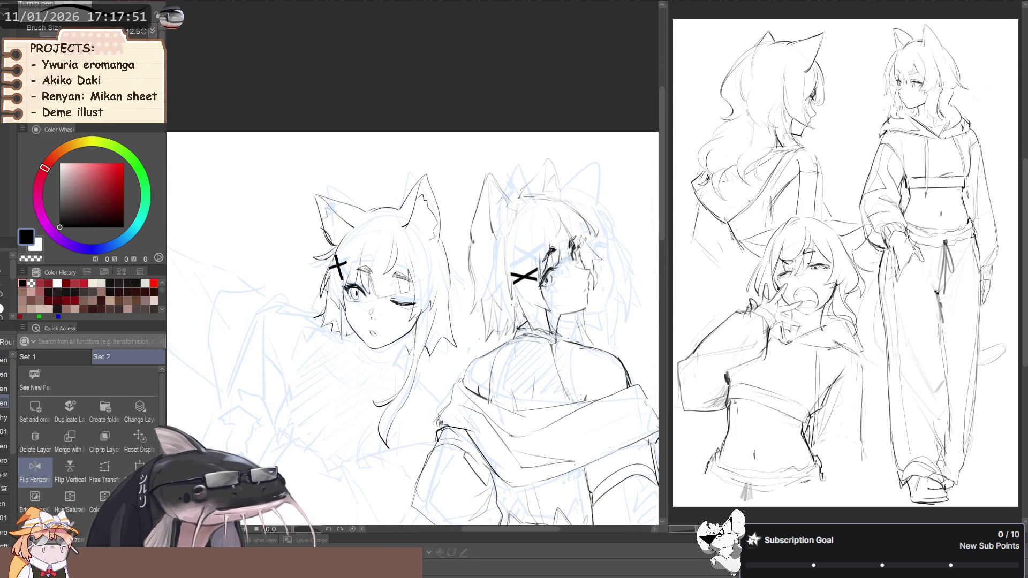
{"action": "left_click", "coordinate": [4, 368]}
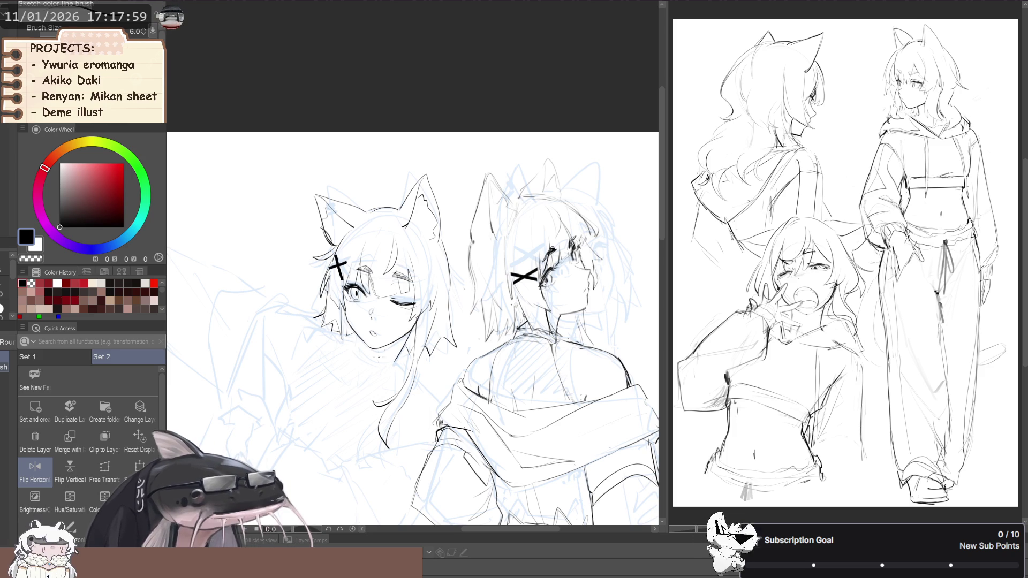
{"action": "scroll", "coordinate": [362, 344], "scroll_direction": "up", "scroll_amount": 1}
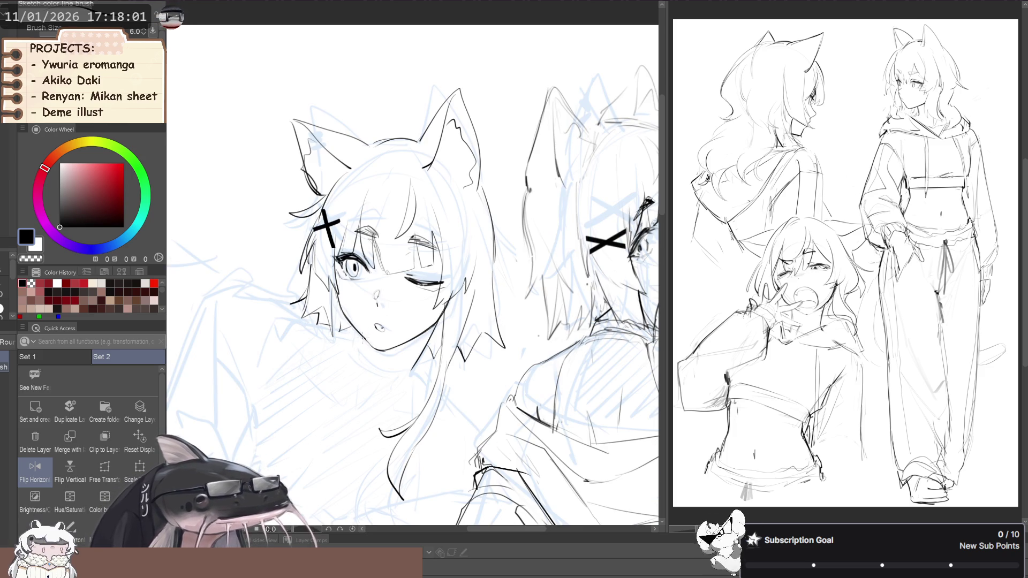
{"action": "scroll", "coordinate": [302, 323], "scroll_direction": "down", "scroll_amount": 1}
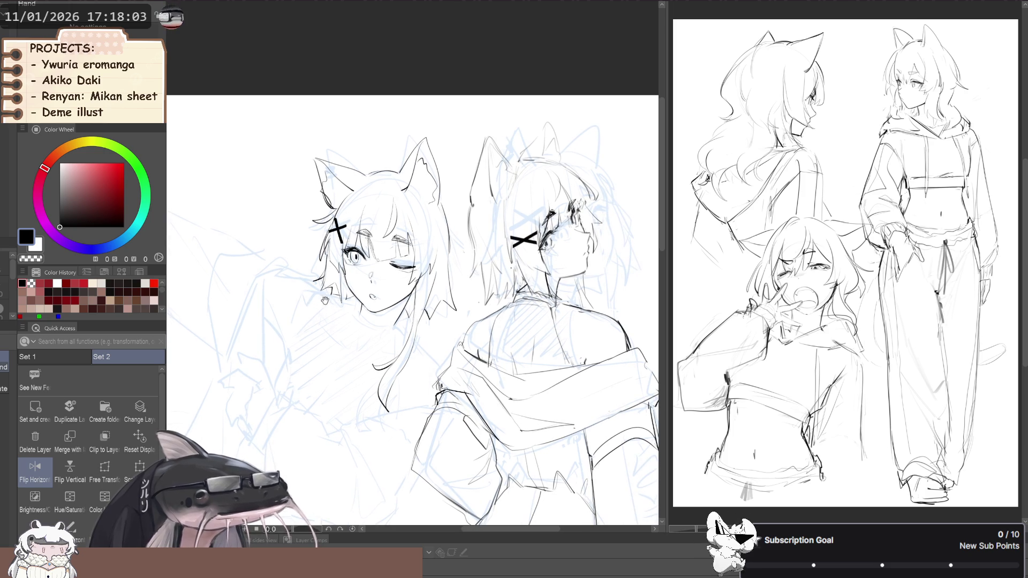
{"action": "left_click_drag", "start_coordinate": [318, 319], "coordinate": [317, 329]}
{"action": "key", "text": "h"}
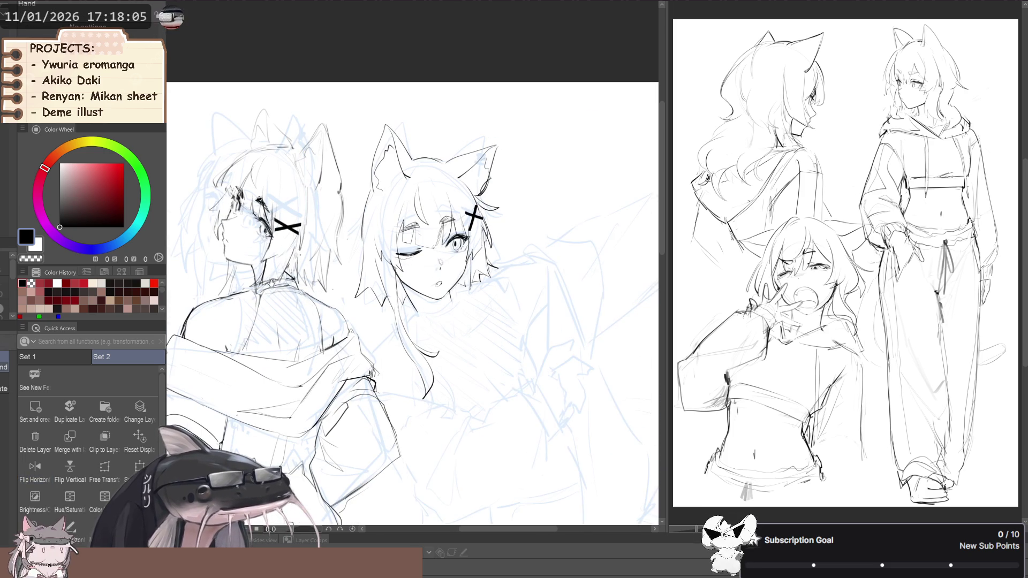
{"action": "scroll", "coordinate": [302, 298], "scroll_direction": "right", "scroll_amount": 2}
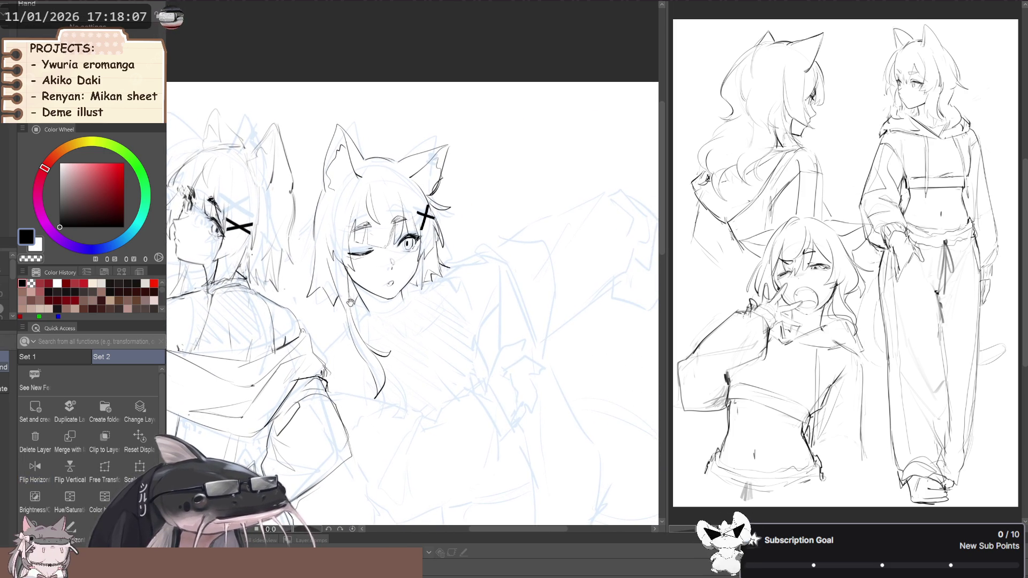
{"action": "key", "text": "h"}
{"action": "scroll", "coordinate": [296, 310], "scroll_direction": "right", "scroll_amount": 1}
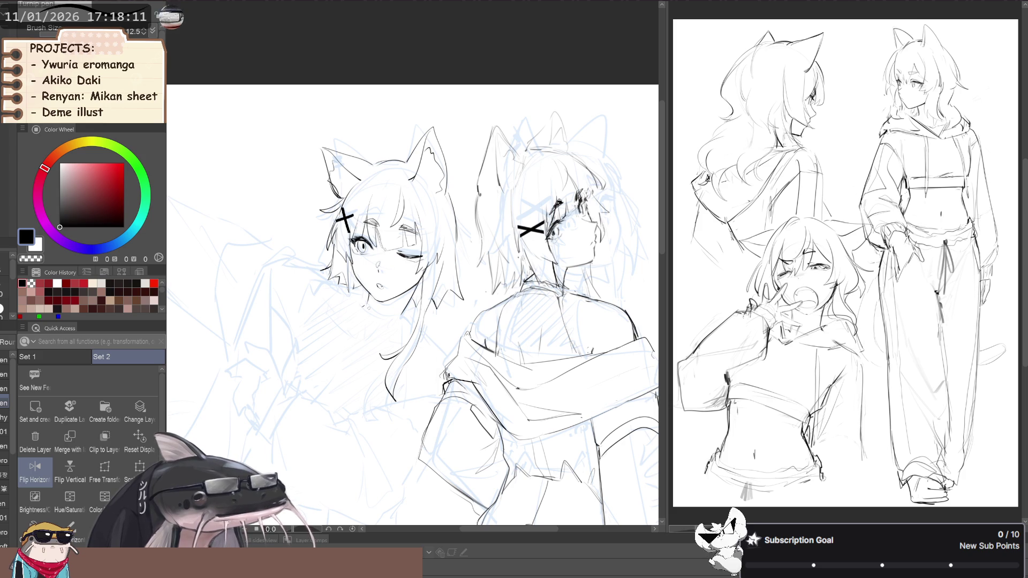
{"action": "key", "text": "b"}
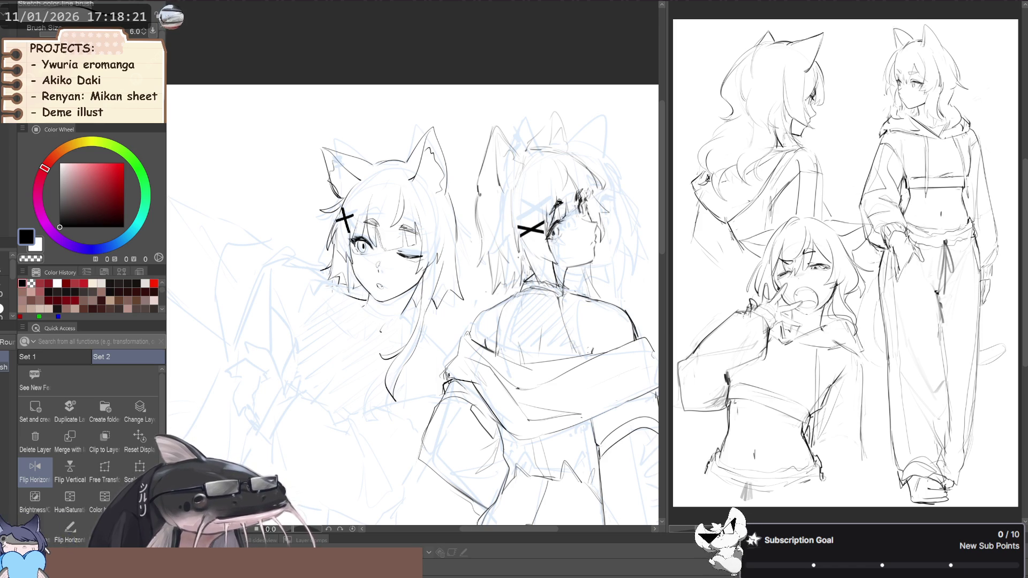
{"action": "scroll", "coordinate": [315, 221], "scroll_direction": "down", "scroll_amount": 2}
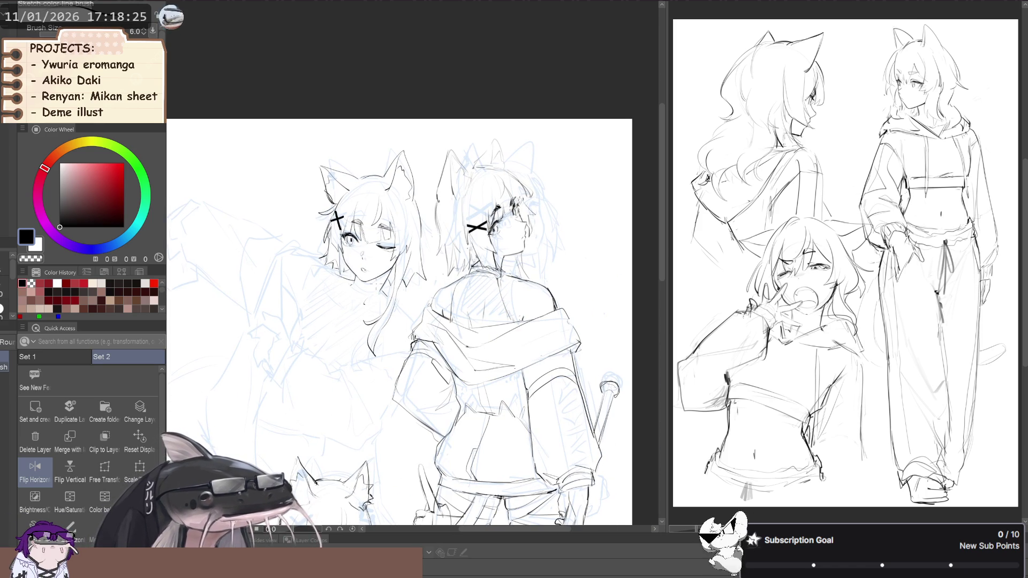
{"action": "left_click_drag", "start_coordinate": [270, 209], "coordinate": [343, 284]}
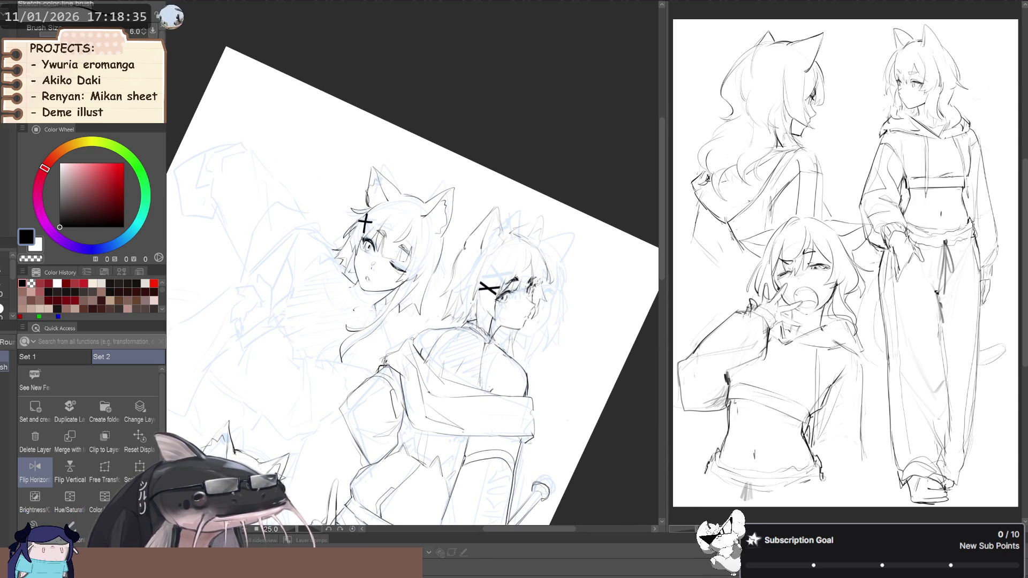
- Ink the winking girl's choker and torso and the hoodie girl's pocket with the thin sketch brush
{"action": "left_click_drag", "start_coordinate": [334, 289], "coordinate": [359, 297]}
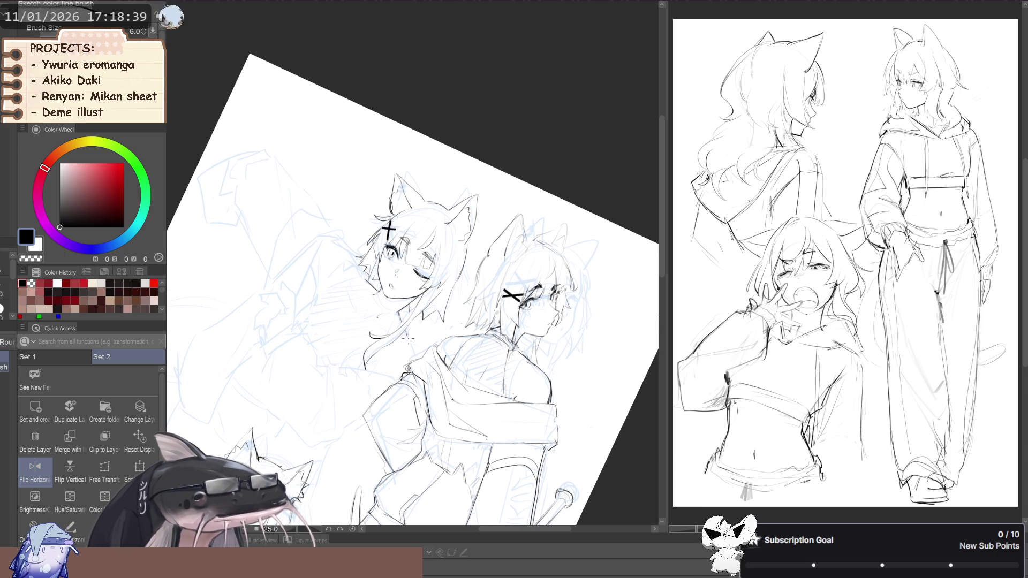
{"action": "mouse_move", "coordinate": [321, 289]}
{"action": "left_mouse_down"}
{"action": "mouse_move", "coordinate": [291, 257]}
{"action": "mouse_move", "coordinate": [234, 244]}
{"action": "mouse_move", "coordinate": [287, 279]}
{"action": "mouse_move", "coordinate": [277, 275]}
{"action": "left_mouse_up"}
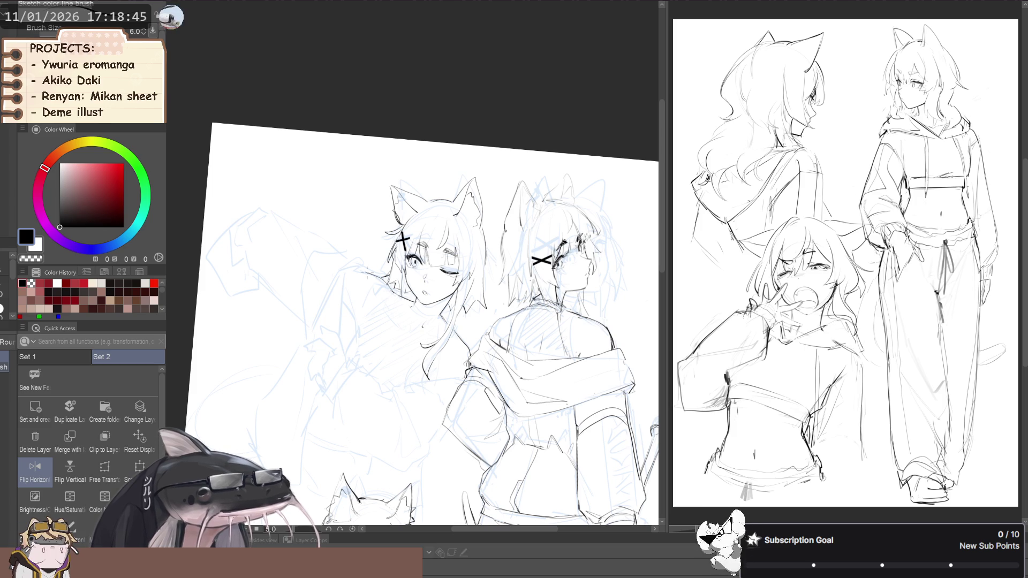
{"action": "left_click_drag", "start_coordinate": [342, 301], "coordinate": [356, 299]}
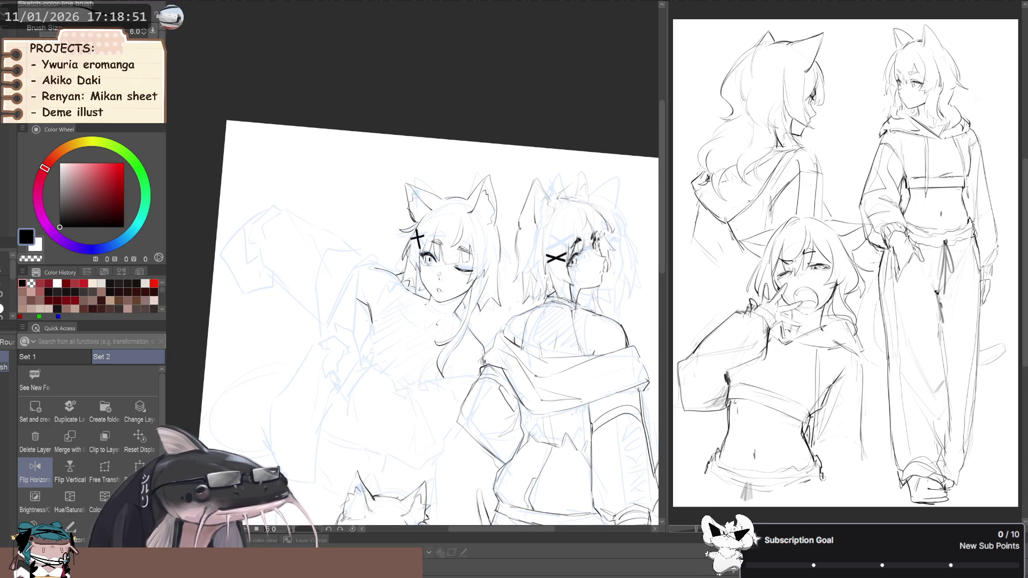
{"action": "mouse_move", "coordinate": [370, 317]}
{"action": "left_mouse_down"}
{"action": "mouse_move", "coordinate": [298, 287]}
{"action": "mouse_move", "coordinate": [325, 285]}
{"action": "left_mouse_up"}
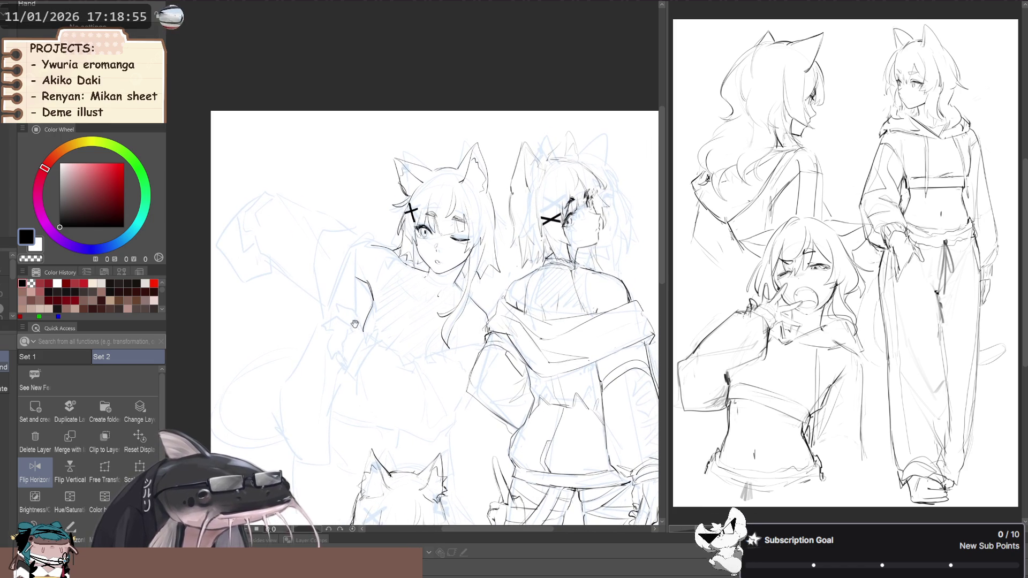
{"action": "left_click_drag", "start_coordinate": [374, 321], "coordinate": [366, 331]}
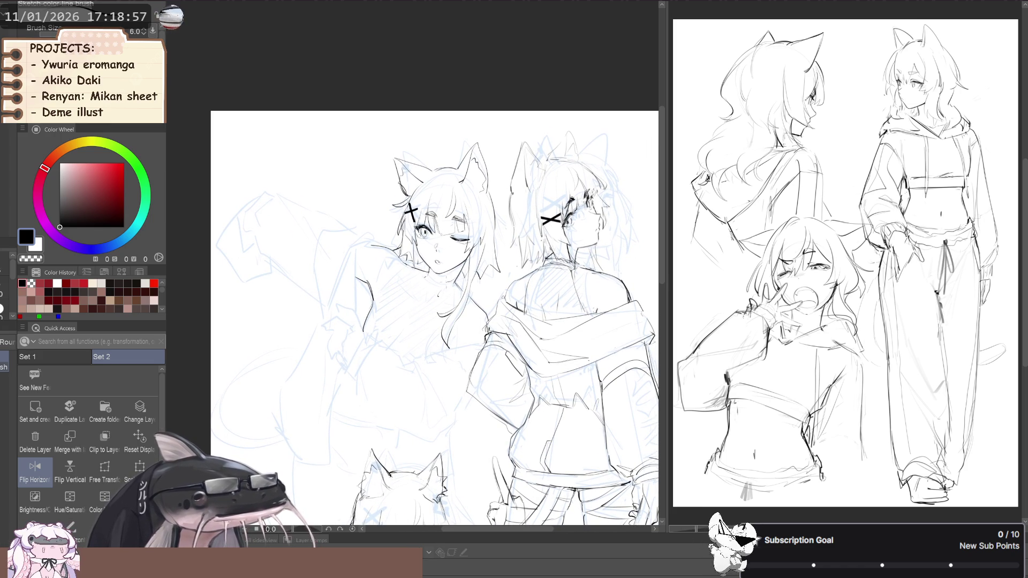
{"action": "key", "text": "ctrl+plus"}
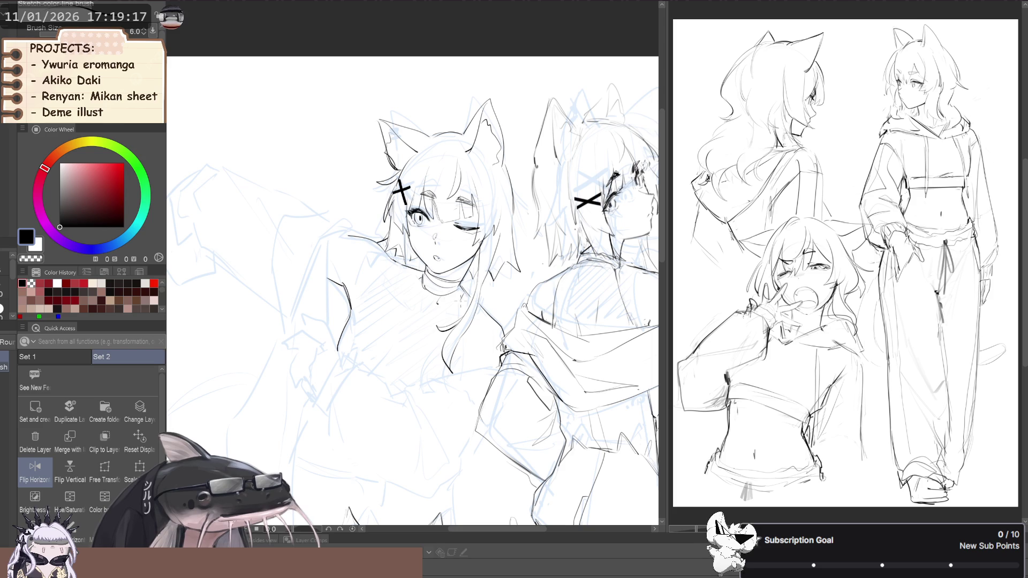
{"action": "scroll", "coordinate": [316, 234], "scroll_direction": "down", "scroll_amount": 2}
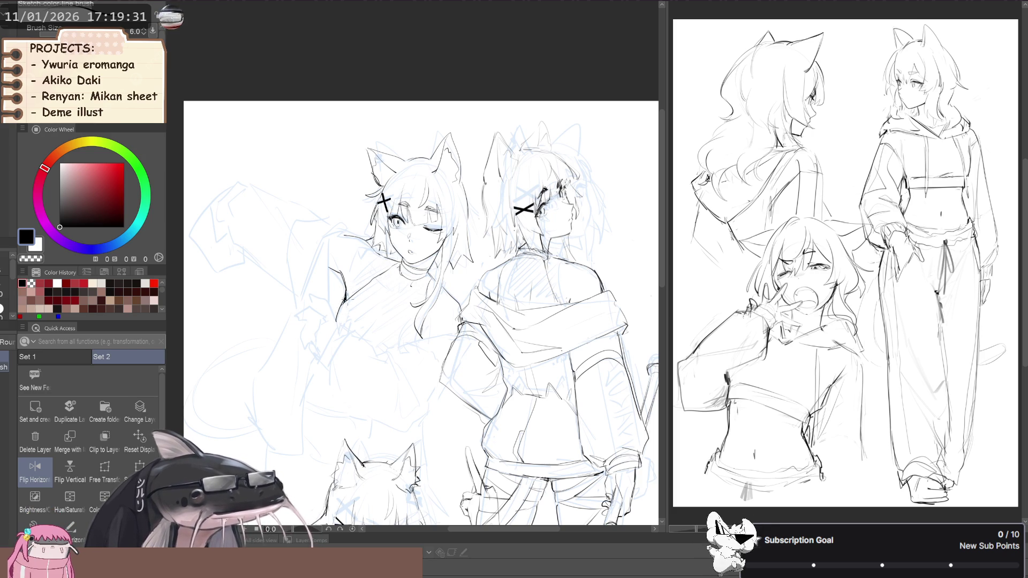
{"action": "key", "text": "p"}
{"action": "key", "text": "b"}
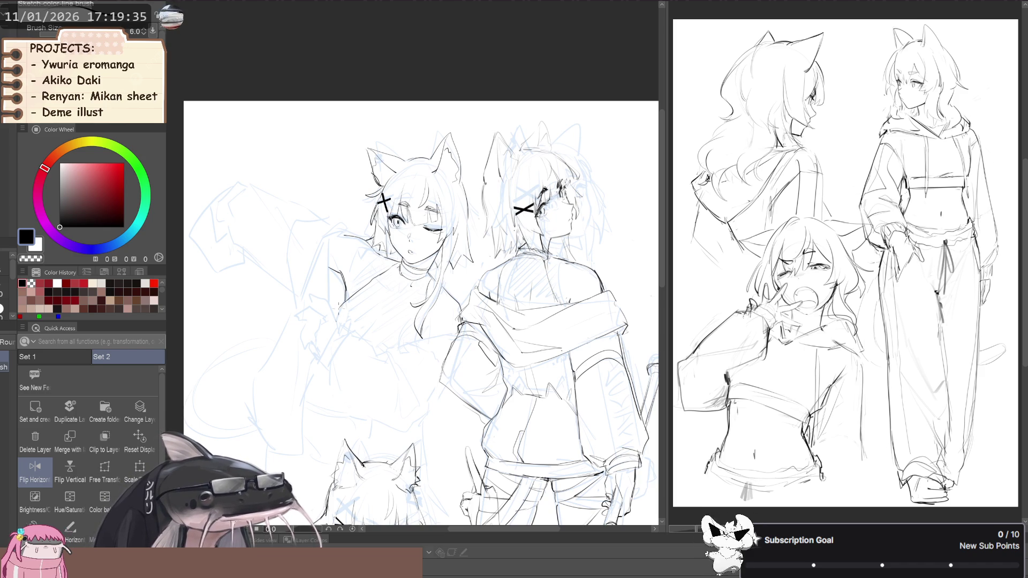
{"action": "scroll", "coordinate": [299, 303], "scroll_direction": "down", "scroll_amount": 2}
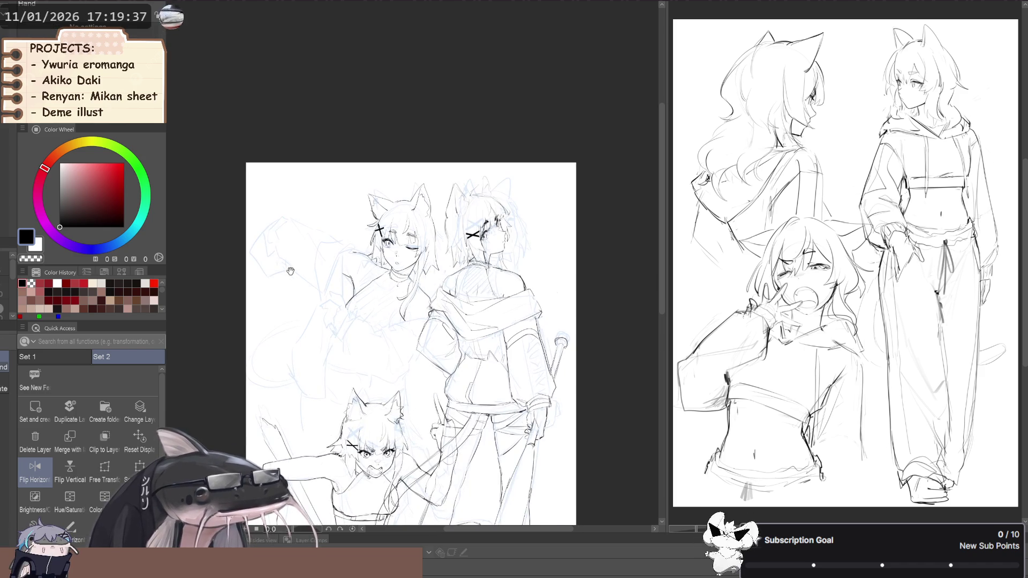
- Mirror the canvas horizontally and enlarge the Liquify brush
{"action": "key", "text": "h"}
{"action": "mouse_move", "coordinate": [445, 319]}
{"action": "left_mouse_down"}
{"action": "mouse_move", "coordinate": [438, 308]}
{"action": "mouse_move", "coordinate": [466, 330]}
{"action": "mouse_move", "coordinate": [444, 315]}
{"action": "mouse_move", "coordinate": [452, 289]}
{"action": "mouse_move", "coordinate": [442, 270]}
{"action": "mouse_move", "coordinate": [437, 280]}
{"action": "left_mouse_up"}
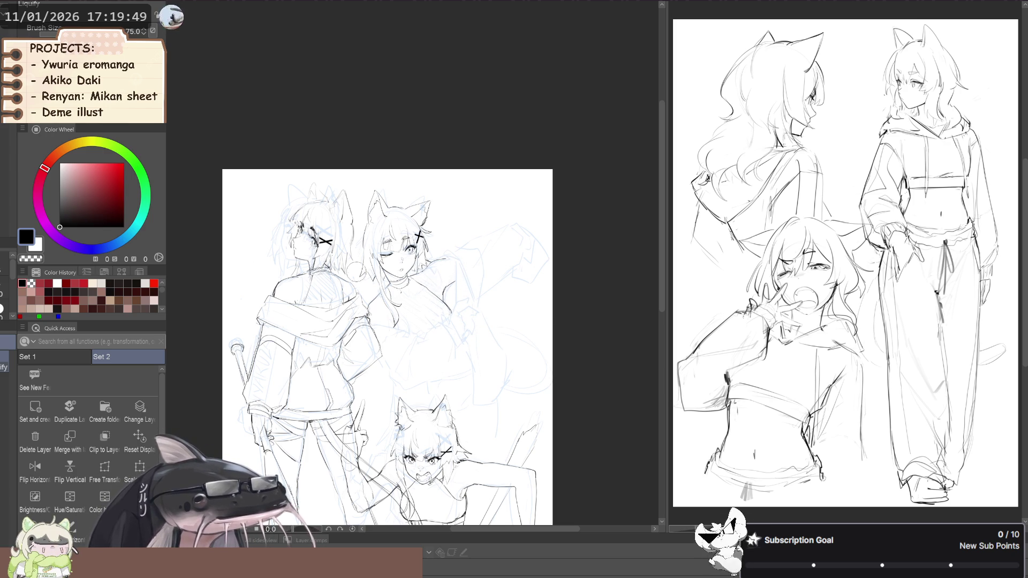
{"action": "key", "text": "h"}
{"action": "key", "text": "bracketright"}
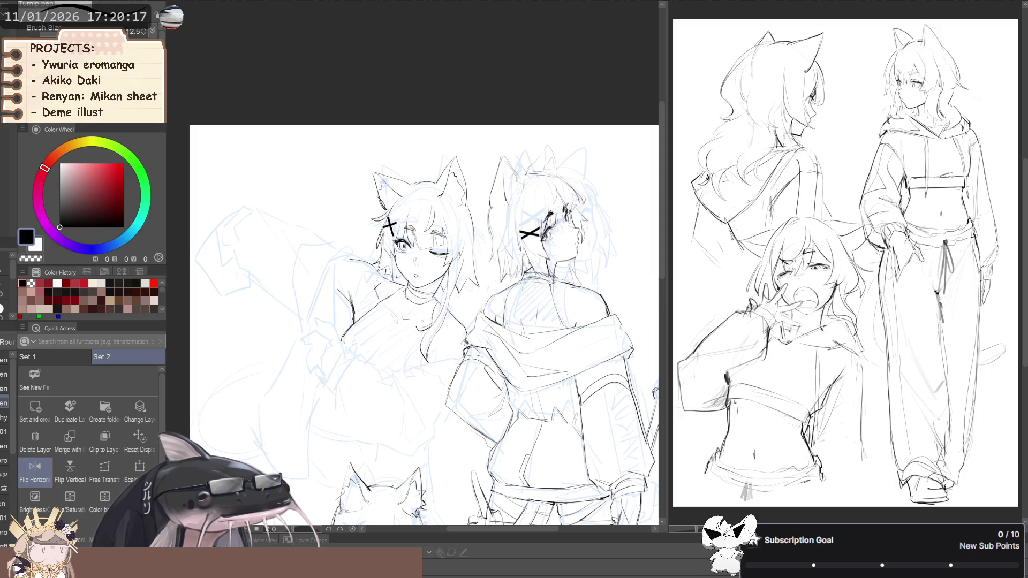
- Zoom out to see the whole three-girl page, then return the canvas to unmirrored
{"action": "key", "text": "b"}
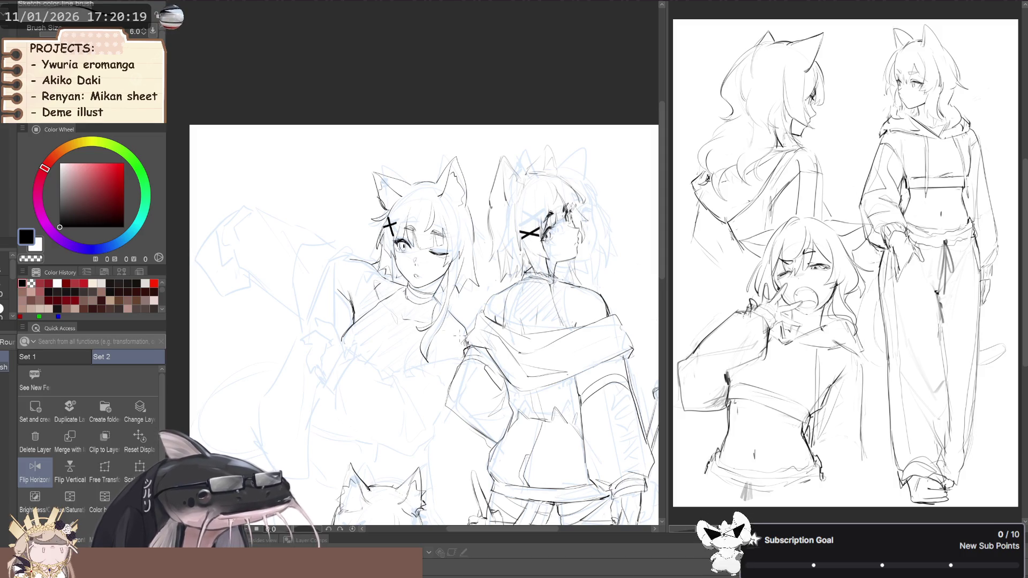
{"action": "scroll", "coordinate": [399, 267], "scroll_direction": "down", "scroll_amount": 3}
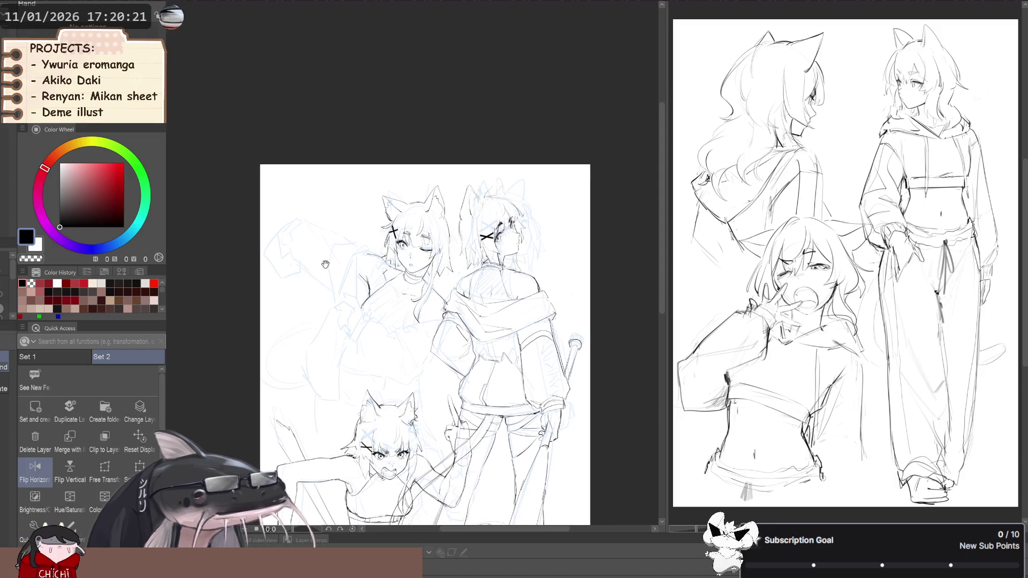
{"action": "left_click_drag", "start_coordinate": [293, 270], "coordinate": [281, 267]}
{"action": "scroll", "coordinate": [290, 263], "scroll_direction": "up", "scroll_amount": 3}
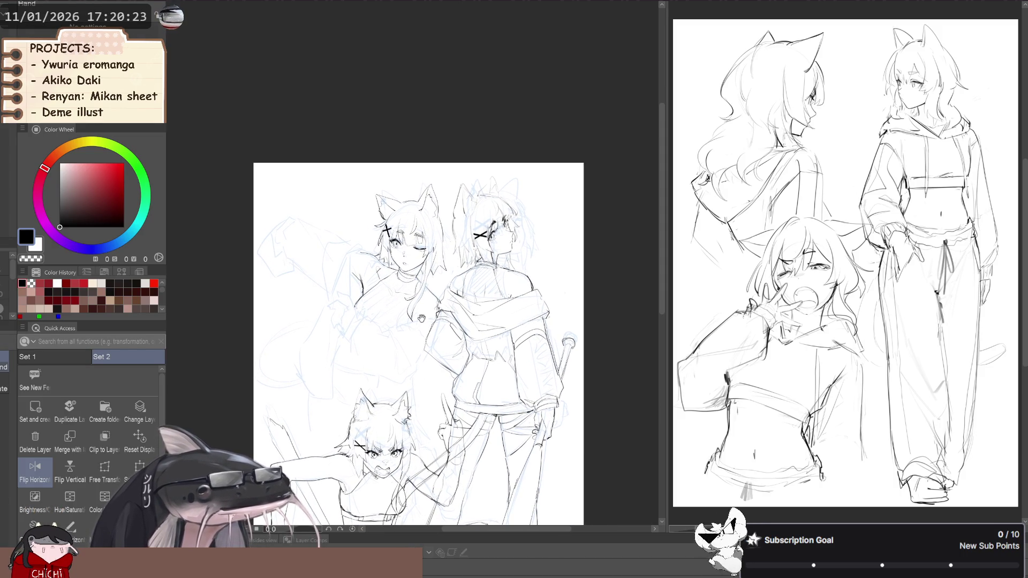
{"action": "key", "text": "e"}
{"action": "key", "text": "p"}
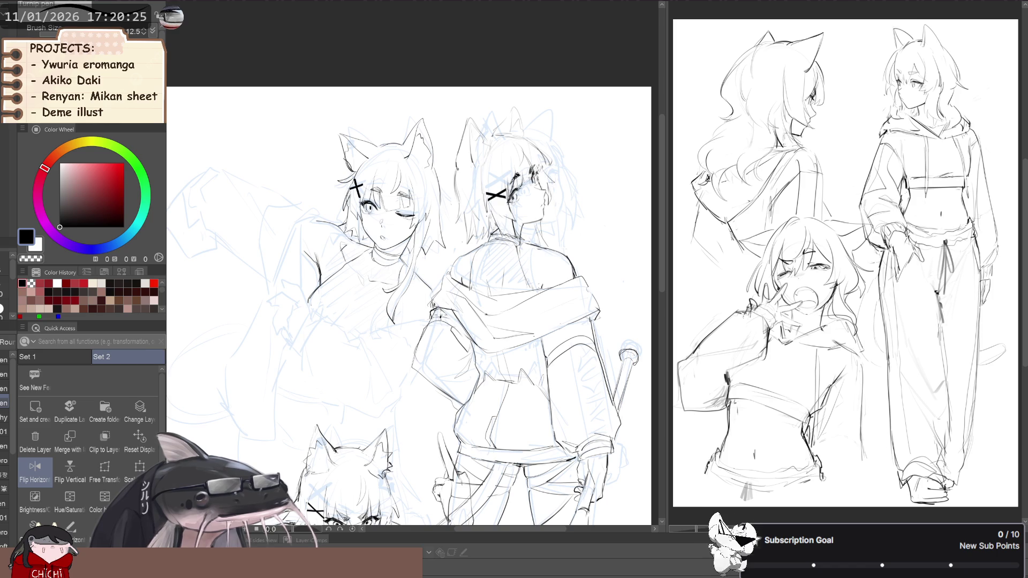
{"action": "key", "text": "b"}
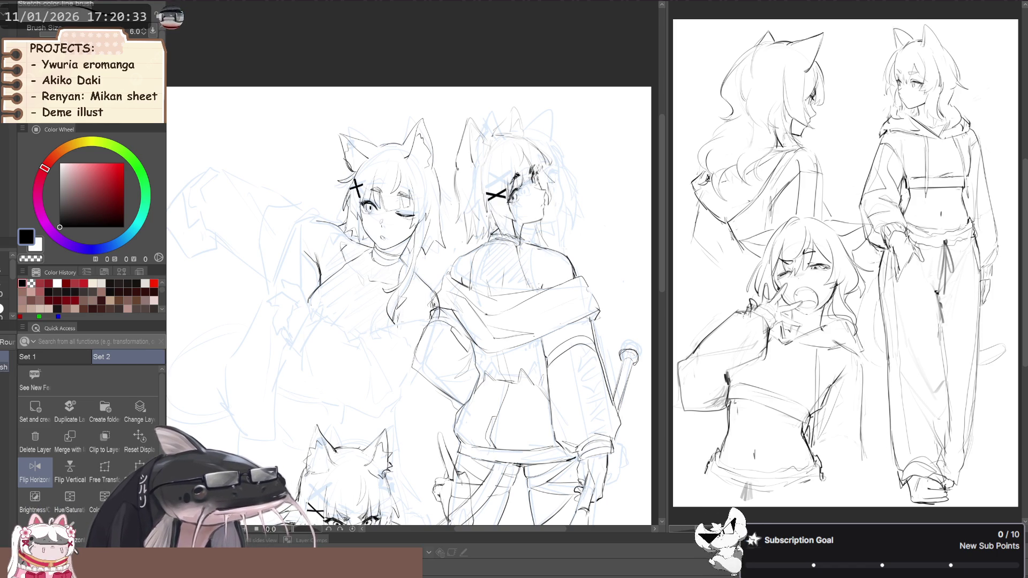
{"action": "scroll", "coordinate": [408, 305], "scroll_direction": "up", "scroll_amount": 1}
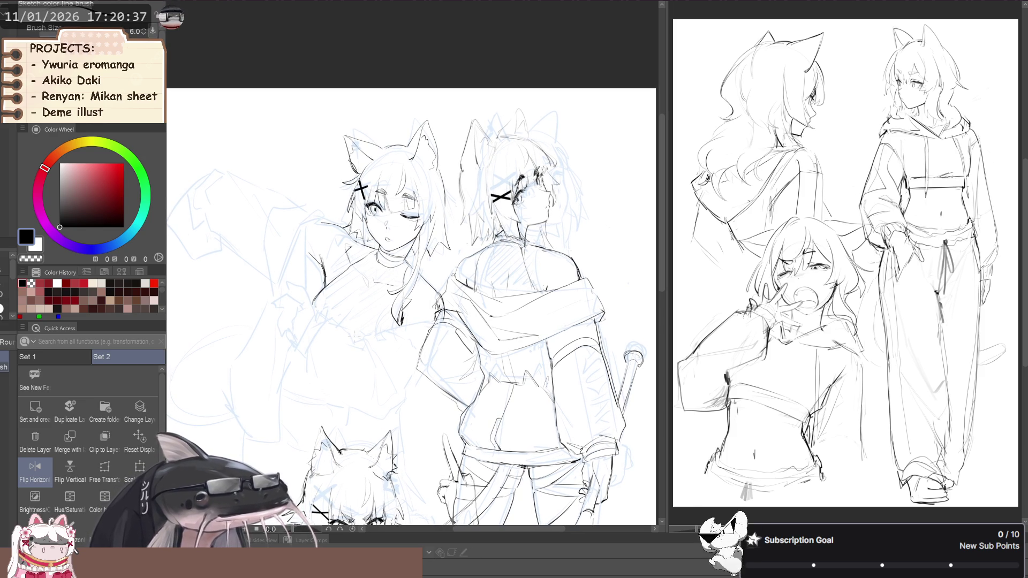
{"action": "scroll", "coordinate": [268, 303], "scroll_direction": "down", "scroll_amount": 3}
{"action": "key", "text": "h"}
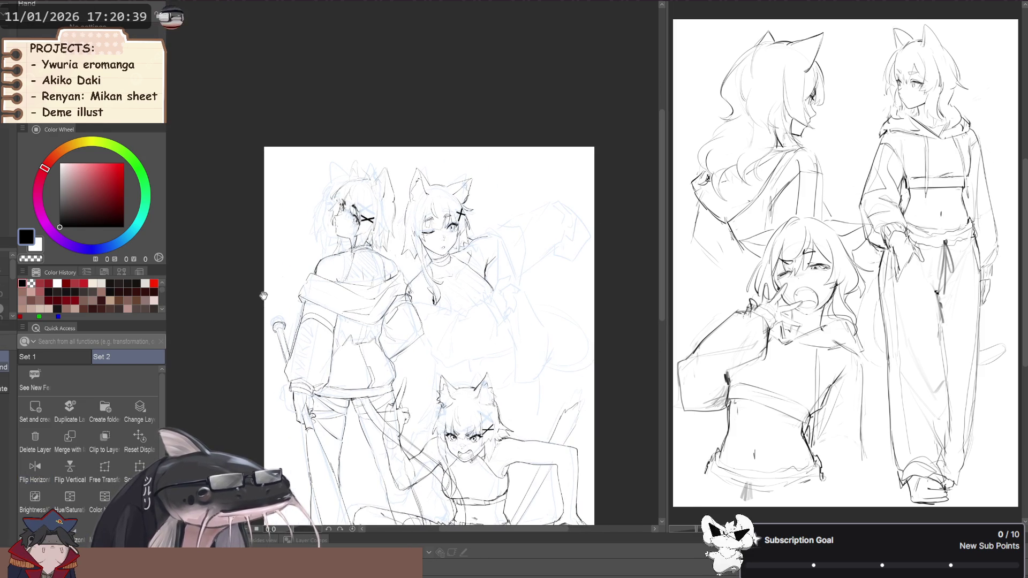
{"action": "scroll", "coordinate": [291, 313], "scroll_direction": "up", "scroll_amount": 3}
- Lasso the winking girl's left hair section, free-transform it, and clear the selection
{"action": "key", "text": "j"}
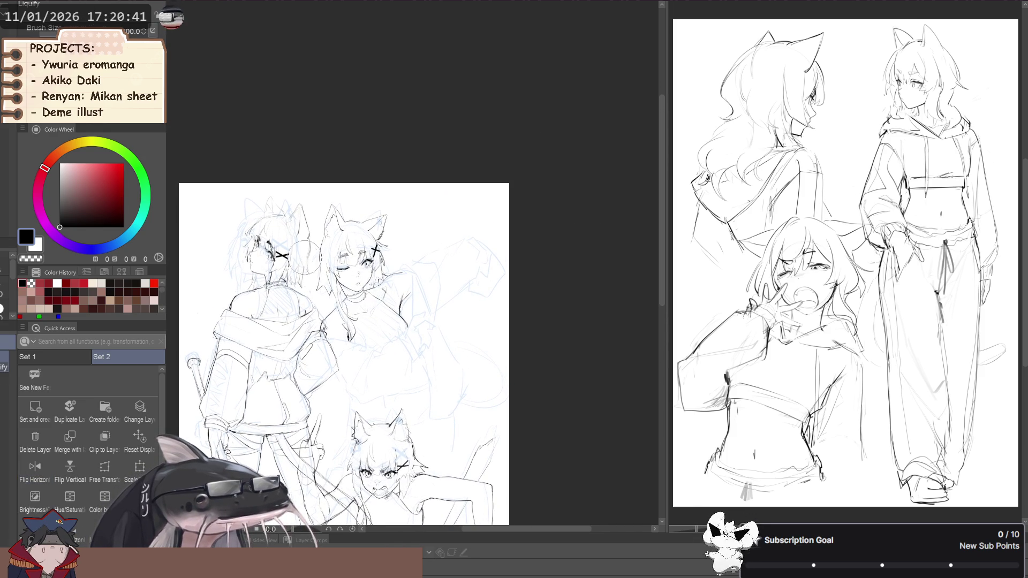
{"action": "key", "text": "m"}
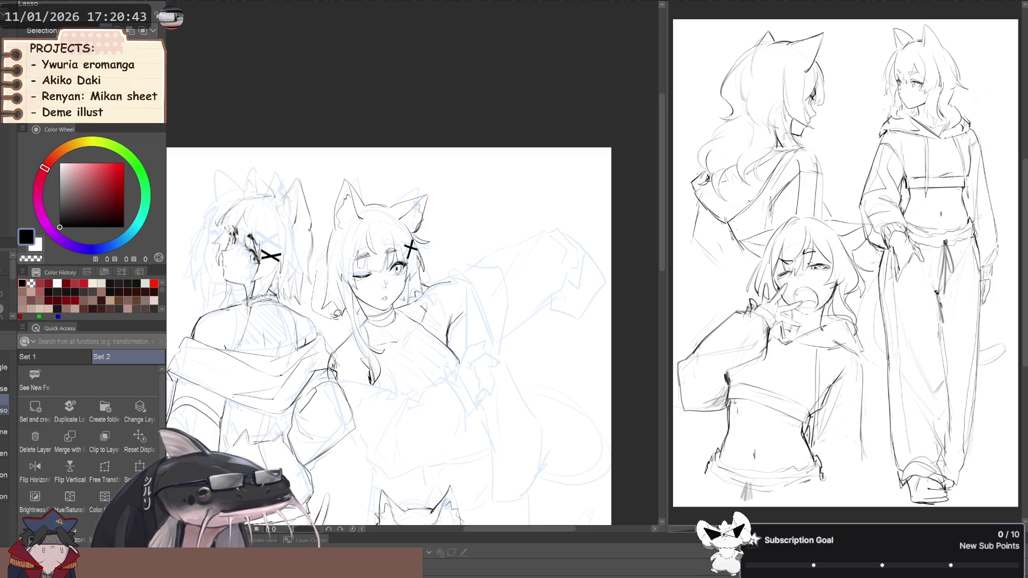
{"action": "left_click_drag", "start_coordinate": [347, 317], "coordinate": [330, 216]}
{"action": "left_click", "coordinate": [104, 469]}
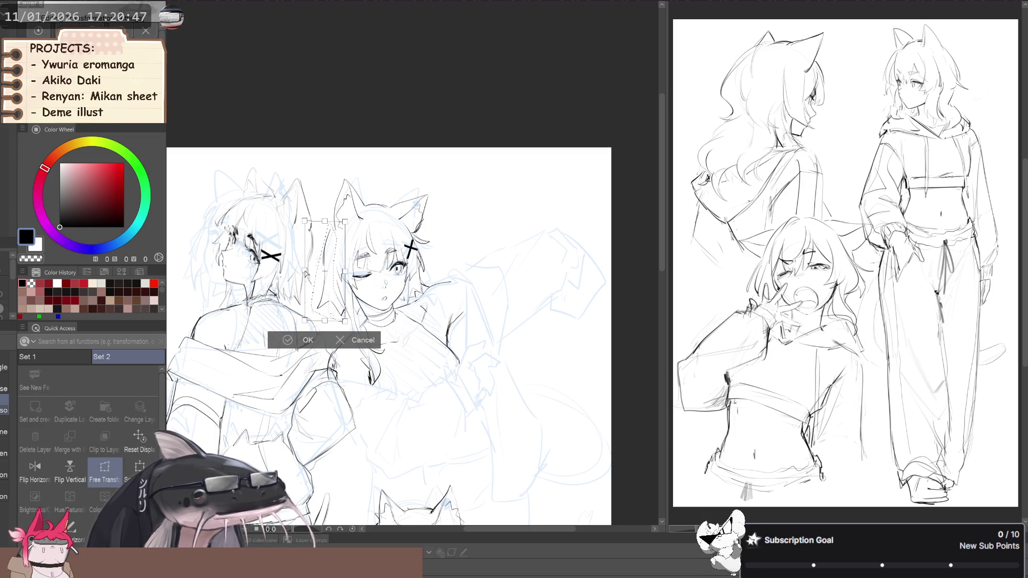
{"action": "left_click", "coordinate": [299, 340]}
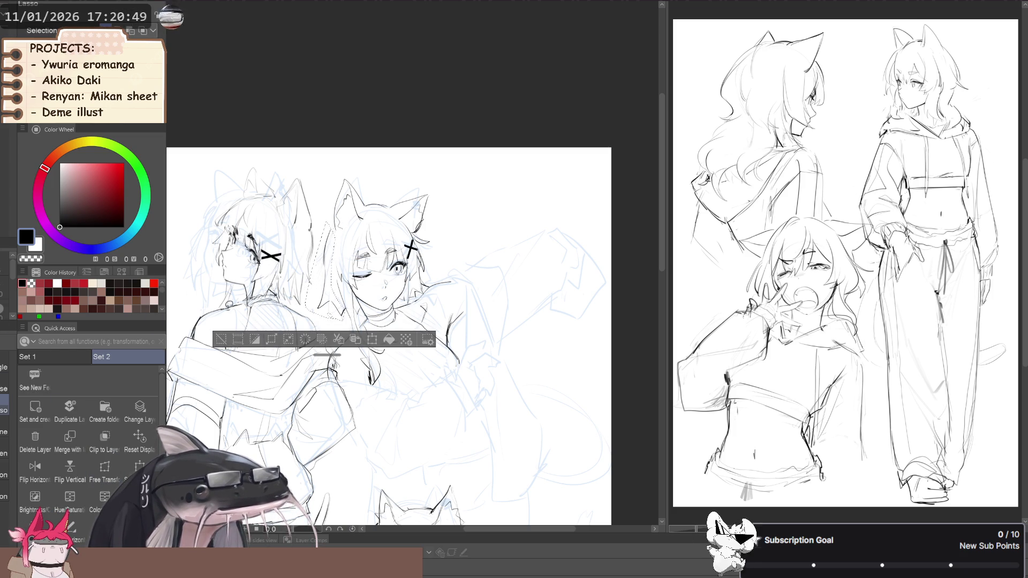
{"action": "left_click", "coordinate": [219, 340]}
- Lasso the winking girl's left cat ear and free-transform its shape
{"action": "left_click_drag", "start_coordinate": [335, 195], "coordinate": [343, 239]}
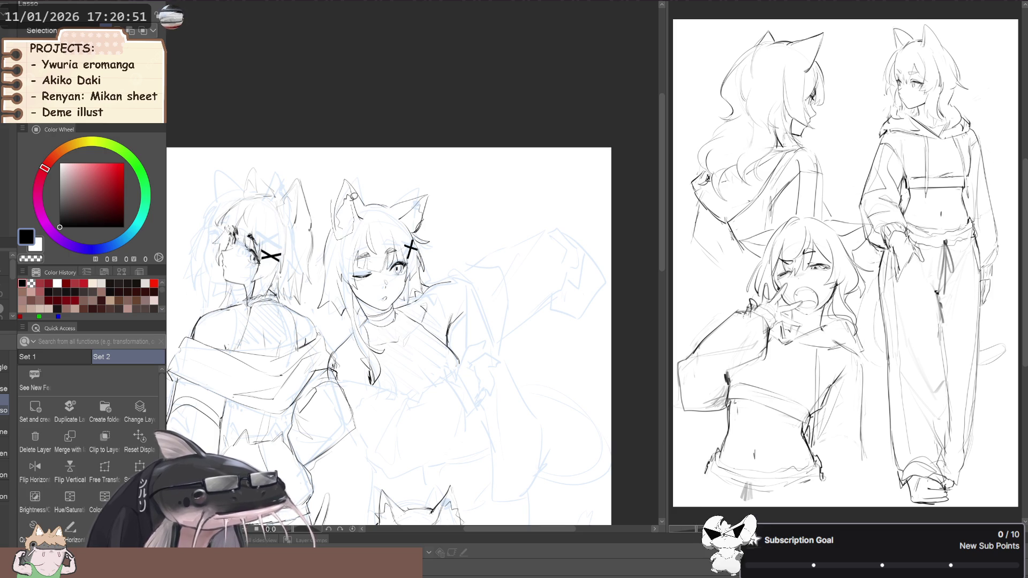
{"action": "left_click_drag", "start_coordinate": [355, 199], "coordinate": [351, 179]}
{"action": "left_click", "coordinate": [104, 469]}
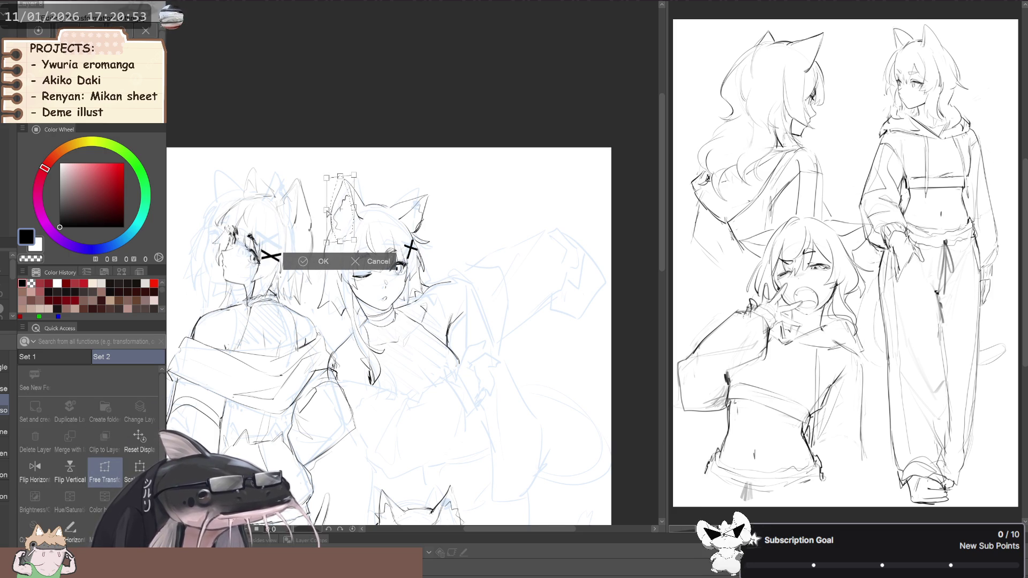
{"action": "left_click", "coordinate": [311, 261]}
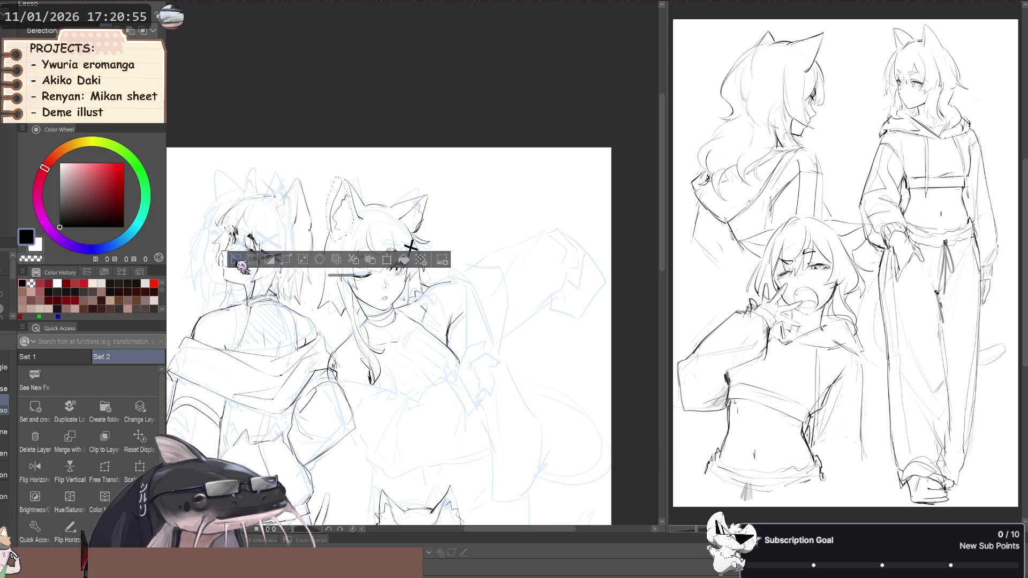
- Rotate and zoom the view onto the ear, then set the black pen size for the earring
{"action": "left_click_drag", "start_coordinate": [374, 300], "coordinate": [313, 353]}
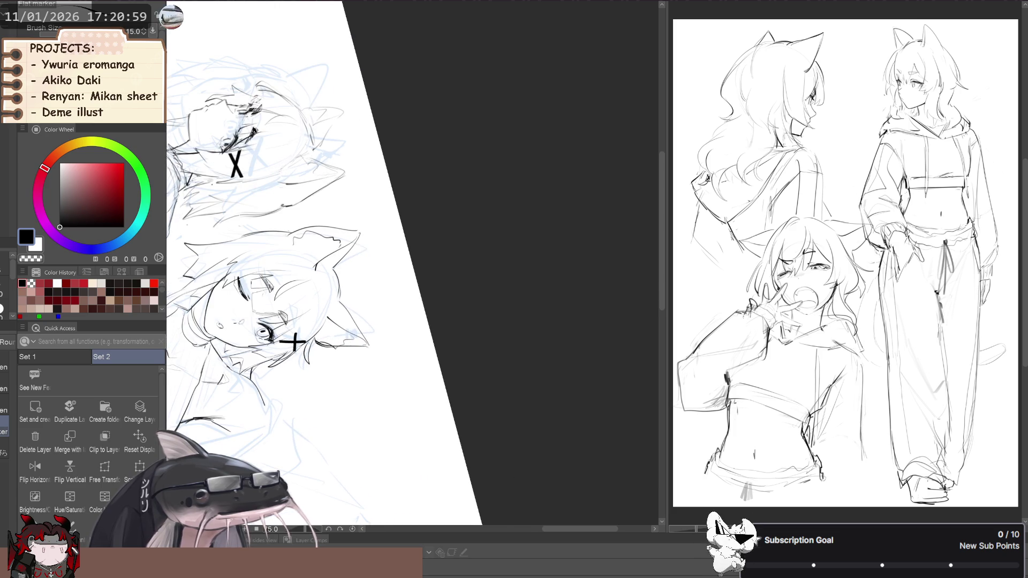
{"action": "key", "text": "bracketleft"}
{"action": "key", "text": "bracketleft"}
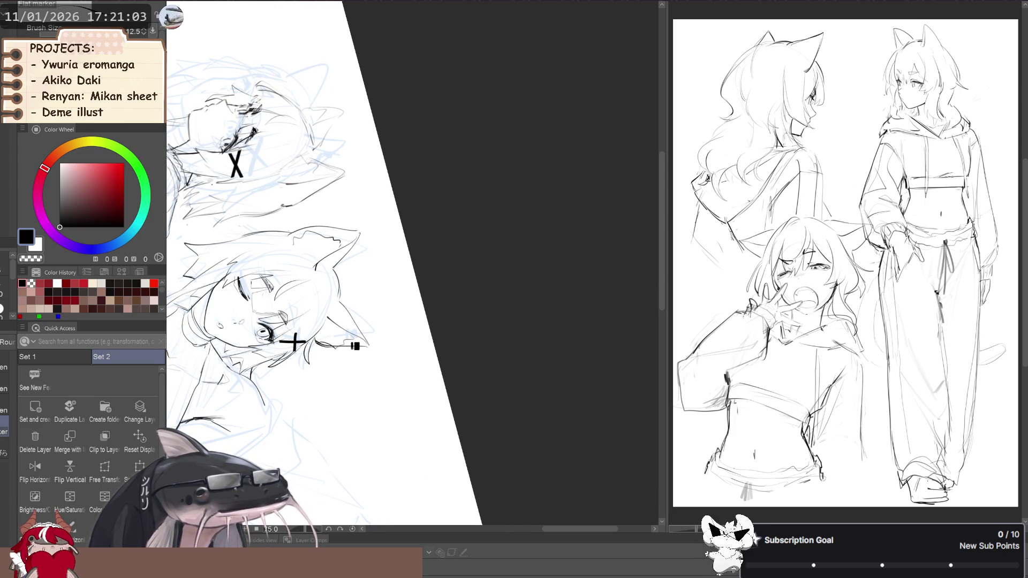
{"action": "scroll", "coordinate": [517, 268], "scroll_direction": "down", "scroll_amount": 2}
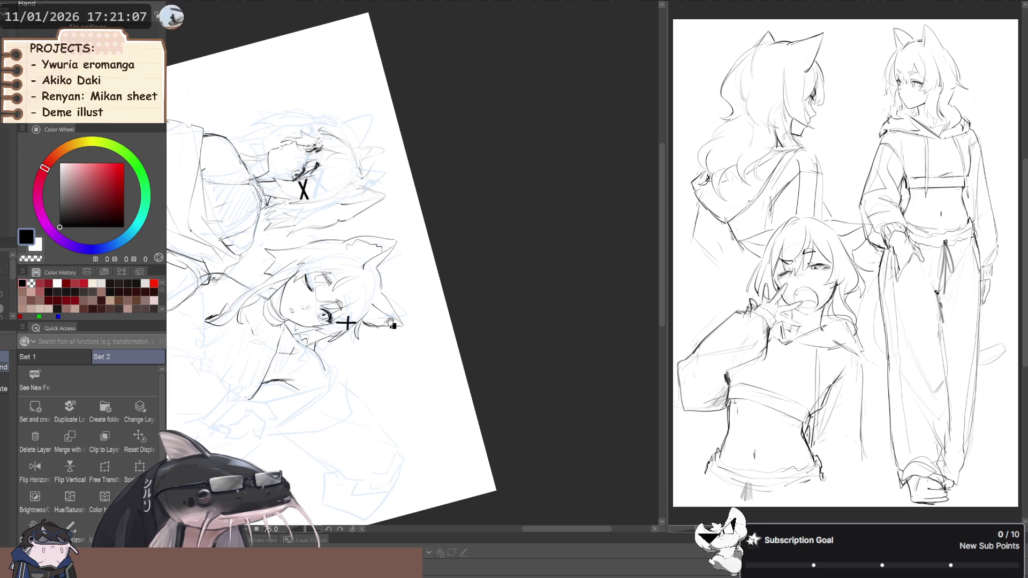
{"action": "scroll", "coordinate": [391, 324], "scroll_direction": "up", "scroll_amount": 2}
{"action": "key", "text": "bracketright"}
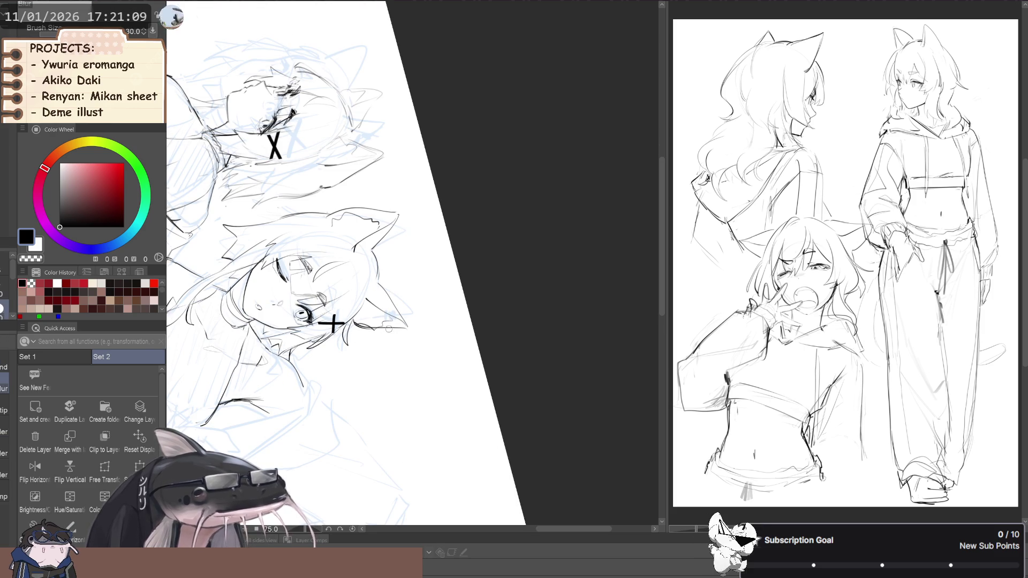
{"action": "key", "text": "bracketright"}
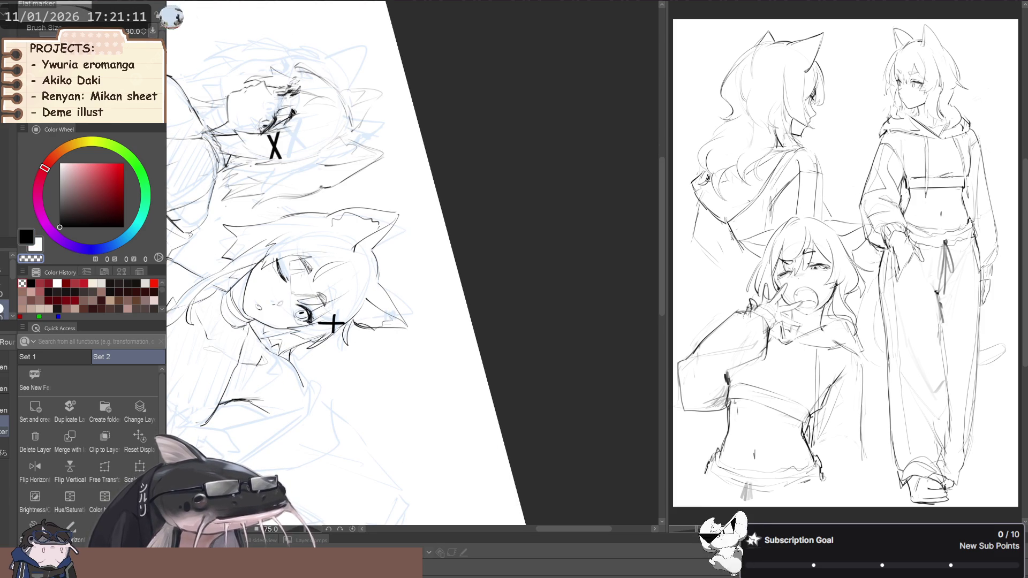
{"action": "key", "text": "c"}
{"action": "key", "text": "bracketleft"}
{"action": "key", "text": "bracketleft"}
{"action": "key", "text": "bracketleft"}
- Return the view to upright and mirror it to check the ear and earring
{"action": "mouse_move", "coordinate": [332, 322]}
{"action": "left_mouse_down"}
{"action": "mouse_move", "coordinate": [267, 257]}
{"action": "mouse_move", "coordinate": [267, 275]}
{"action": "mouse_move", "coordinate": [305, 285]}
{"action": "mouse_move", "coordinate": [301, 304]}
{"action": "mouse_move", "coordinate": [337, 323]}
{"action": "left_mouse_up"}
{"action": "key", "text": "-"}
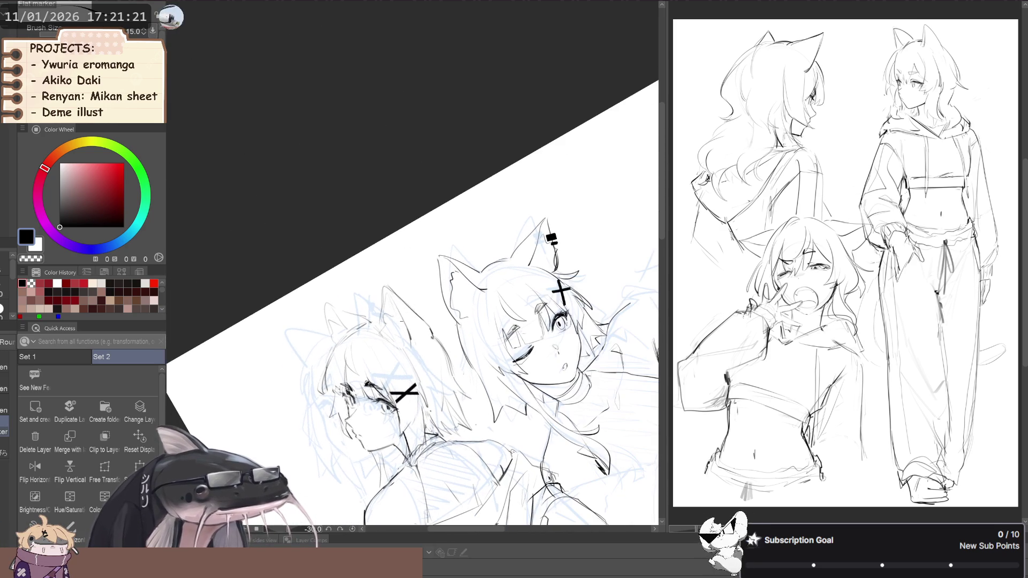
{"action": "scroll", "coordinate": [316, 282], "scroll_direction": "down", "scroll_amount": 3}
{"action": "key", "text": "asciicircum"}
{"action": "key", "text": "asciicircum"}
{"action": "left_click", "coordinate": [34, 468]}
- Toggle the left girl's line art to compare, then liquify her head with a size-50 brush
{"action": "key", "text": "h"}
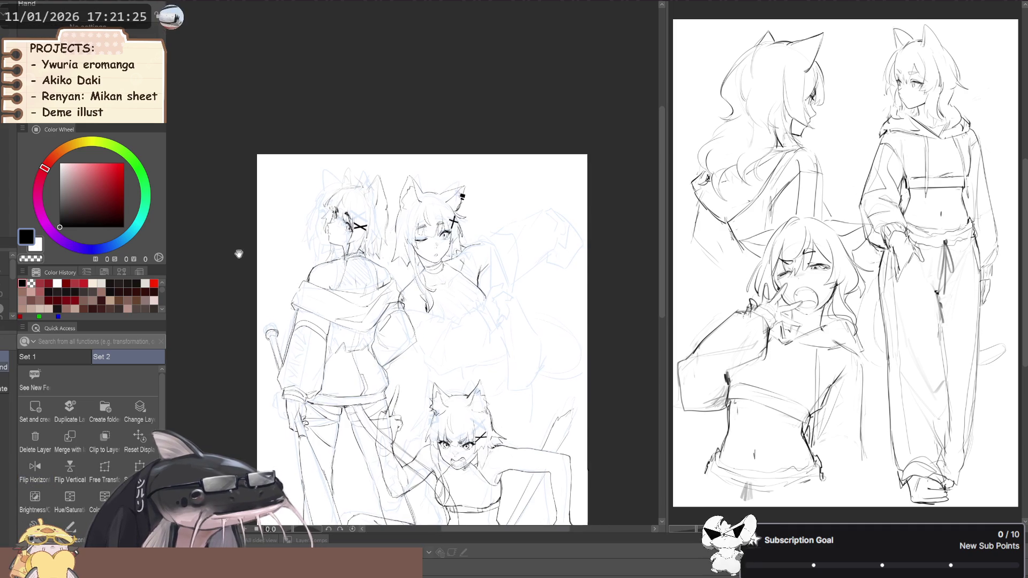
{"action": "mouse_move", "coordinate": [252, 246]}
{"action": "left_mouse_down"}
{"action": "mouse_move", "coordinate": [237, 246]}
{"action": "mouse_move", "coordinate": [259, 249]}
{"action": "left_mouse_up"}
{"action": "key", "text": "p"}
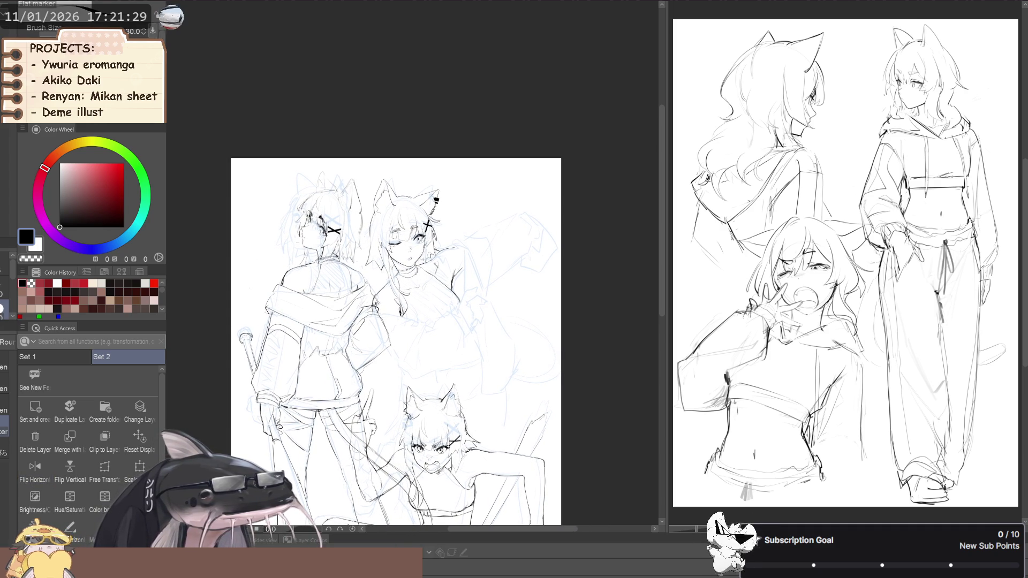
{"action": "key", "text": "h"}
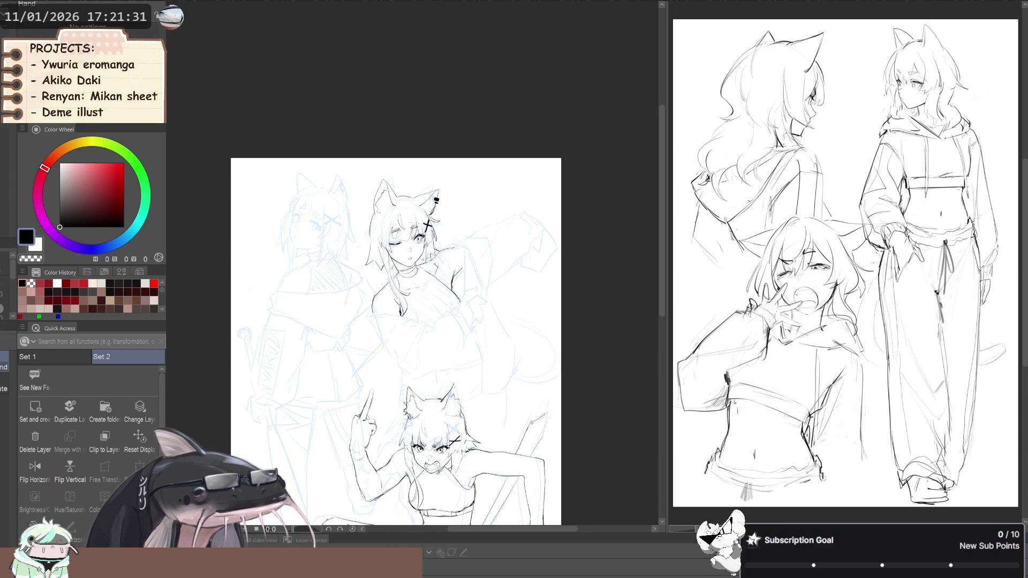
{"action": "scroll", "coordinate": [325, 282], "scroll_direction": "up", "scroll_amount": 3}
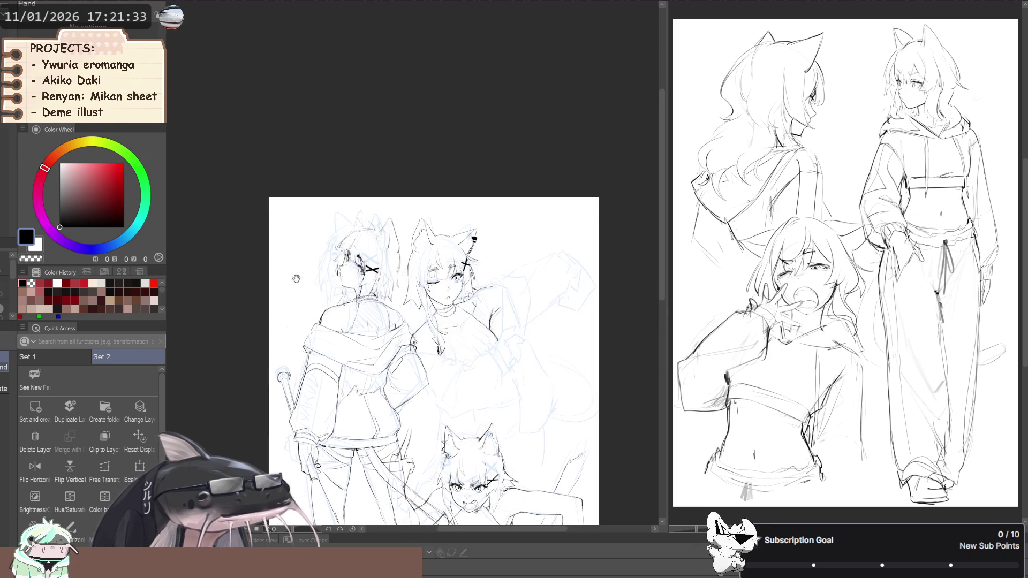
{"action": "key", "text": "j"}
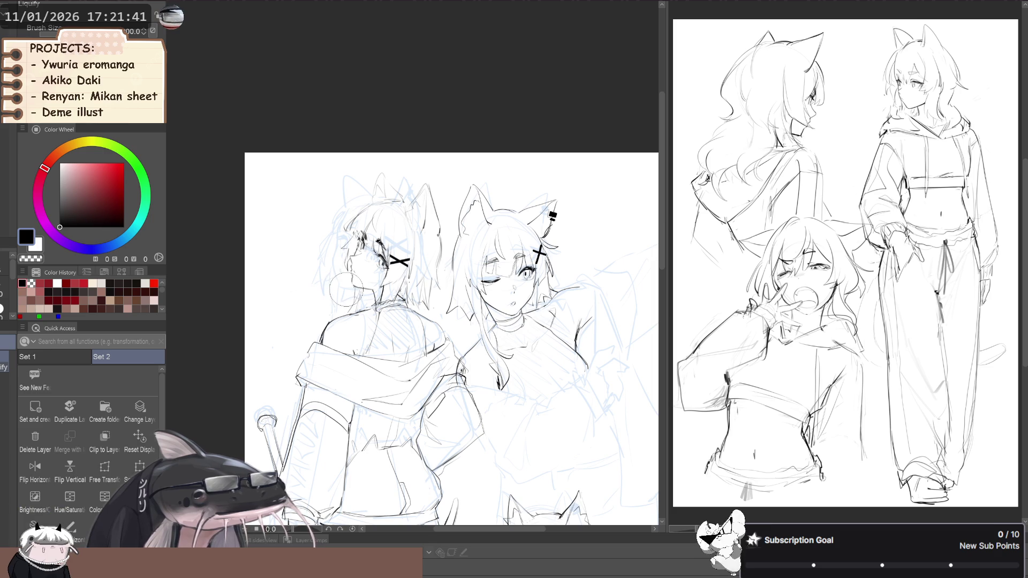
{"action": "key", "text": "bracketright"}
{"action": "key", "text": "bracketright"}
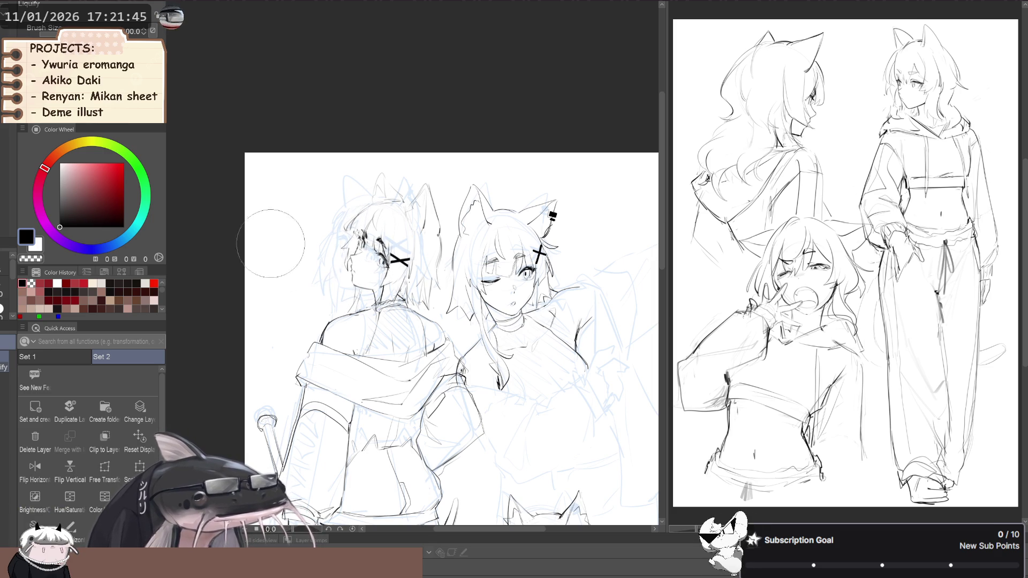
{"action": "key", "text": "bracketright"}
{"action": "key", "text": "bracketleft"}
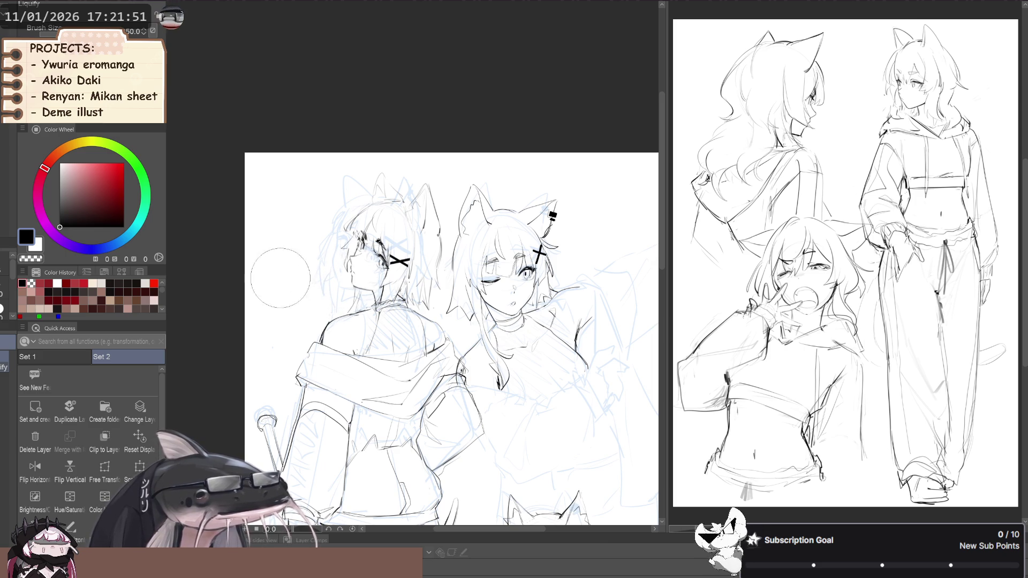
- Compare mirrored and normal views of all three girls, then pick the inking pen
{"action": "key", "text": "h"}
{"action": "left_click_drag", "start_coordinate": [238, 275], "coordinate": [244, 269]}
{"action": "key", "text": "h"}
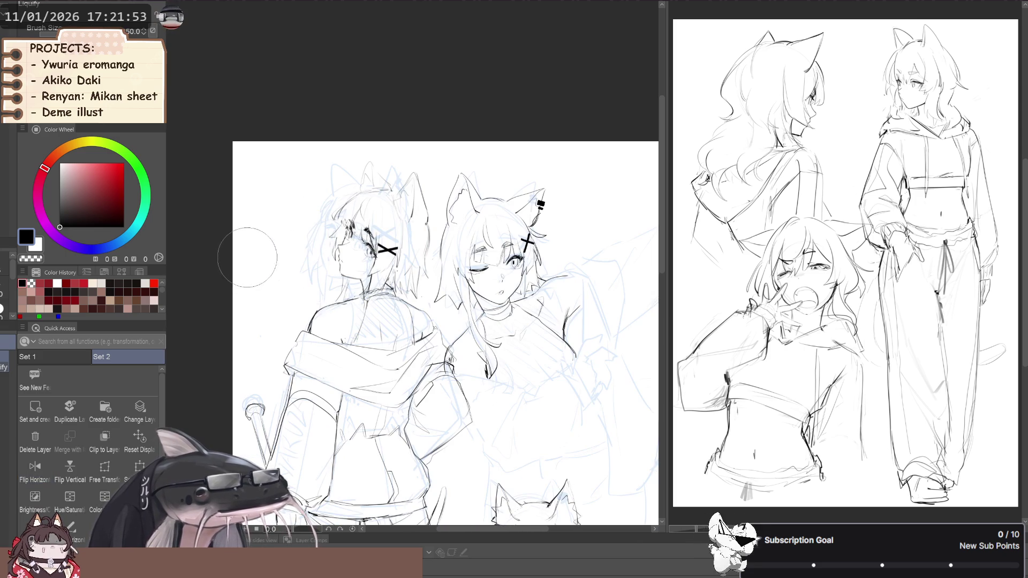
{"action": "key", "text": "h"}
{"action": "scroll", "coordinate": [246, 259], "scroll_direction": "down", "scroll_amount": 2}
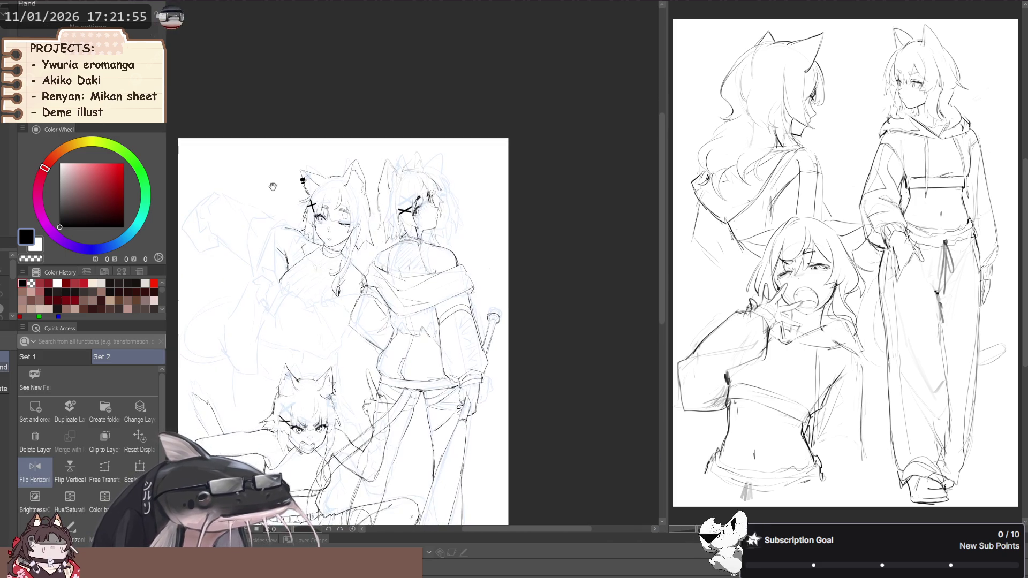
{"action": "key", "text": "h"}
{"action": "key", "text": "h"}
{"action": "mouse_move", "coordinate": [225, 259]}
{"action": "left_mouse_down"}
{"action": "mouse_move", "coordinate": [244, 280]}
{"action": "mouse_move", "coordinate": [260, 274]}
{"action": "mouse_move", "coordinate": [263, 256]}
{"action": "left_mouse_up"}
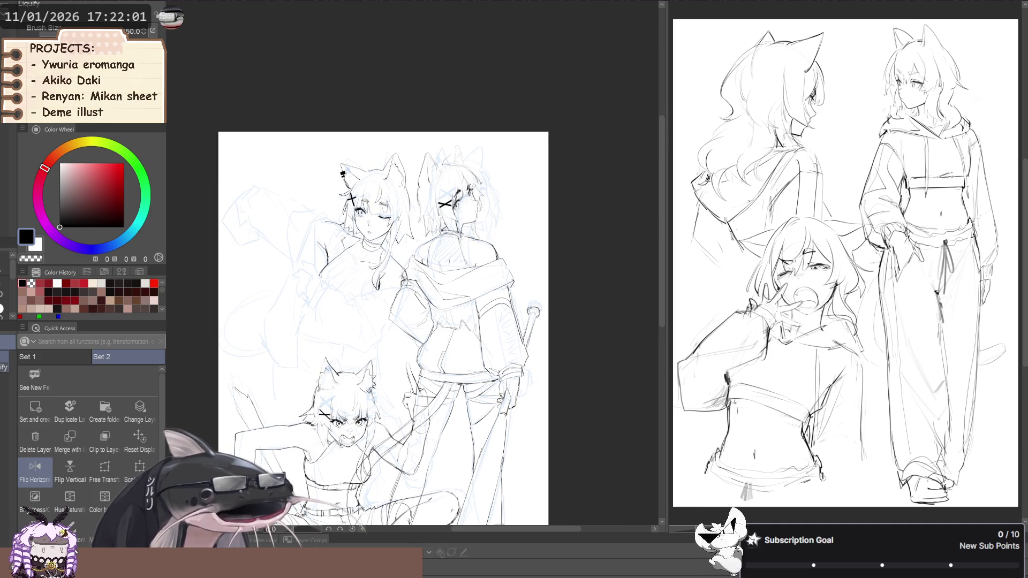
{"action": "mouse_move", "coordinate": [286, 265]}
{"action": "left_mouse_down"}
{"action": "mouse_move", "coordinate": [306, 286]}
{"action": "mouse_move", "coordinate": [326, 284]}
{"action": "left_mouse_up"}
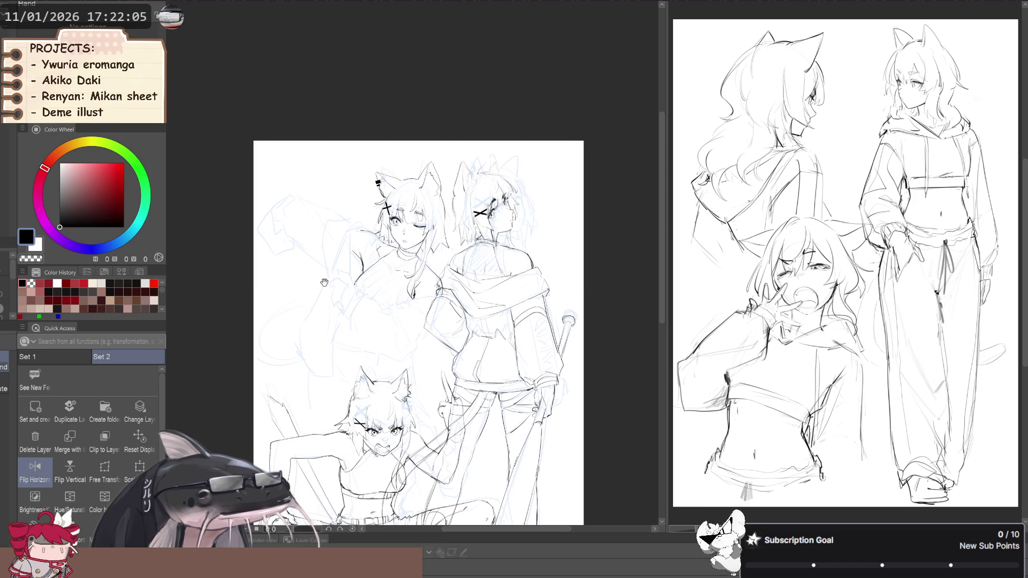
{"action": "key", "text": "p"}
{"action": "scroll", "coordinate": [338, 280], "scroll_direction": "up", "scroll_amount": 2}
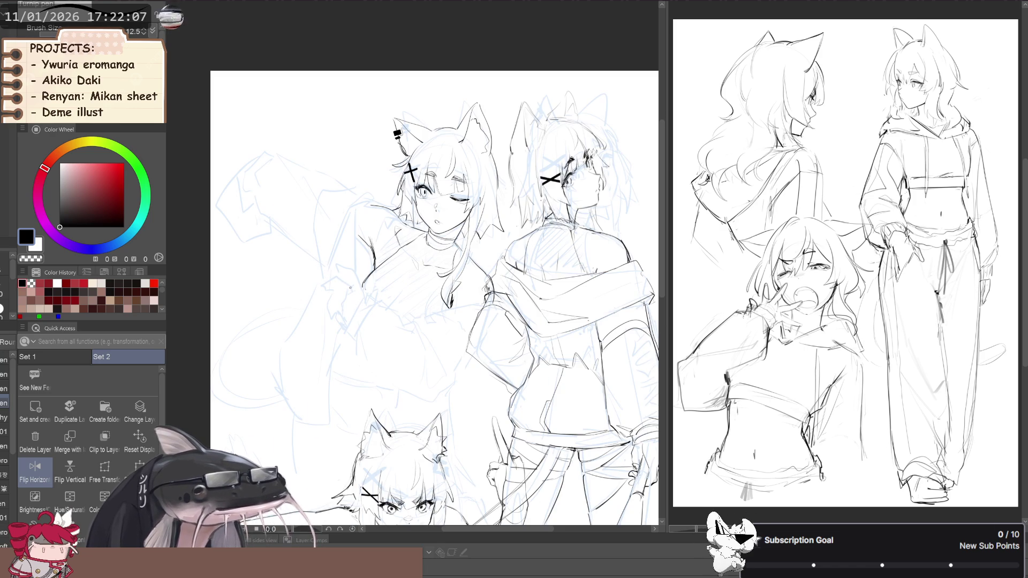
- Reset the view upright and unmirrored, zoom out, then mirror it to check composition
{"action": "key", "text": "p"}
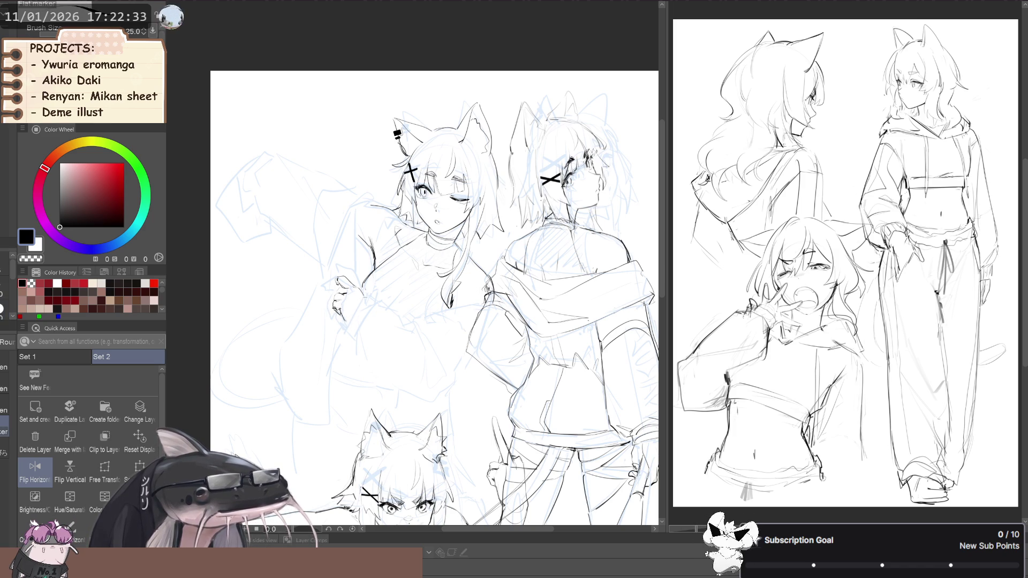
{"action": "key", "text": "p"}
{"action": "key", "text": "p"}
{"action": "key", "text": "p"}
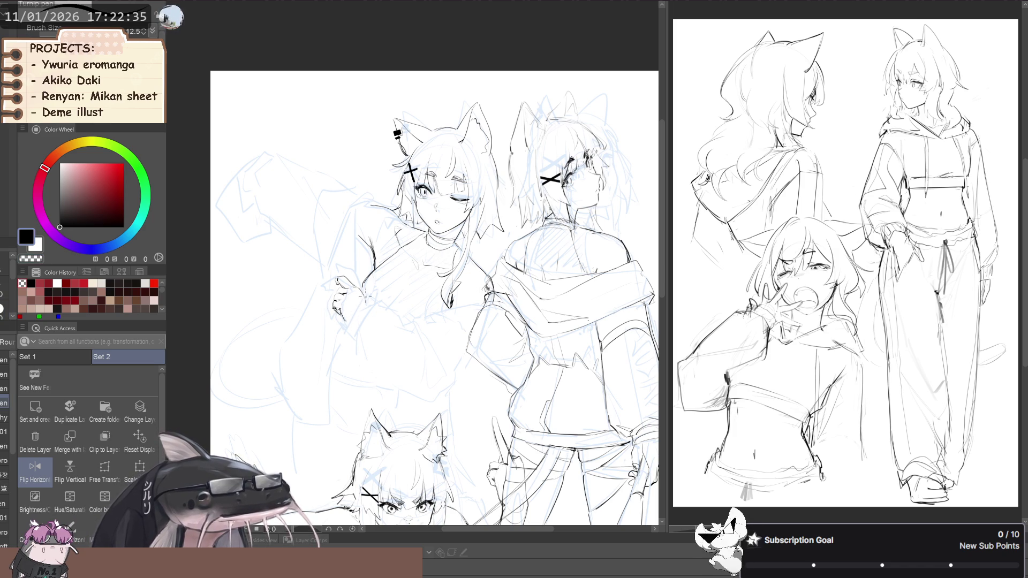
{"action": "key", "text": "p"}
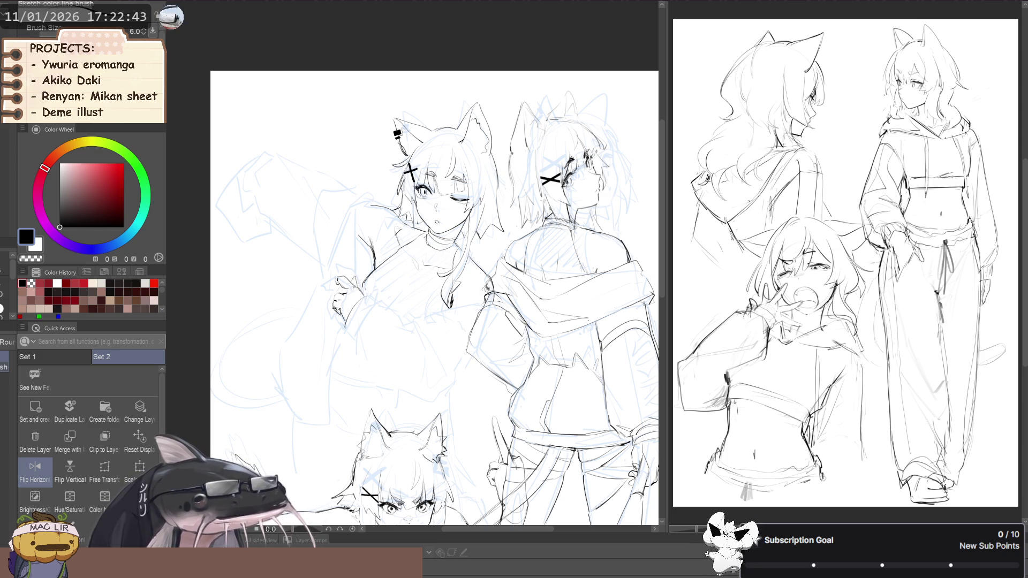
{"action": "left_click_drag", "start_coordinate": [352, 186], "coordinate": [355, 210]}
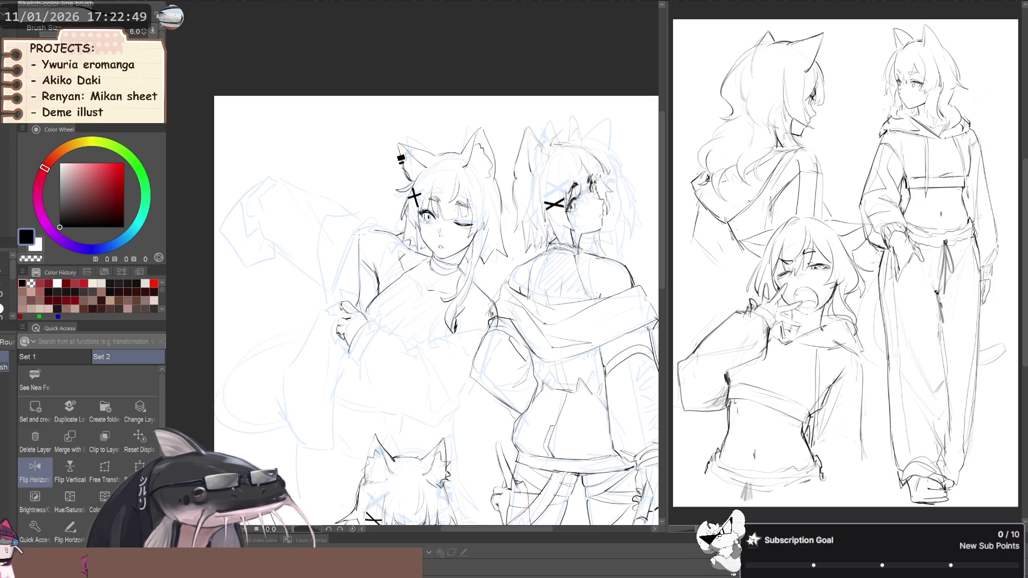
{"action": "left_click_drag", "start_coordinate": [287, 276], "coordinate": [332, 257]}
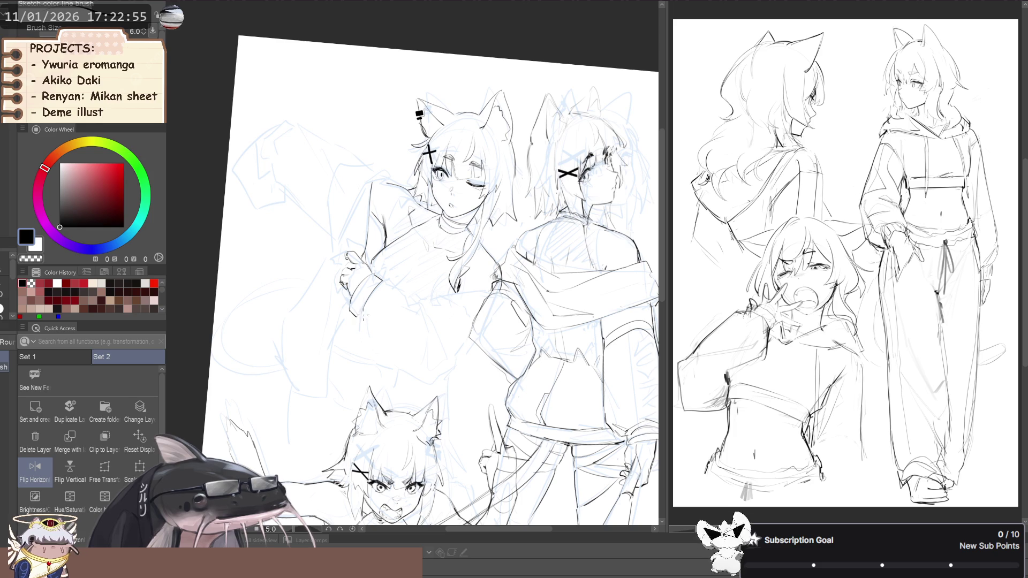
{"action": "key", "text": "space"}
{"action": "key", "text": "ctrl+@"}
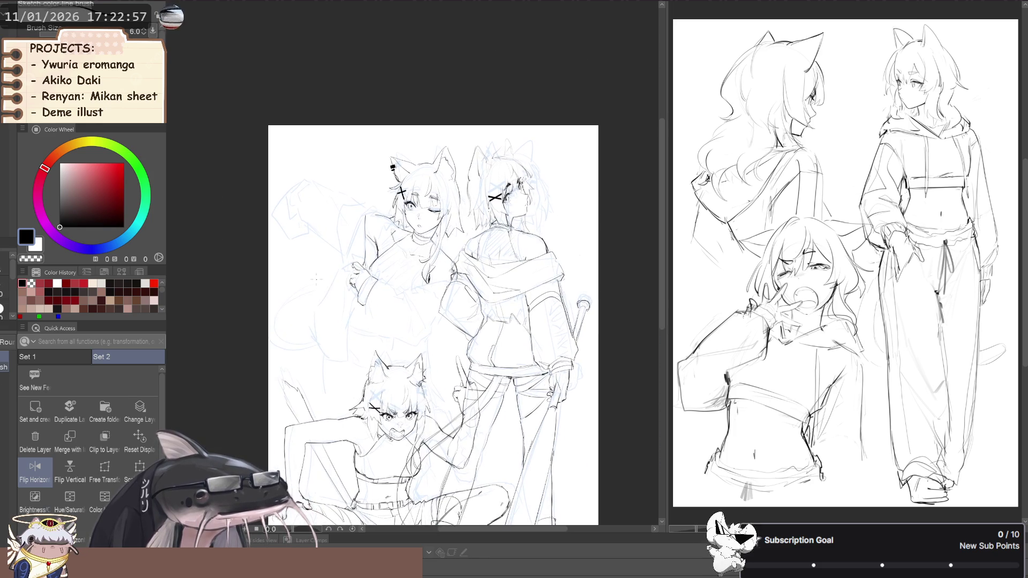
{"action": "key", "text": "h"}
{"action": "left_click_drag", "start_coordinate": [382, 330], "coordinate": [386, 313]}
{"action": "key", "text": "space"}
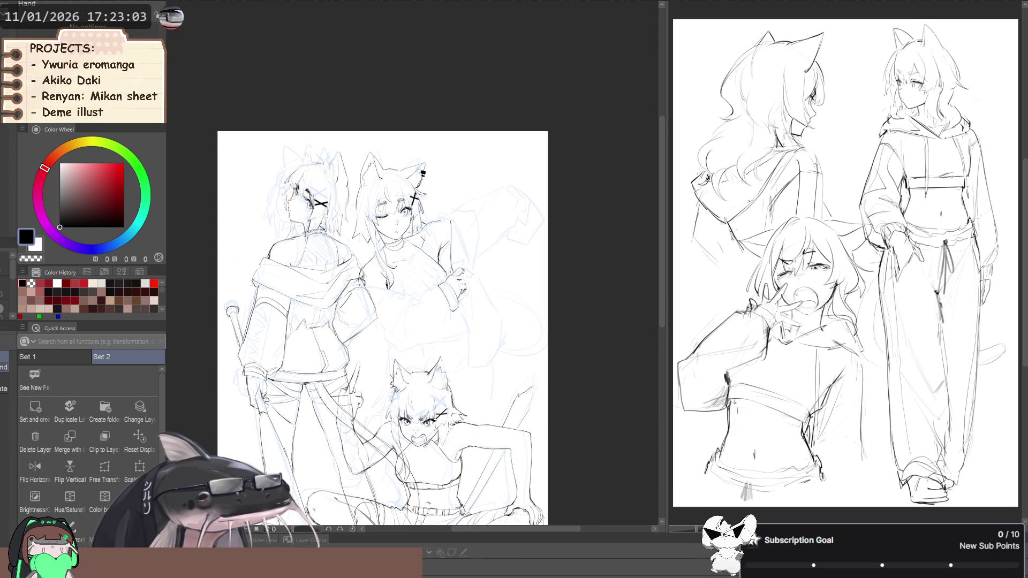
{"action": "key", "text": "h"}
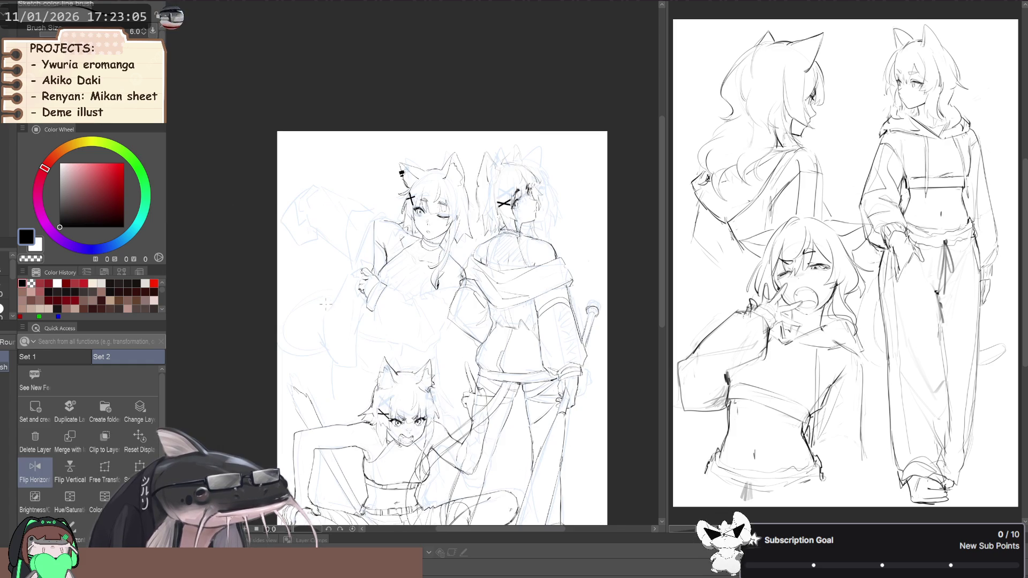
{"action": "scroll", "coordinate": [396, 295], "scroll_direction": "up", "scroll_amount": 2}
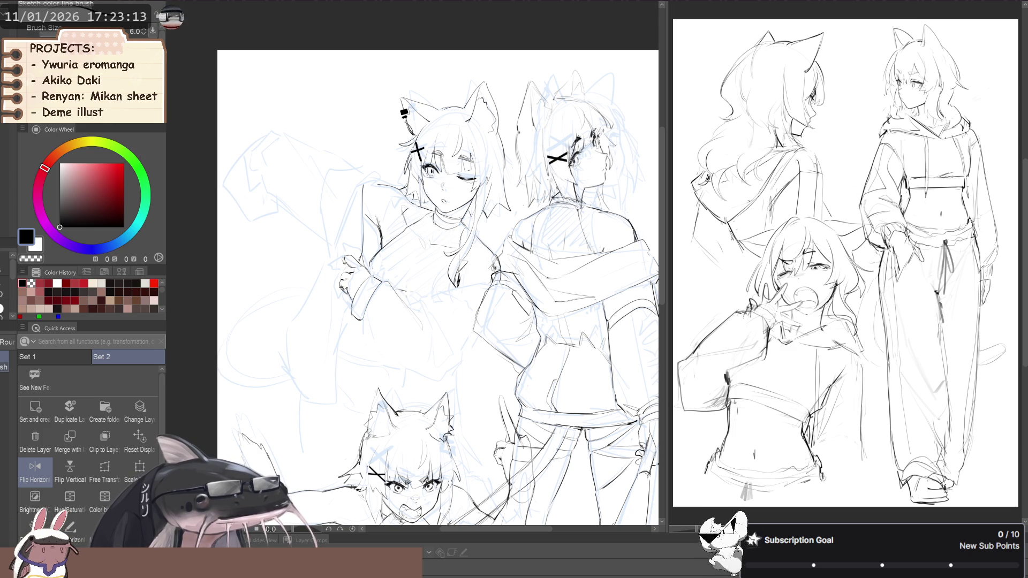
- Draw three short dark strokes on the winking girl's arm and sleeve, rotating the view between strokes
{"action": "left_click_drag", "start_coordinate": [398, 290], "coordinate": [434, 316]}
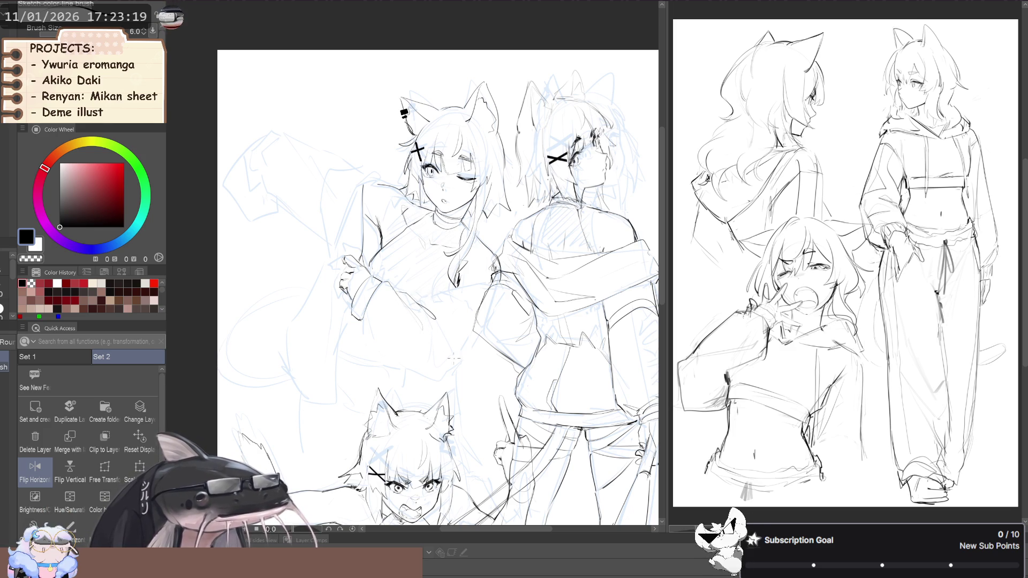
{"action": "left_click_drag", "start_coordinate": [451, 360], "coordinate": [449, 329]}
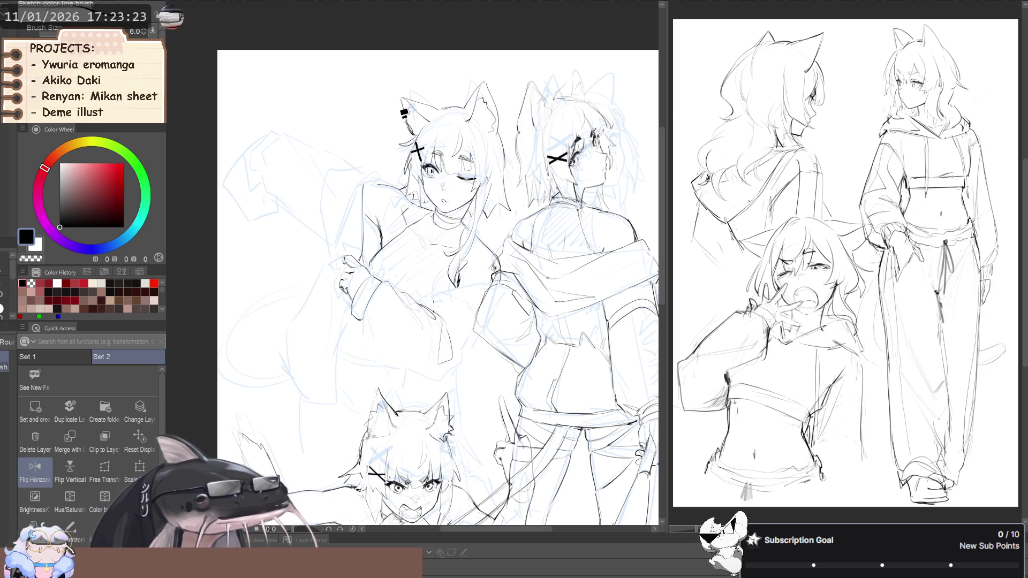
{"action": "left_click_drag", "start_coordinate": [356, 305], "coordinate": [348, 285]}
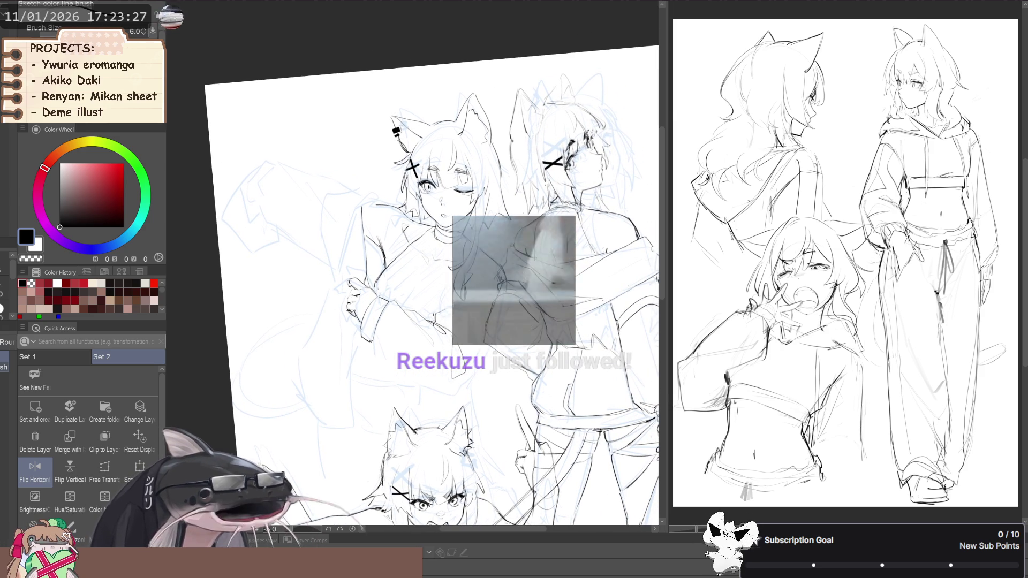
{"action": "left_click_drag", "start_coordinate": [474, 317], "coordinate": [503, 328]}
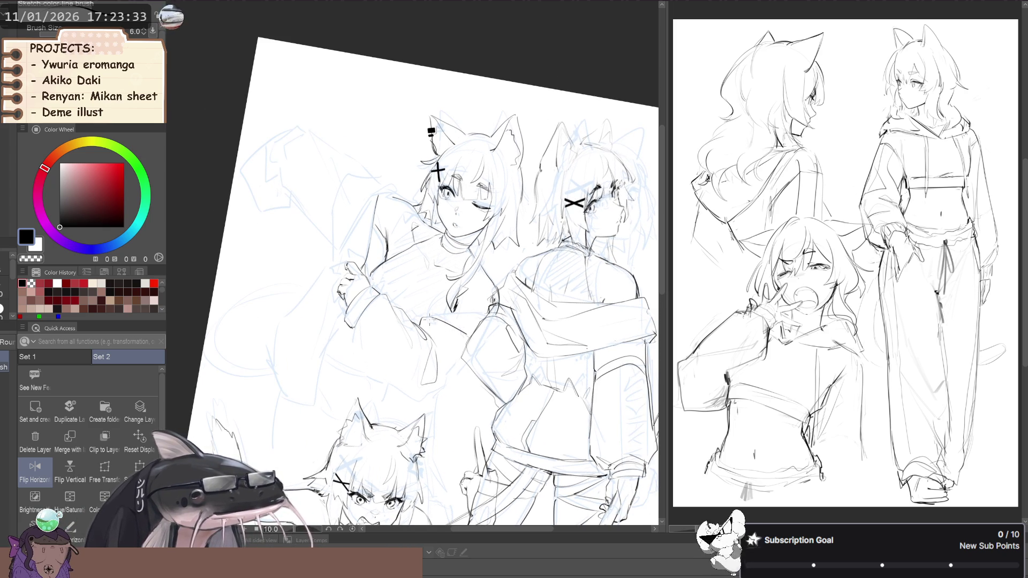
{"action": "mouse_move", "coordinate": [465, 352]}
{"action": "left_mouse_down"}
{"action": "mouse_move", "coordinate": [495, 354]}
{"action": "mouse_move", "coordinate": [484, 339]}
{"action": "mouse_move", "coordinate": [504, 318]}
{"action": "left_mouse_up"}
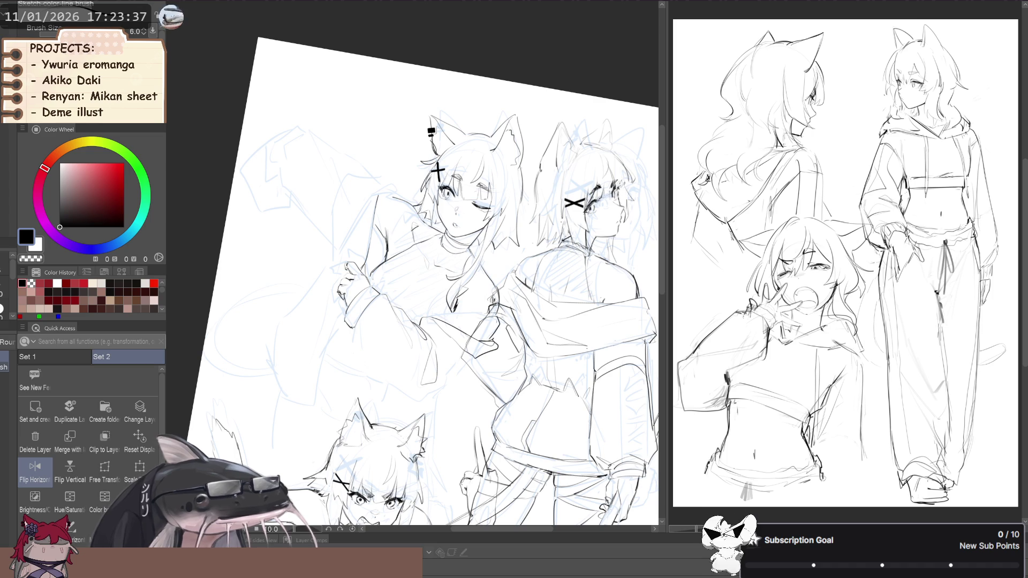
{"action": "key", "text": "ctrl+0"}
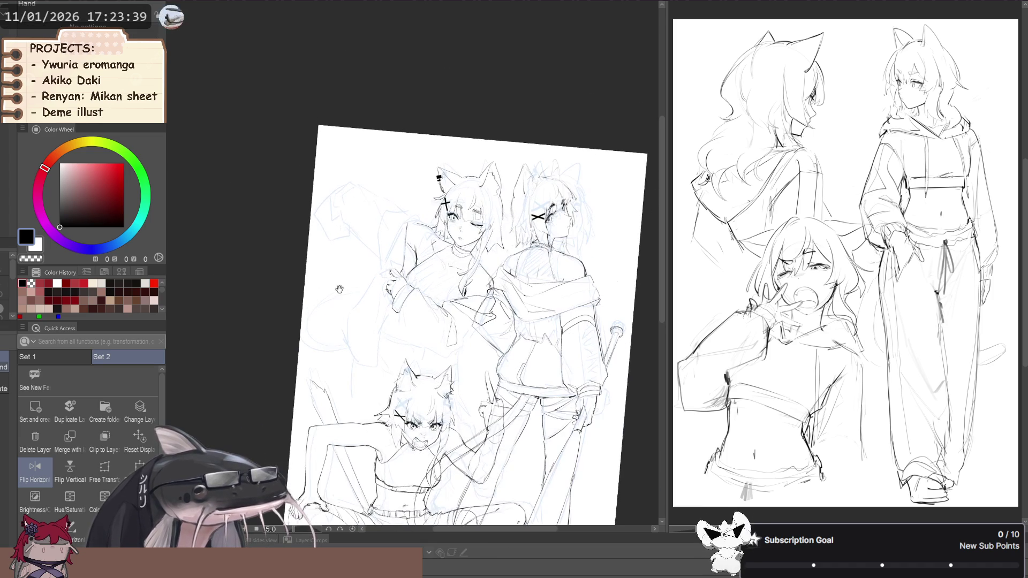
- Mirror the view and settle on the Sketch color line brush
{"action": "key", "text": "h"}
{"action": "key", "text": "h"}
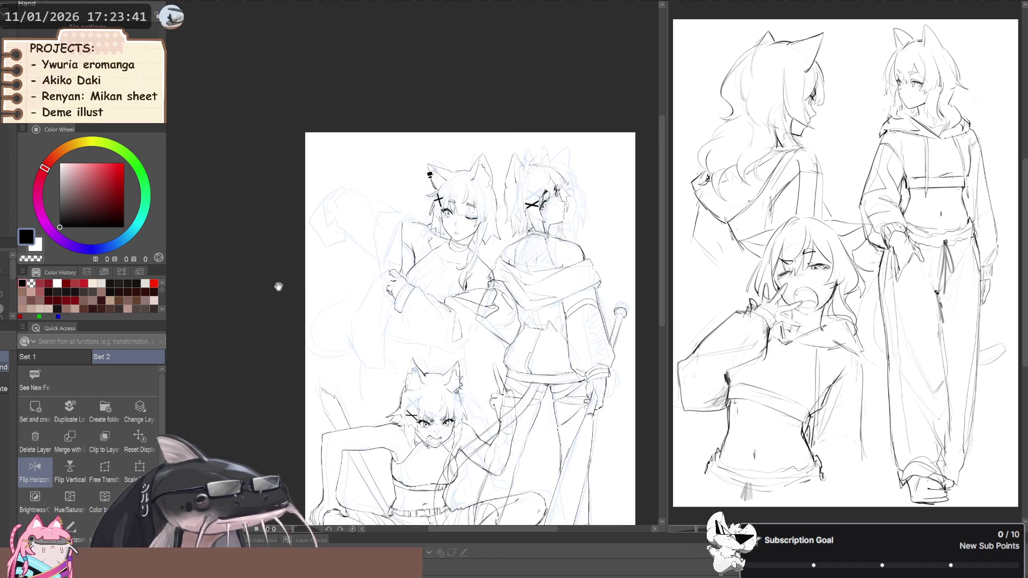
{"action": "left_click_drag", "start_coordinate": [281, 293], "coordinate": [259, 318]}
{"action": "key", "text": "j"}
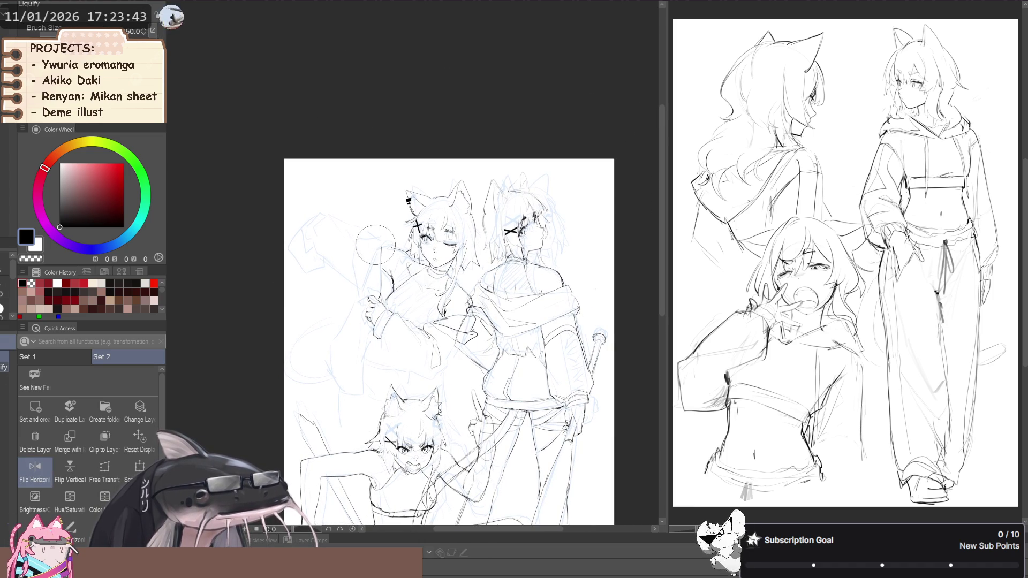
{"action": "key", "text": "p"}
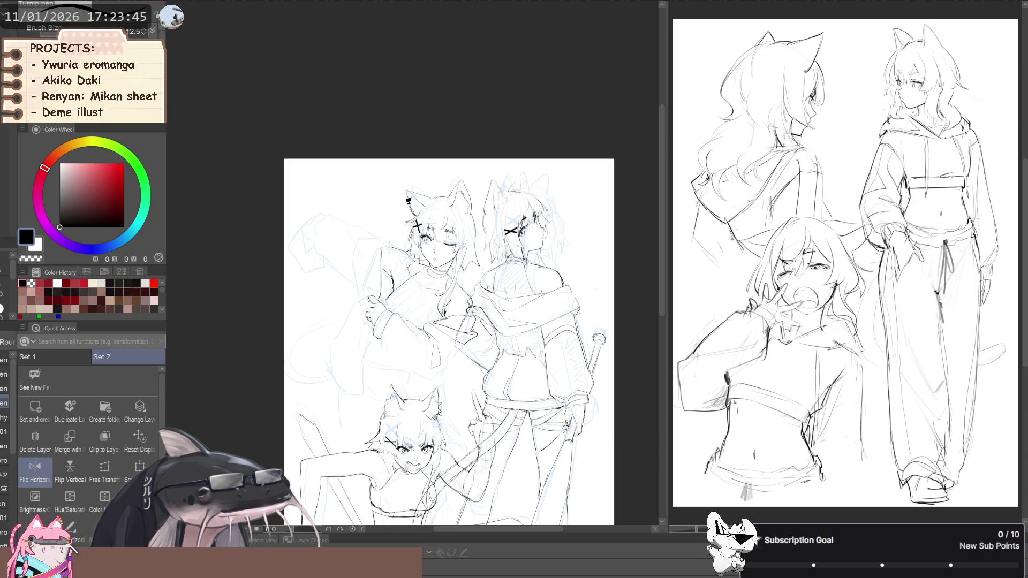
{"action": "key", "text": "b"}
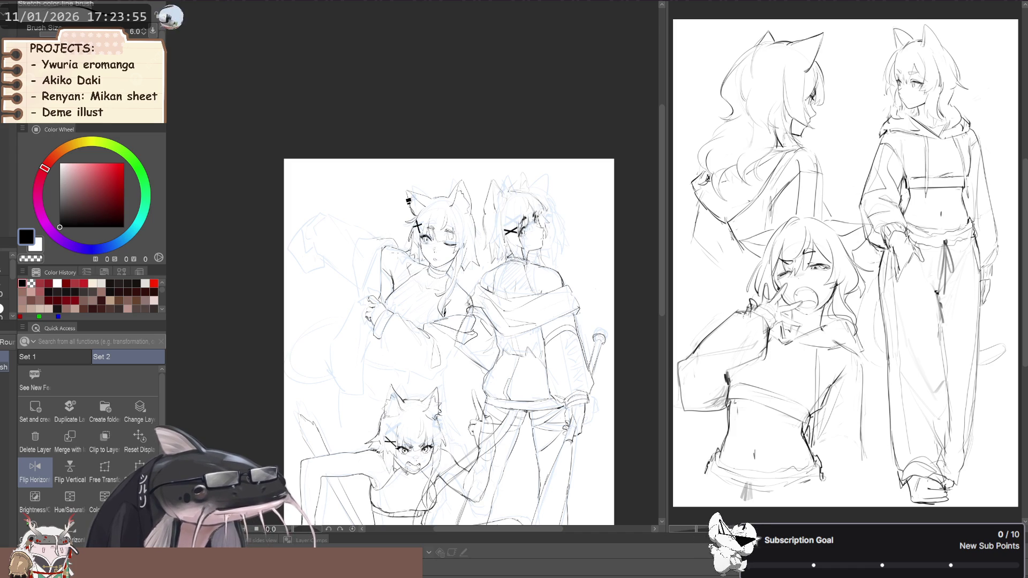
{"action": "left_click_drag", "start_coordinate": [367, 256], "coordinate": [387, 260]}
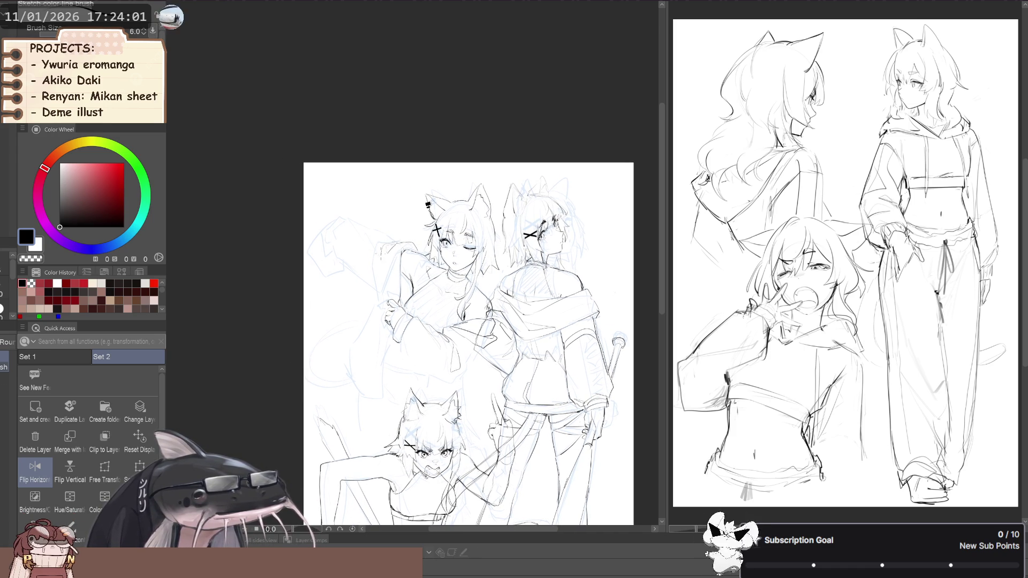
- Draw sleeve lines extending further left, undoing the last stroke to redraw it
{"action": "mouse_move", "coordinate": [381, 272]}
{"action": "left_mouse_down"}
{"action": "mouse_move", "coordinate": [390, 292]}
{"action": "mouse_move", "coordinate": [372, 271]}
{"action": "mouse_move", "coordinate": [372, 284]}
{"action": "left_mouse_up"}
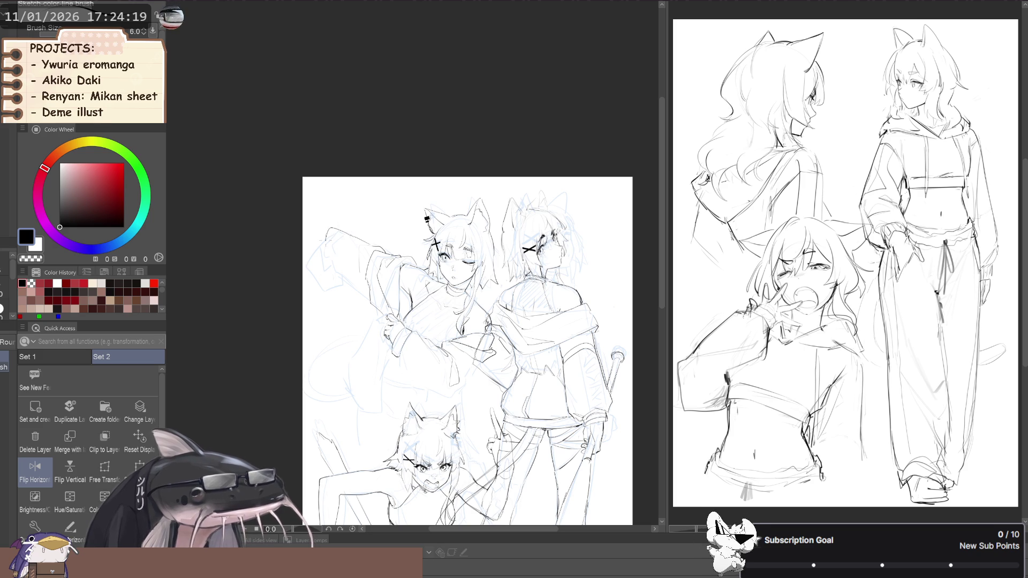
{"action": "mouse_move", "coordinate": [353, 236]}
{"action": "left_mouse_down"}
{"action": "mouse_move", "coordinate": [329, 230]}
{"action": "mouse_move", "coordinate": [323, 242]}
{"action": "left_mouse_up"}
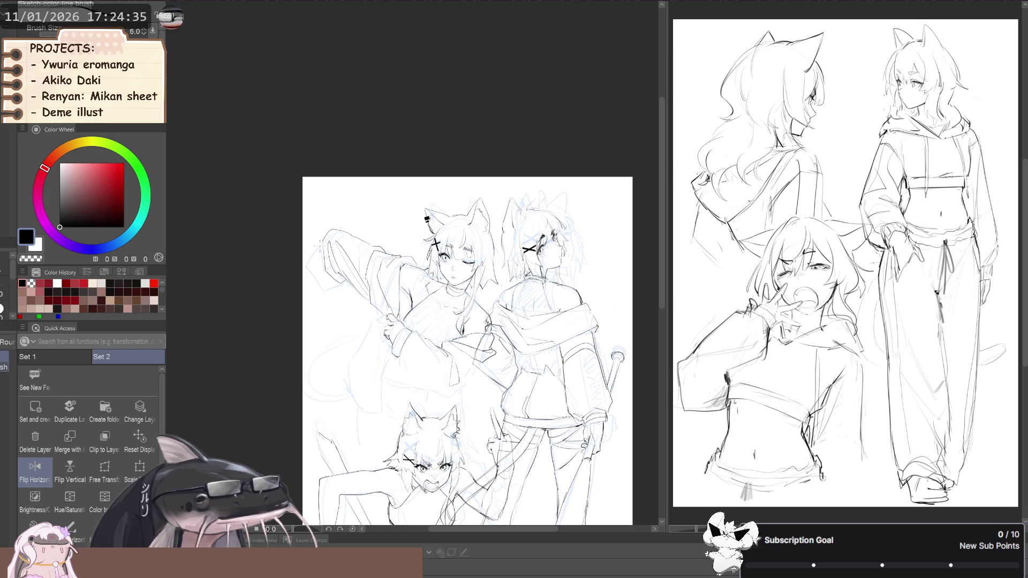
{"action": "mouse_move", "coordinate": [317, 260]}
{"action": "left_mouse_down"}
{"action": "mouse_move", "coordinate": [336, 288]}
{"action": "mouse_move", "coordinate": [312, 282]}
{"action": "left_mouse_up"}
{"action": "key", "text": "ctrl+z"}
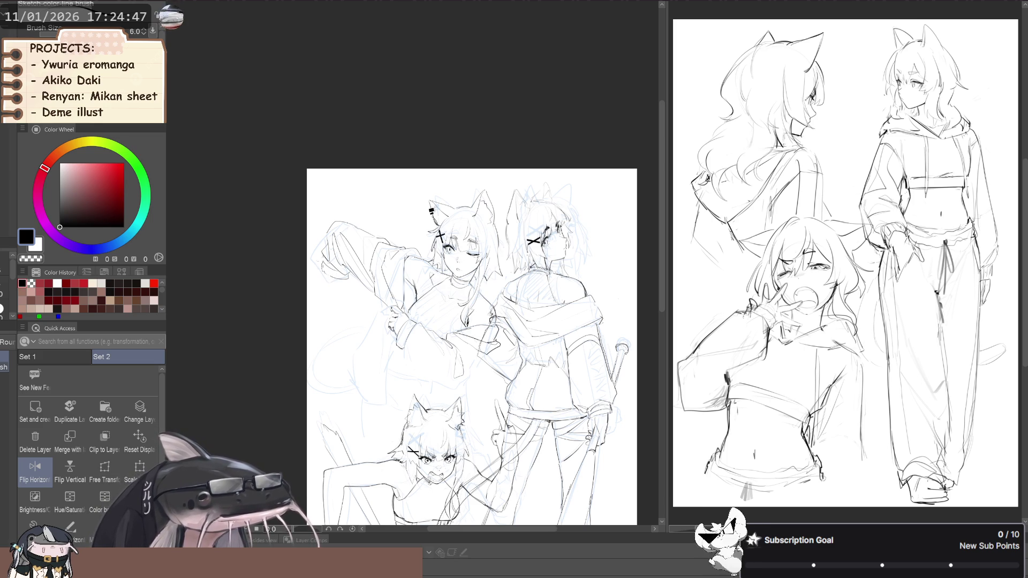
{"action": "scroll", "coordinate": [299, 246], "scroll_direction": "down", "scroll_amount": 2}
{"action": "scroll", "coordinate": [295, 248], "scroll_direction": "up", "scroll_amount": 1}
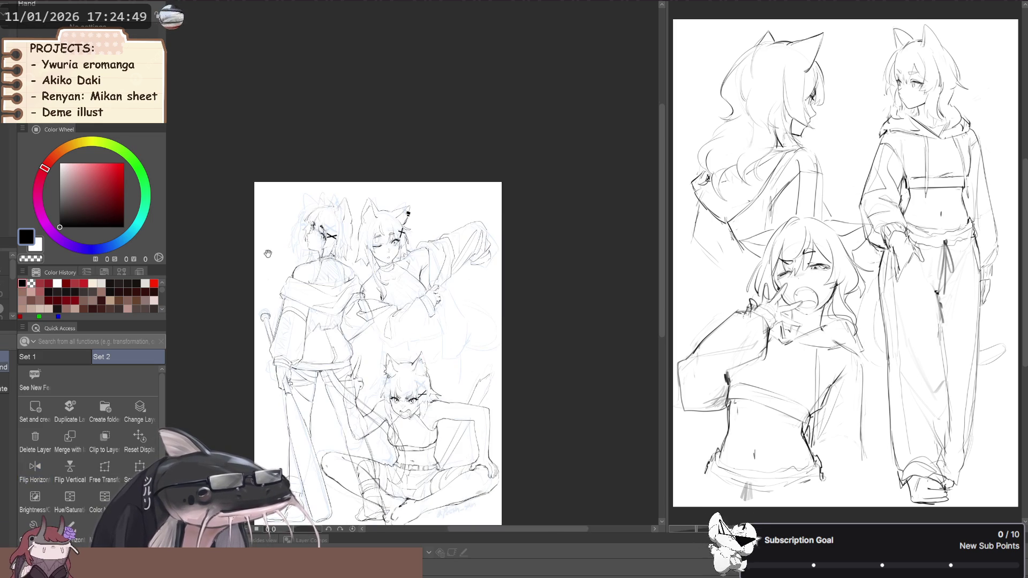
- Lasso the outstretched sleeve and hand and scale them outward to the left with Ctrl+T
{"action": "scroll", "coordinate": [270, 249], "scroll_direction": "down", "scroll_amount": 1}
{"action": "key", "text": "m"}
{"action": "scroll", "coordinate": [326, 251], "scroll_direction": "up", "scroll_amount": 2}
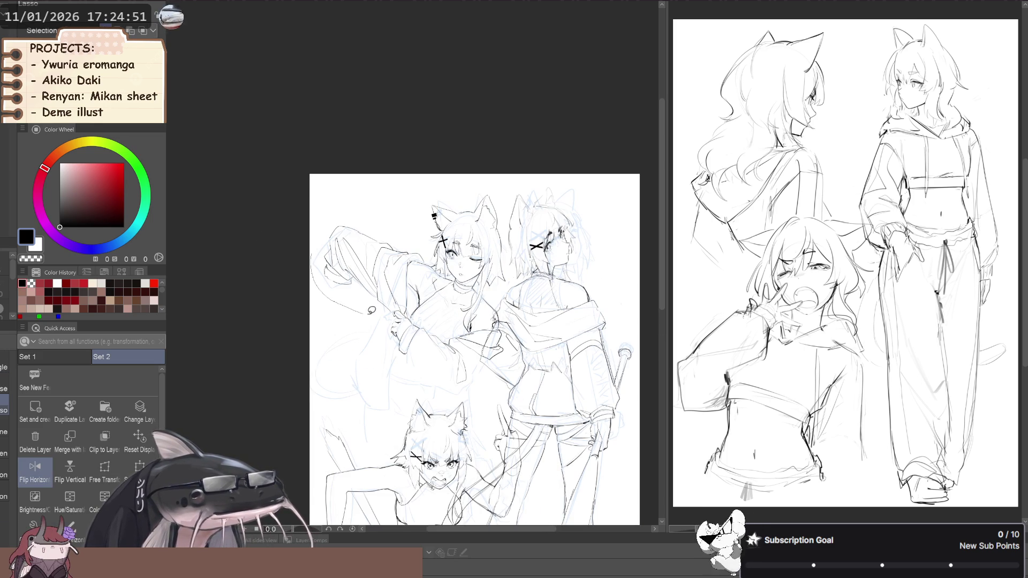
{"action": "mouse_move", "coordinate": [394, 310]}
{"action": "left_mouse_down"}
{"action": "mouse_move", "coordinate": [407, 300]}
{"action": "mouse_move", "coordinate": [396, 257]}
{"action": "mouse_move", "coordinate": [415, 248]}
{"action": "mouse_move", "coordinate": [328, 203]}
{"action": "left_mouse_up"}
{"action": "key", "text": "ctrl+t"}
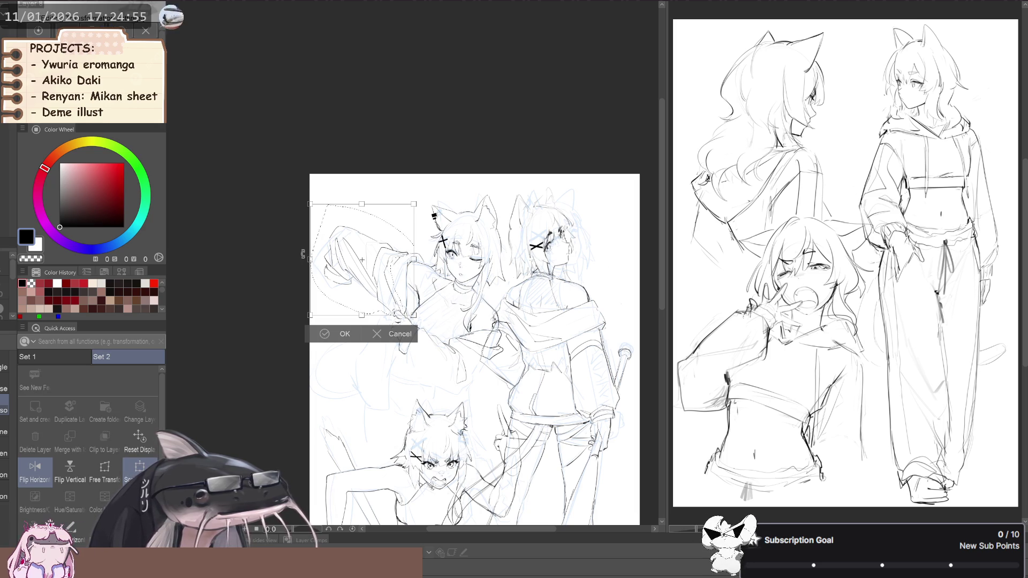
{"action": "left_click_drag", "start_coordinate": [303, 259], "coordinate": [297, 261]}
{"action": "left_click", "coordinate": [327, 341]}
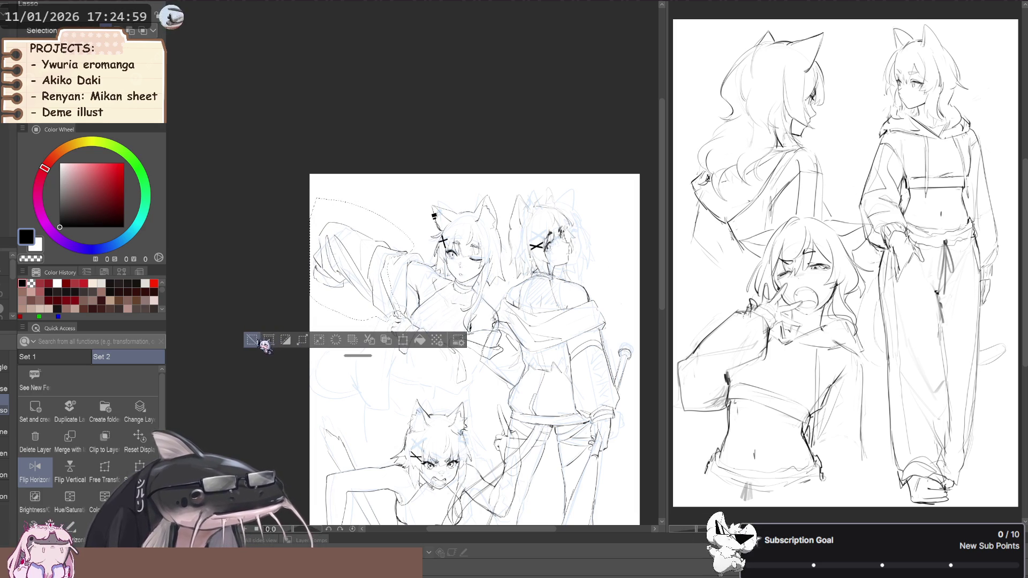
- Zoom in on the enlarged sleeve and return to the sketch line brush
{"action": "key", "text": "ctrl+plus"}
{"action": "key", "text": "b"}
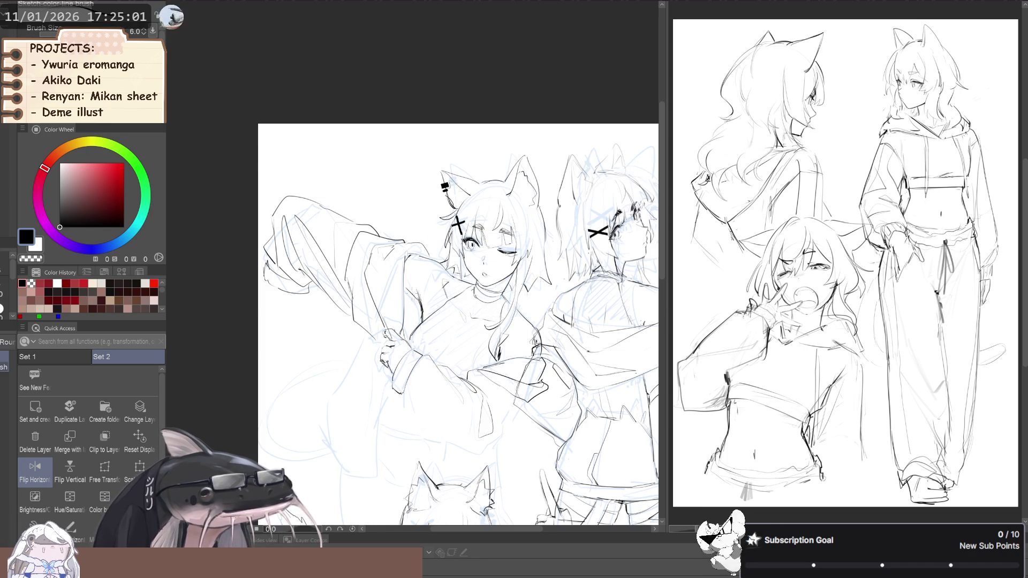
{"action": "key", "text": "e"}
{"action": "key", "text": "p"}
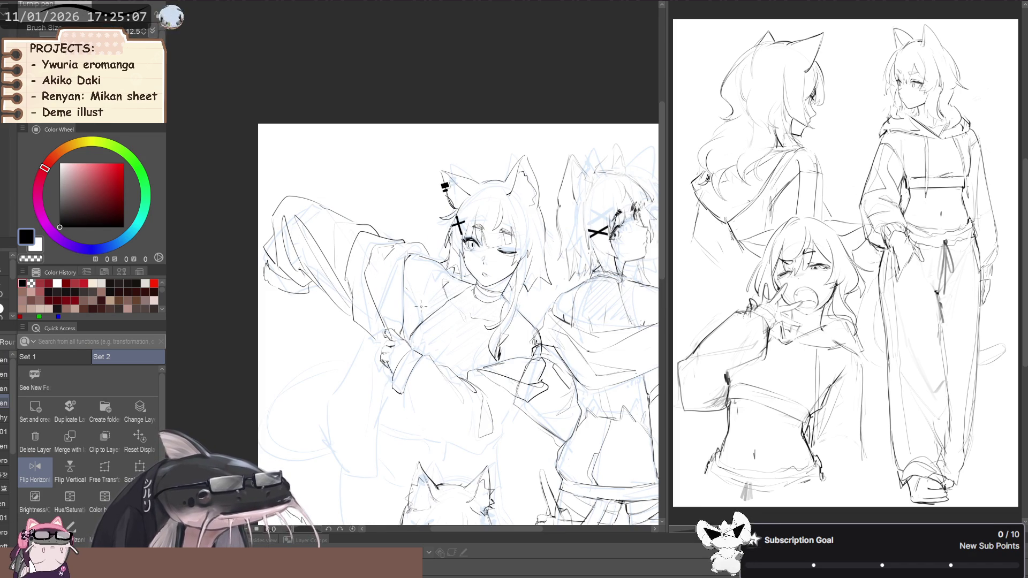
{"action": "key", "text": "b"}
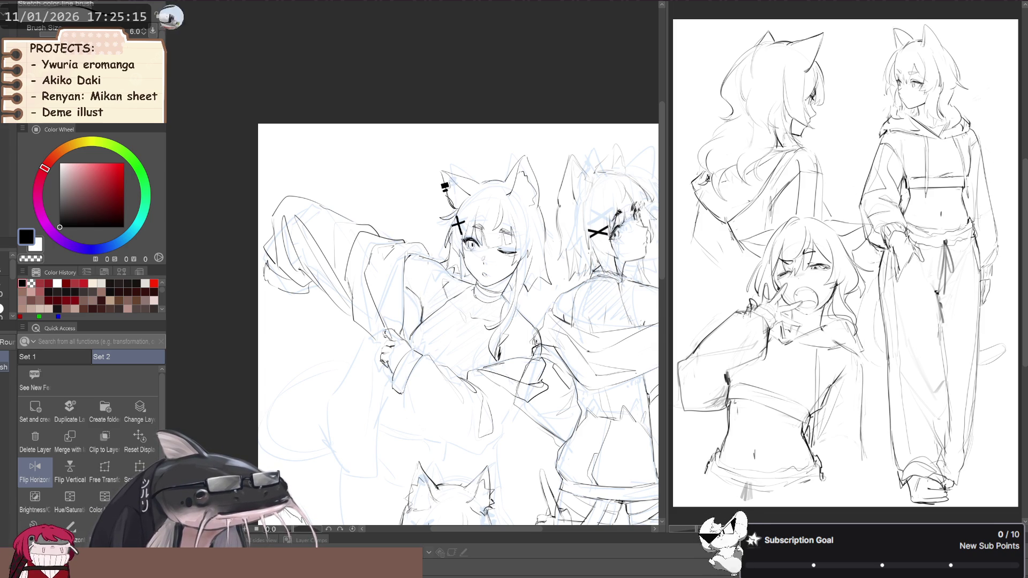
{"action": "key", "text": "ctrl+plus"}
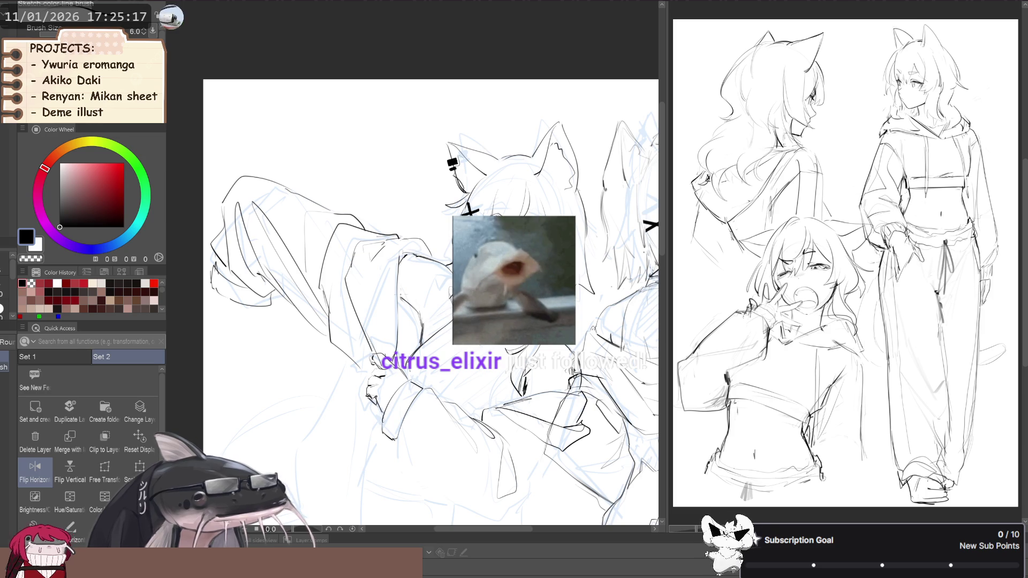
{"action": "left_click_drag", "start_coordinate": [374, 290], "coordinate": [378, 288]}
{"action": "key", "text": "b"}
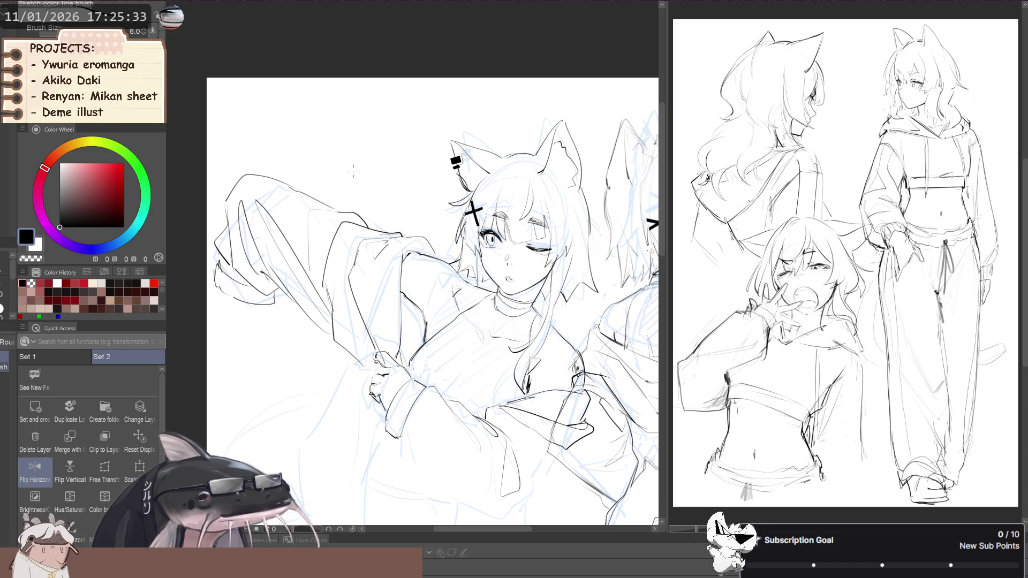
- Zoom and pan around the winking girl's face to inspect it
{"action": "scroll", "coordinate": [328, 199], "scroll_direction": "up", "scroll_amount": 5}
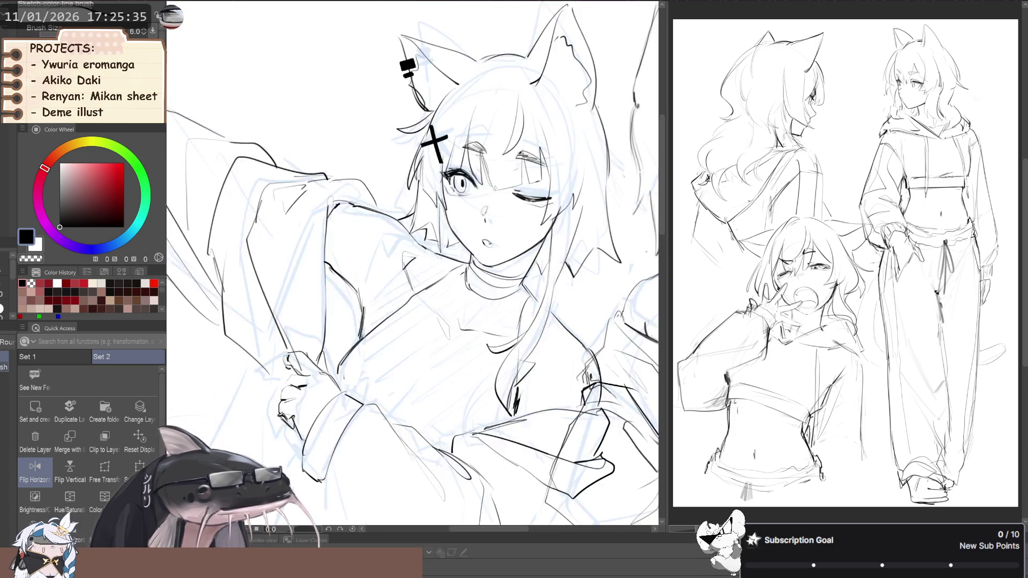
{"action": "scroll", "coordinate": [464, 146], "scroll_direction": "up", "scroll_amount": 2}
{"action": "scroll", "coordinate": [464, 146], "scroll_direction": "up", "scroll_amount": 2}
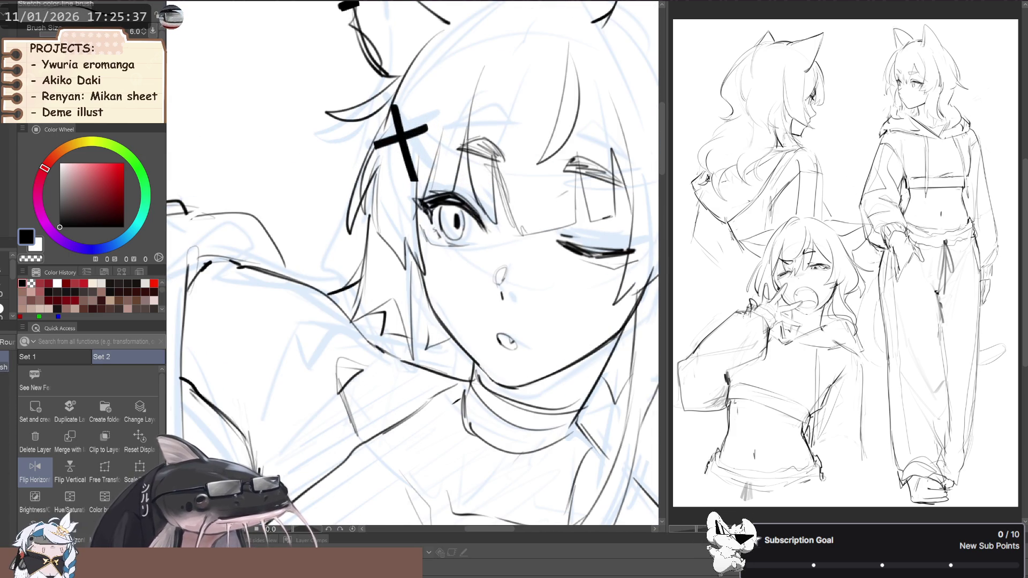
{"action": "scroll", "coordinate": [450, 152], "scroll_direction": "down", "scroll_amount": 1}
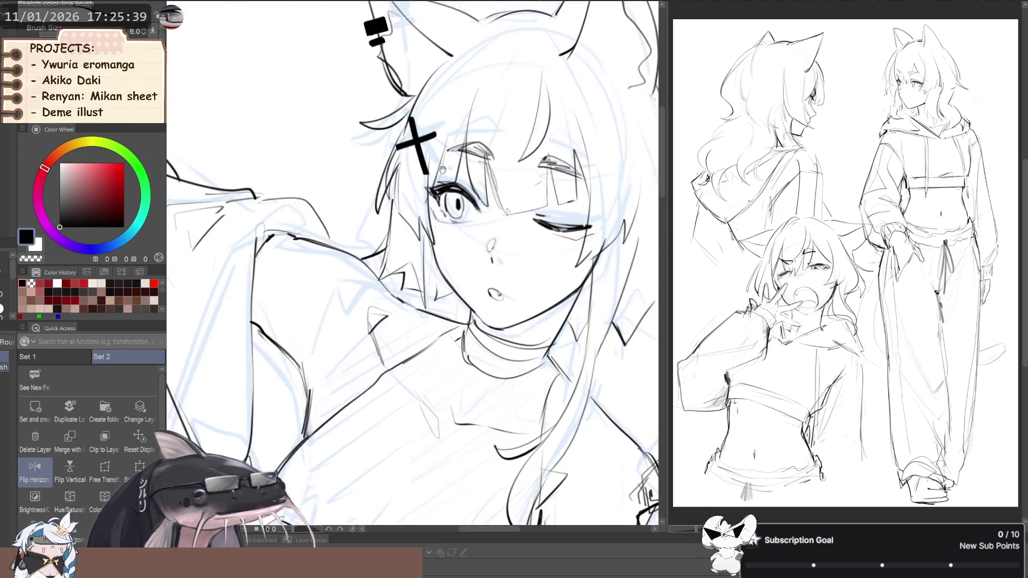
{"action": "scroll", "coordinate": [453, 166], "scroll_direction": "down", "scroll_amount": 5}
{"action": "scroll", "coordinate": [446, 148], "scroll_direction": "up", "scroll_amount": 5}
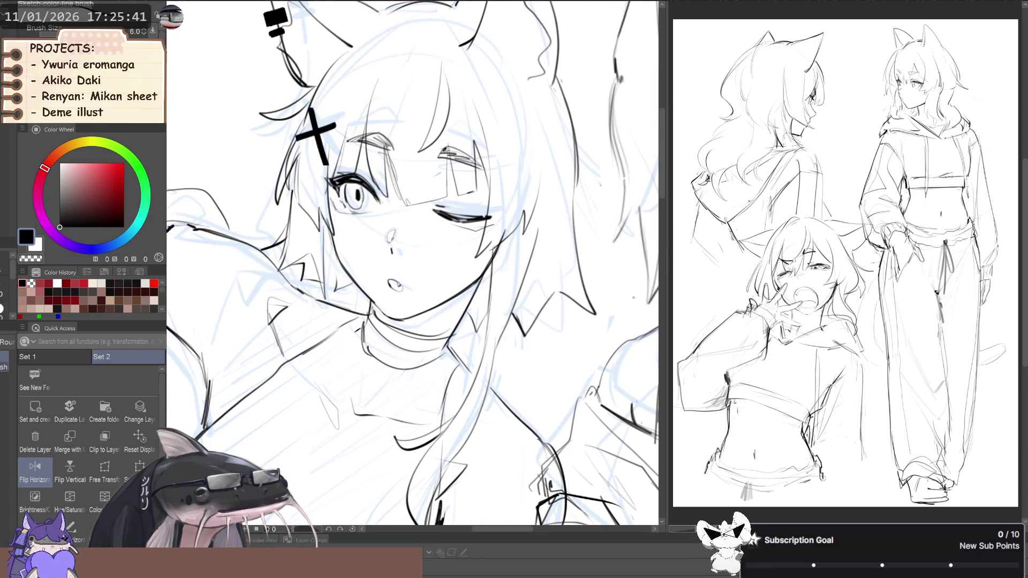
{"action": "scroll", "coordinate": [291, 156], "scroll_direction": "down", "scroll_amount": 3}
{"action": "mouse_move", "coordinate": [218, 176]}
{"action": "left_mouse_down"}
{"action": "mouse_move", "coordinate": [349, 174]}
{"action": "mouse_move", "coordinate": [235, 147]}
{"action": "left_mouse_up"}
{"action": "left_click_drag", "start_coordinate": [161, 348], "coordinate": [243, 361]}
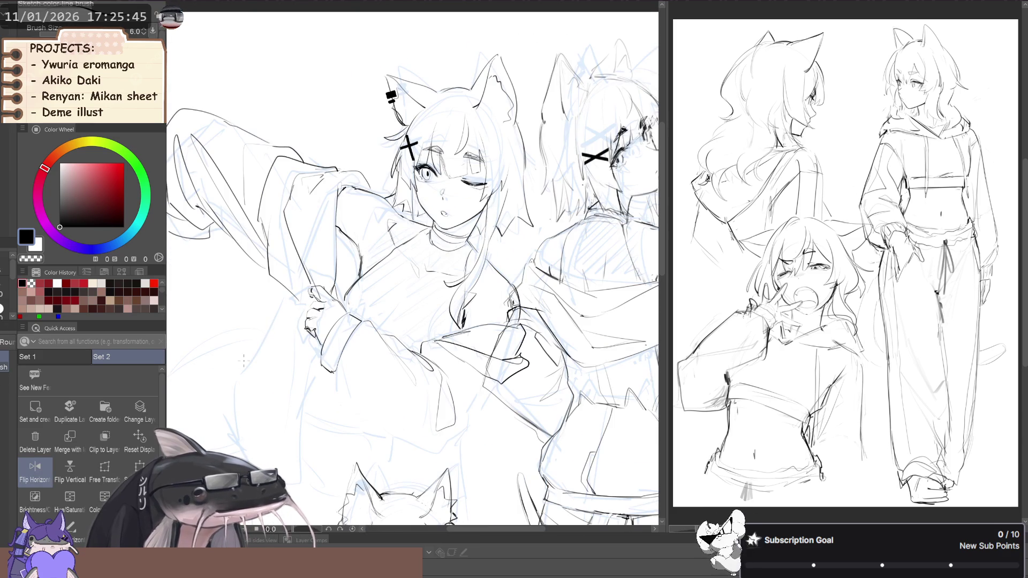
{"action": "scroll", "coordinate": [305, 291], "scroll_direction": "down", "scroll_amount": 2}
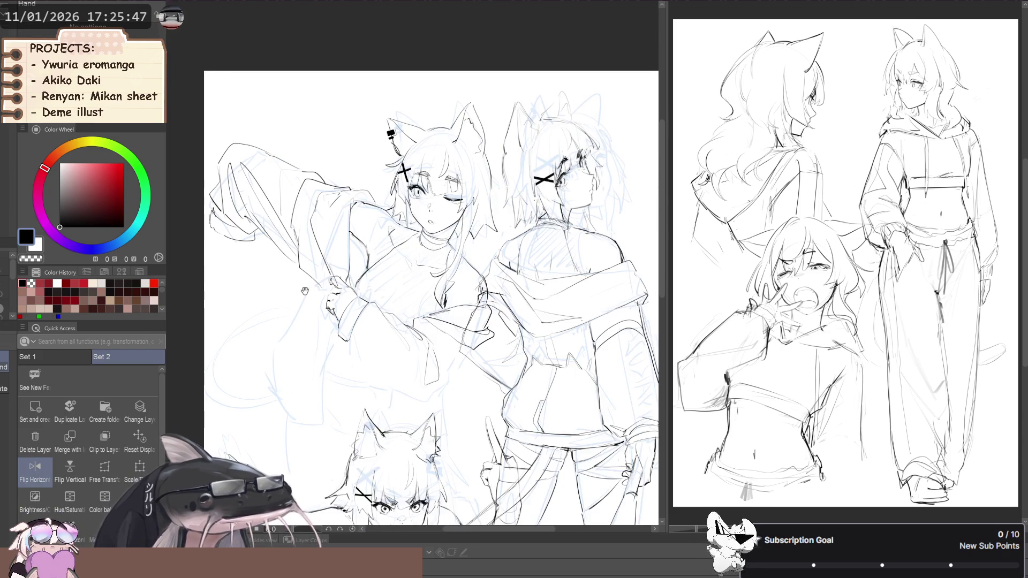
{"action": "scroll", "coordinate": [304, 291], "scroll_direction": "up", "scroll_amount": 1}
- Mirror the view, lasso the hand at her chest, and start Scale/Rotate on it
{"action": "key", "text": "h"}
{"action": "key", "text": "h"}
{"action": "scroll", "coordinate": [249, 296], "scroll_direction": "up", "scroll_amount": 1}
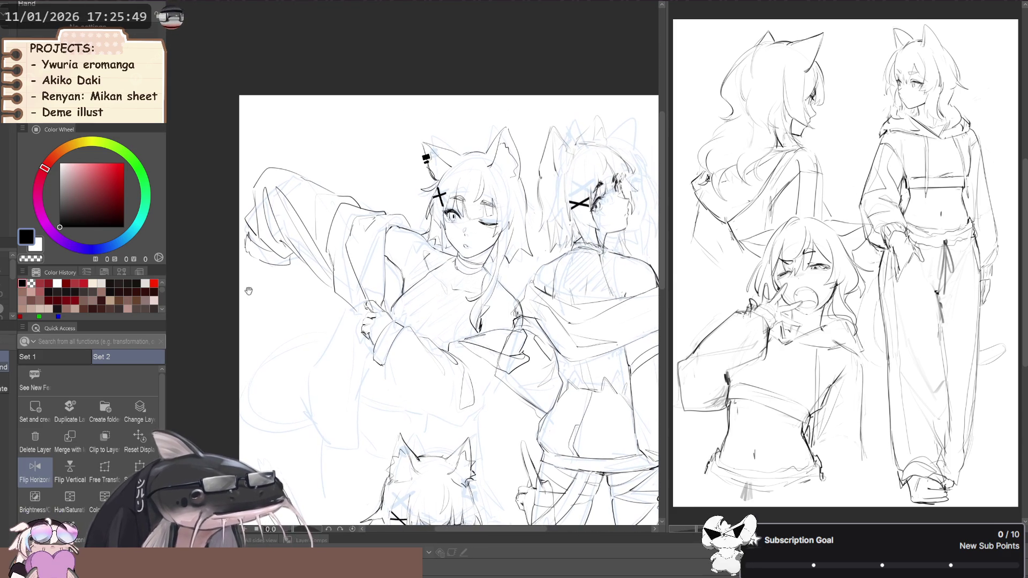
{"action": "scroll", "coordinate": [248, 296], "scroll_direction": "down", "scroll_amount": 2}
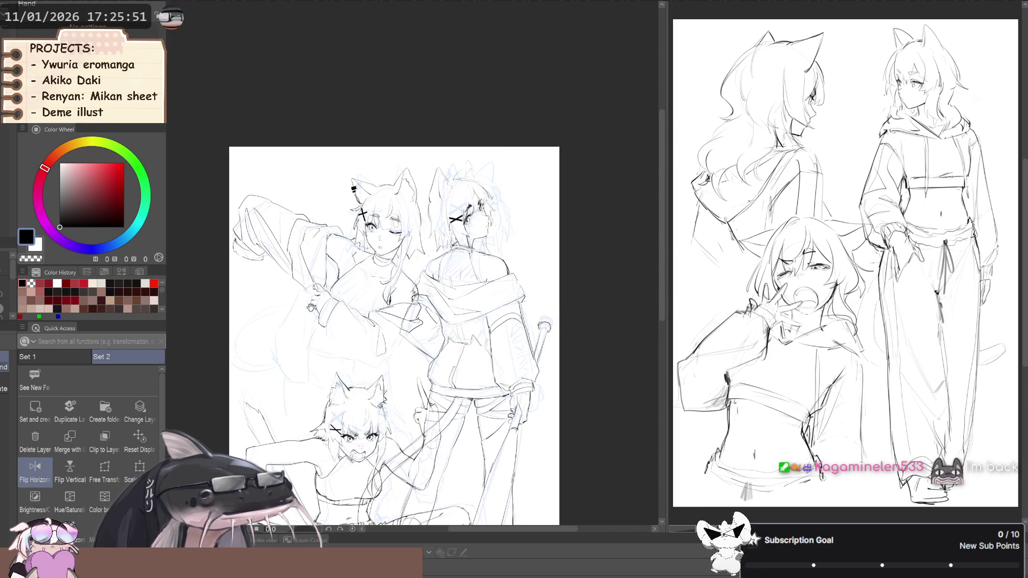
{"action": "scroll", "coordinate": [310, 307], "scroll_direction": "up", "scroll_amount": 1}
{"action": "scroll", "coordinate": [301, 316], "scroll_direction": "up", "scroll_amount": 1}
{"action": "mouse_move", "coordinate": [300, 316]}
{"action": "left_mouse_down"}
{"action": "mouse_move", "coordinate": [315, 344]}
{"action": "mouse_move", "coordinate": [324, 302]}
{"action": "mouse_move", "coordinate": [313, 297]}
{"action": "mouse_move", "coordinate": [300, 315]}
{"action": "mouse_move", "coordinate": [309, 347]}
{"action": "left_mouse_up"}
{"action": "left_click", "coordinate": [140, 468]}
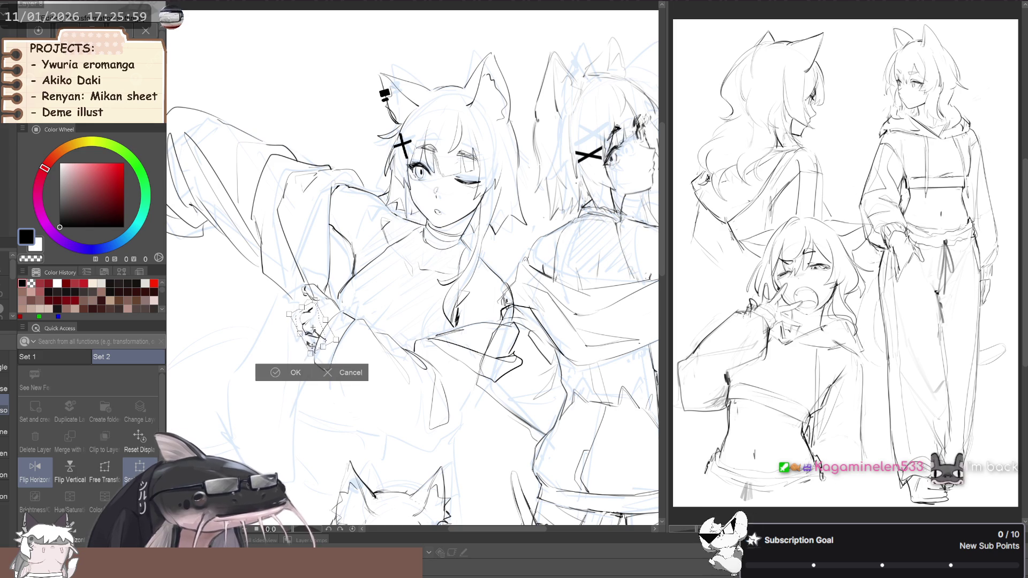
- Commit the hand transform, clear the selection, and cycle through Liquify, pen and sketch brush
{"action": "left_click", "coordinate": [271, 372]}
{"action": "left_click", "coordinate": [208, 366]}
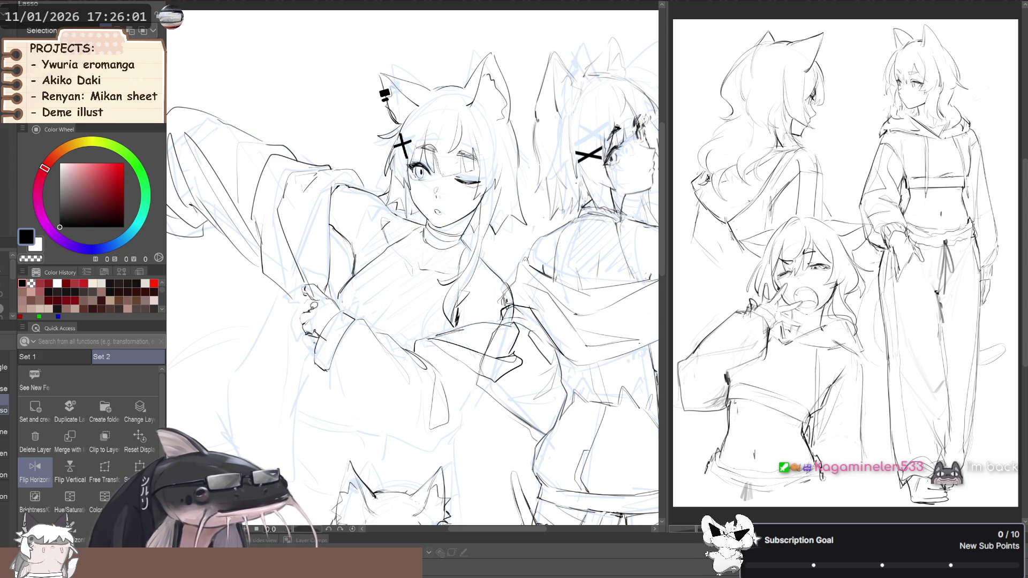
{"action": "key", "text": "p"}
{"action": "key", "text": "b"}
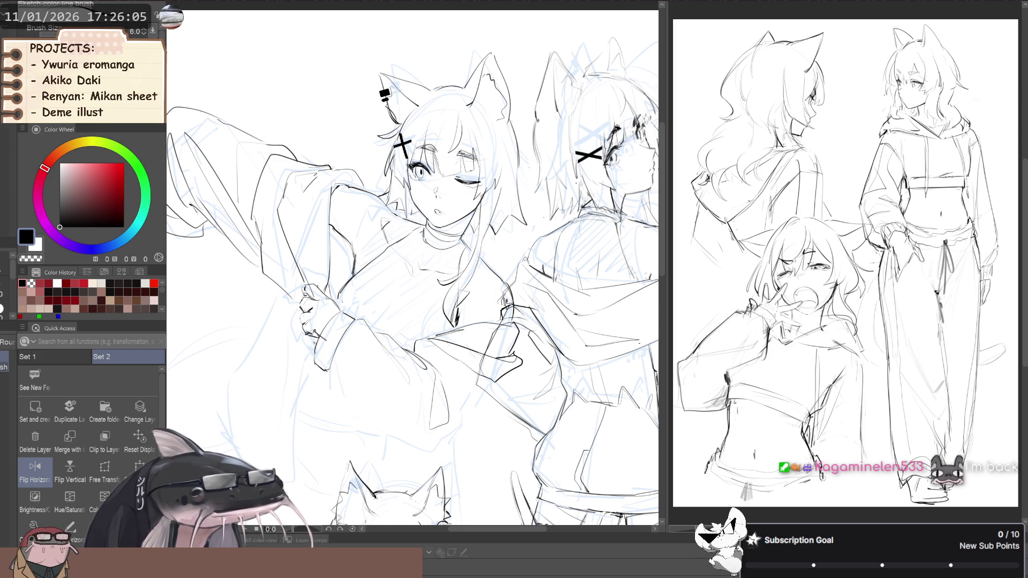
{"action": "key", "text": "j"}
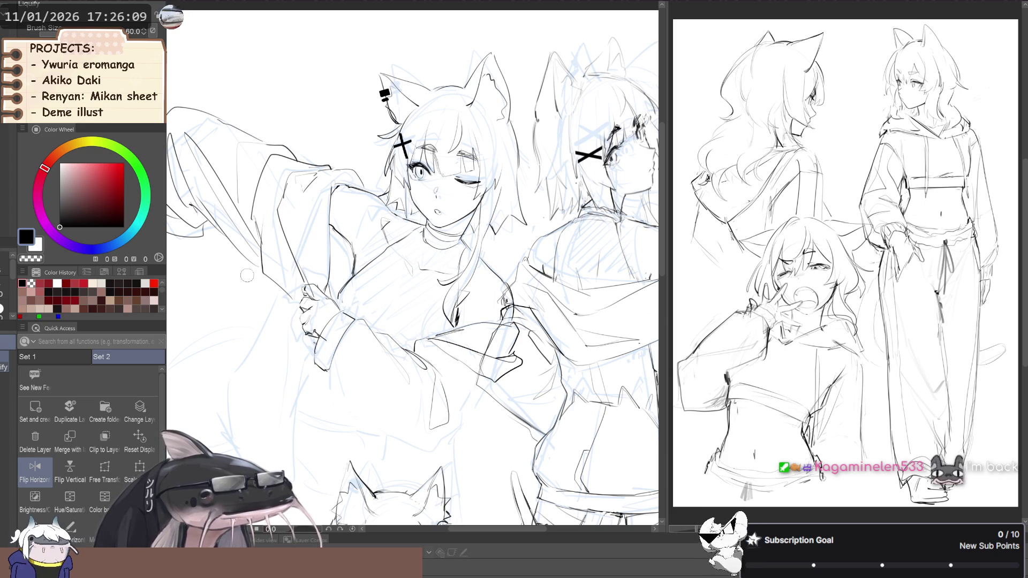
{"action": "key", "text": "space"}
{"action": "left_click_drag", "start_coordinate": [235, 310], "coordinate": [260, 304]}
{"action": "key", "text": "p"}
{"action": "key", "text": "b"}
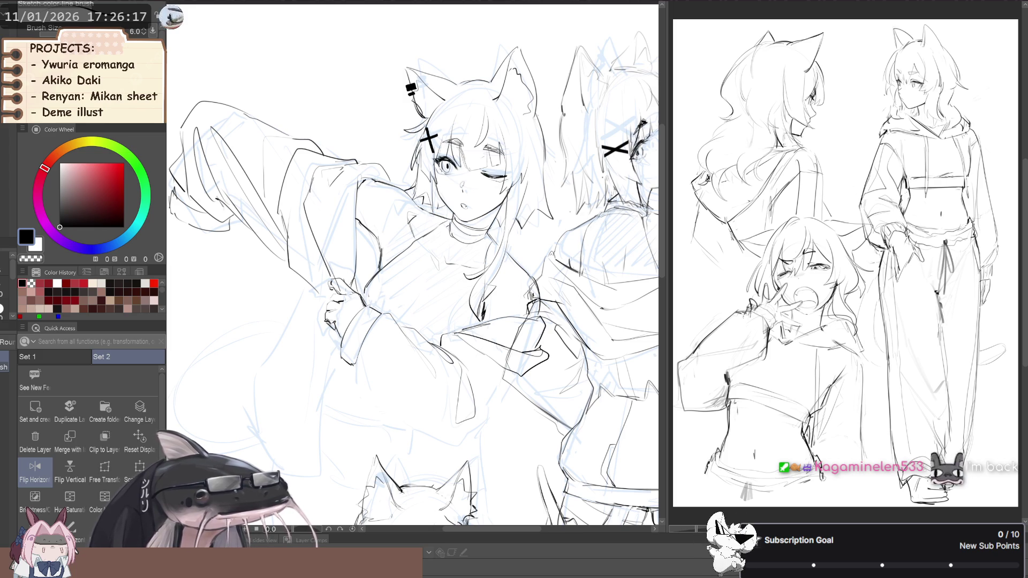
{"action": "key", "text": "p"}
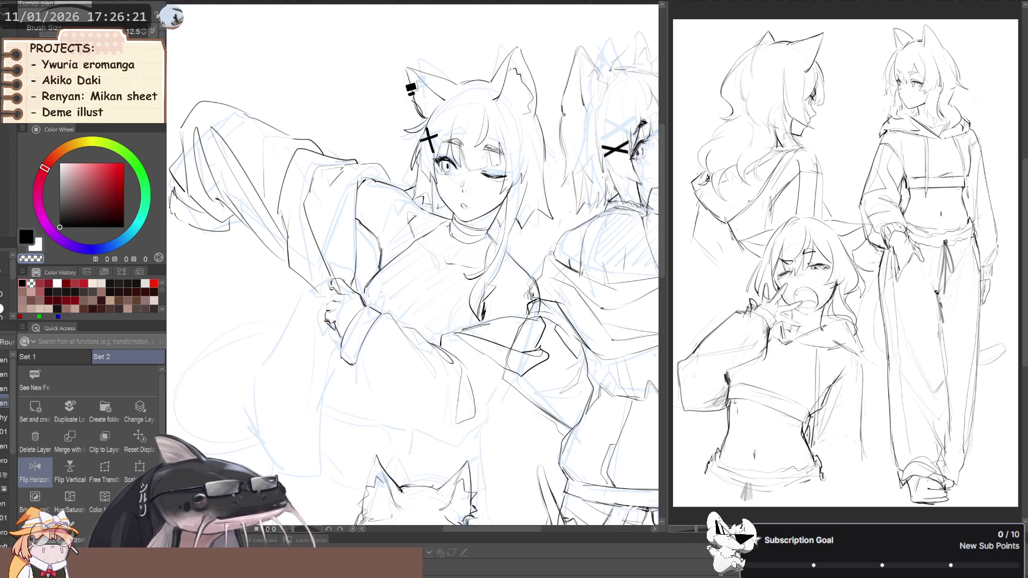
{"action": "key", "text": "b"}
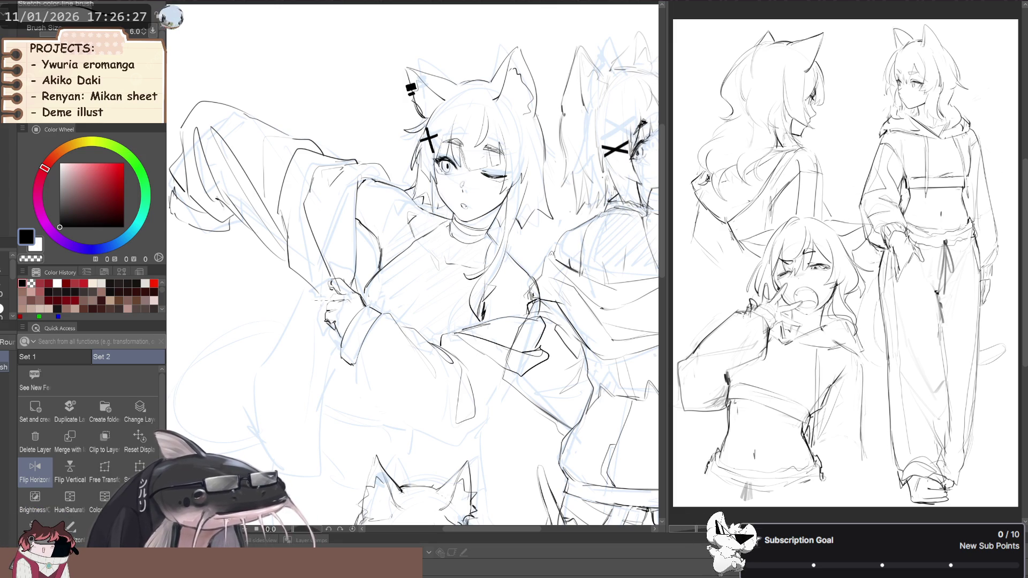
- Mirror the canvas twice and pan around to check the drawing's balance
{"action": "scroll", "coordinate": [266, 288], "scroll_direction": "down", "scroll_amount": 3}
{"action": "key", "text": "h"}
{"action": "key", "text": "h"}
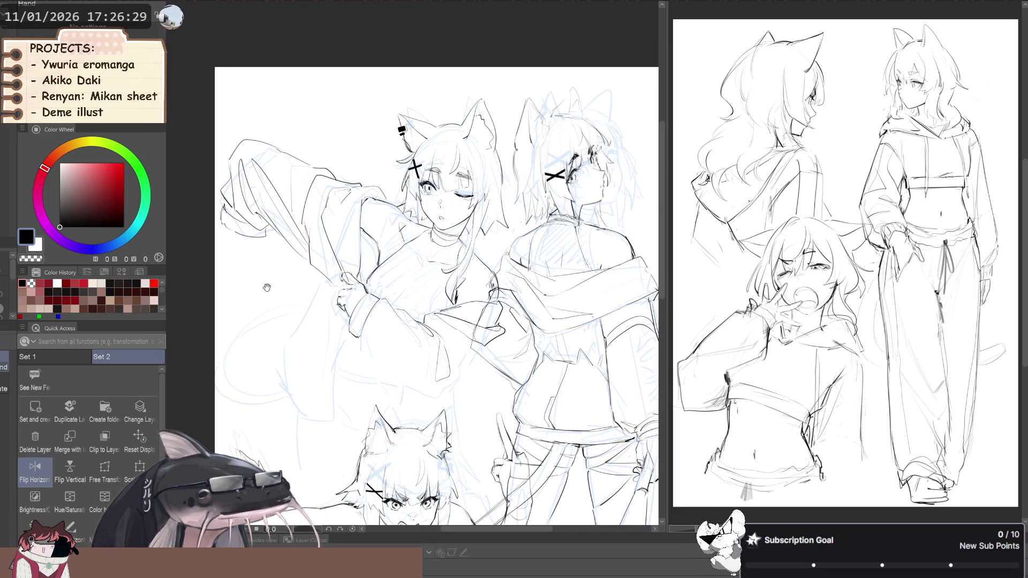
{"action": "scroll", "coordinate": [339, 287], "scroll_direction": "up", "scroll_amount": 5}
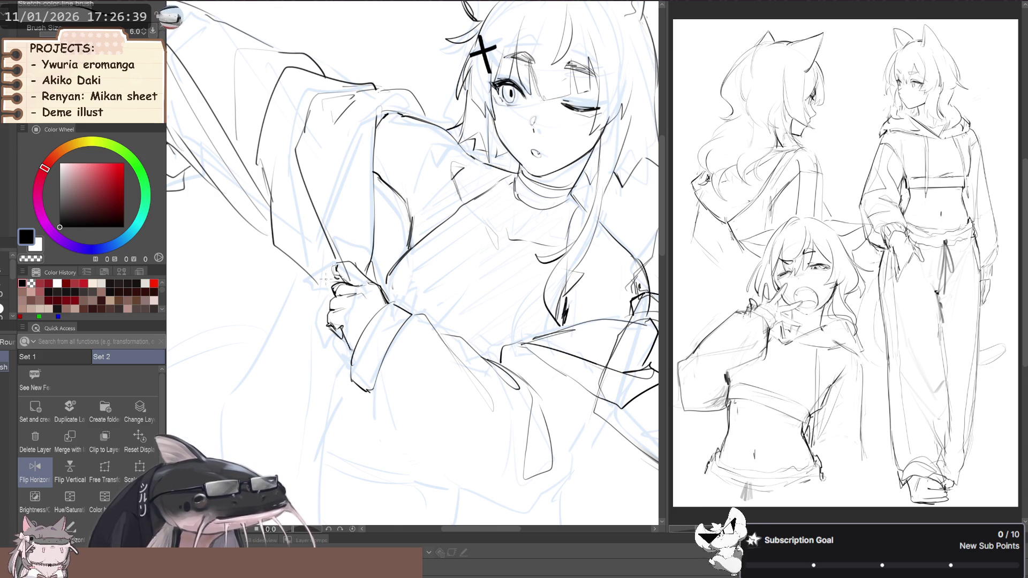
{"action": "scroll", "coordinate": [323, 279], "scroll_direction": "down", "scroll_amount": 3}
{"action": "left_click_drag", "start_coordinate": [212, 282], "coordinate": [252, 260]}
{"action": "key", "text": "h"}
{"action": "key", "text": "h"}
{"action": "key", "text": "h"}
{"action": "left_click_drag", "start_coordinate": [326, 241], "coordinate": [246, 332]}
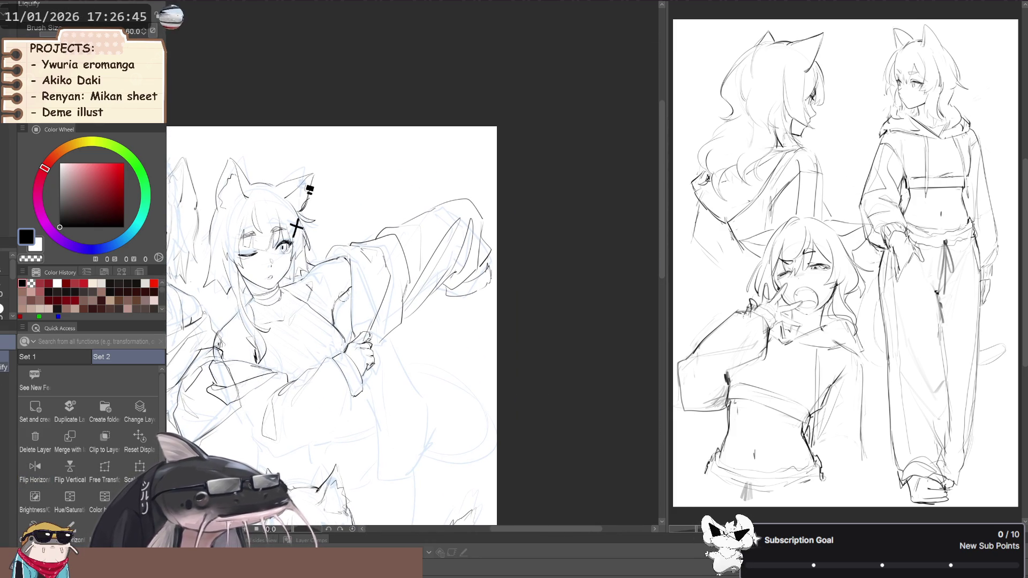
{"action": "key", "text": "e"}
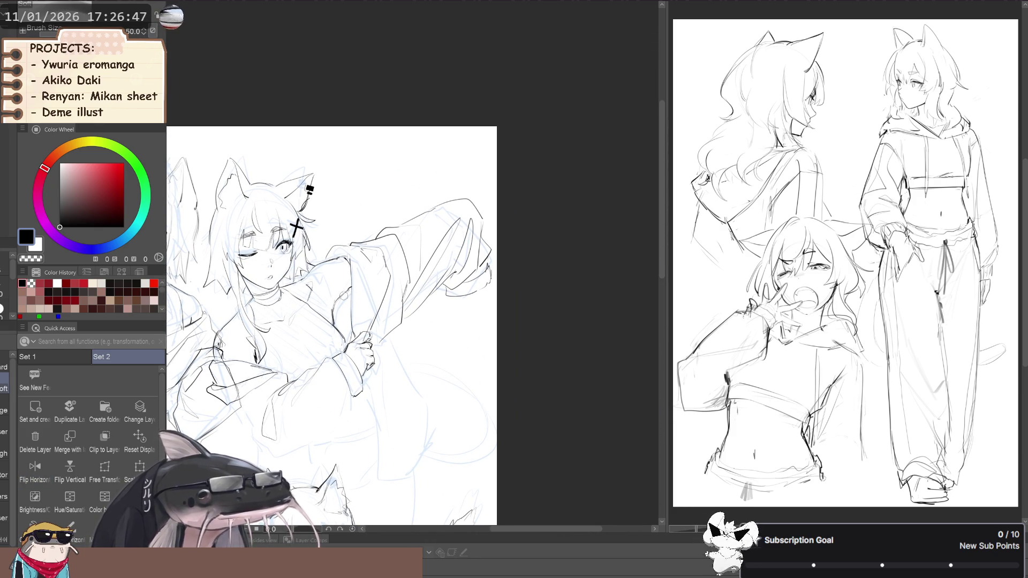
{"action": "key", "text": "p"}
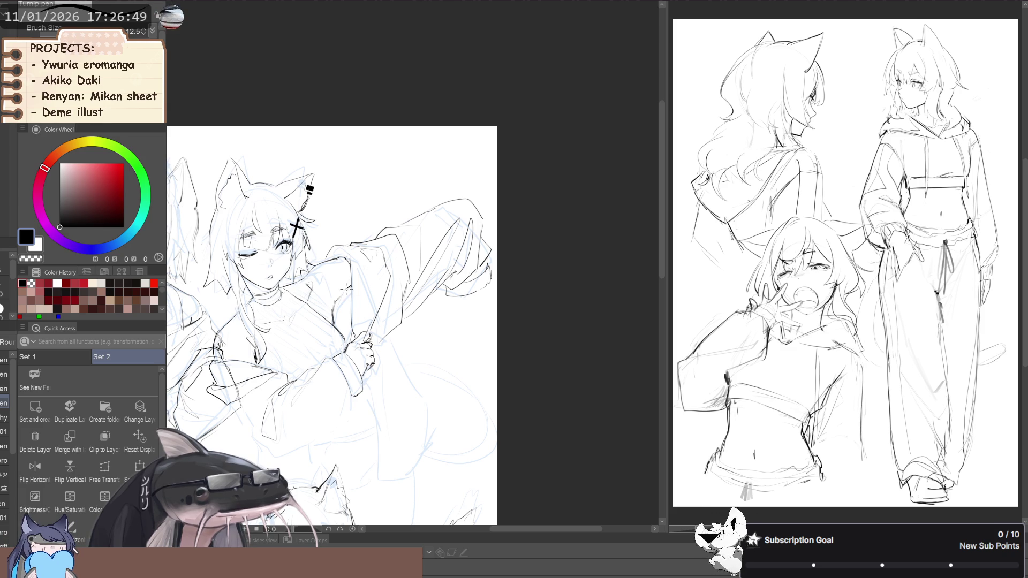
{"action": "key", "text": "b"}
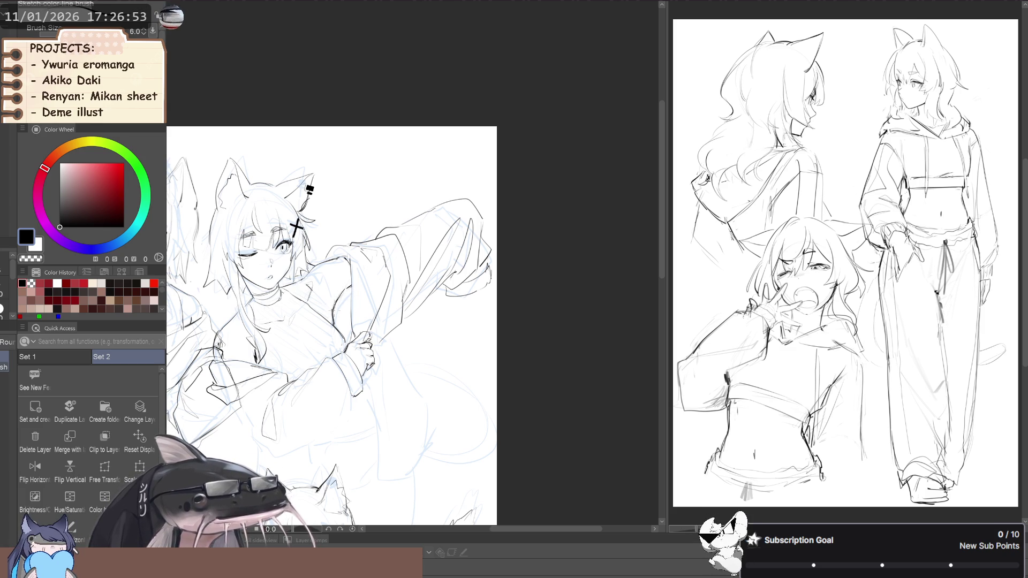
{"action": "key", "text": "h"}
{"action": "left_click_drag", "start_coordinate": [182, 273], "coordinate": [375, 272]}
{"action": "key", "text": "b"}
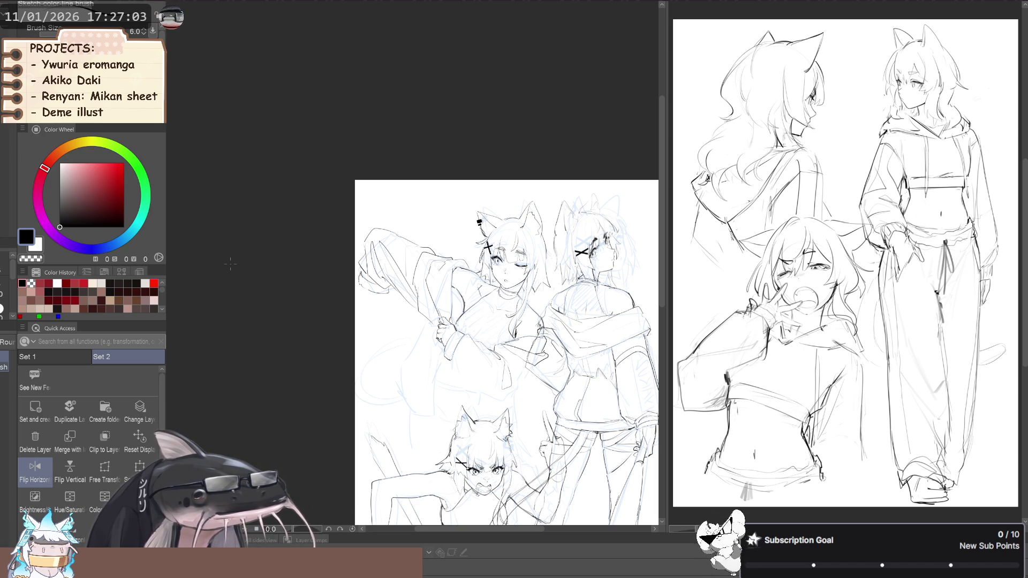
{"action": "left_click_drag", "start_coordinate": [339, 307], "coordinate": [328, 321]}
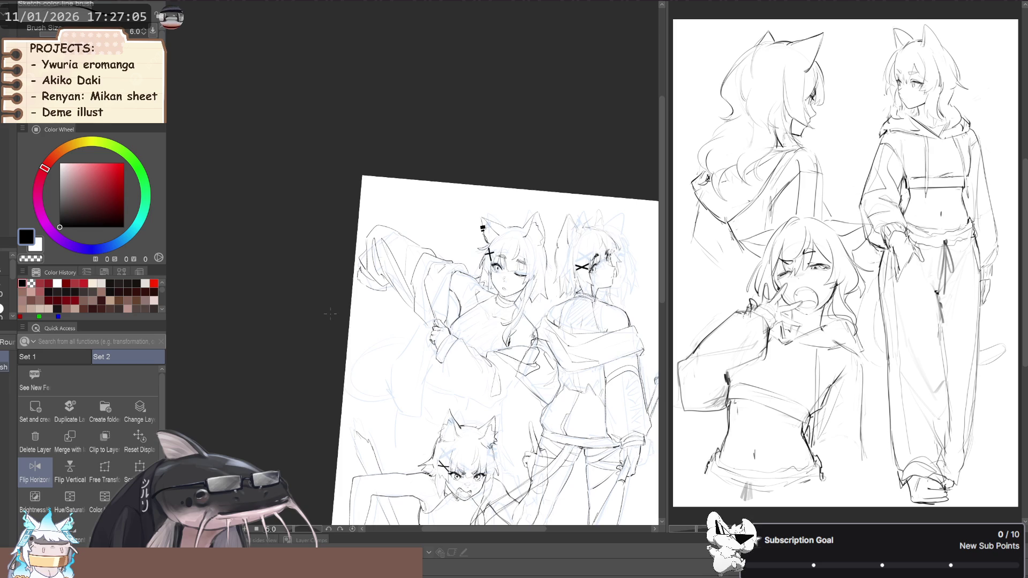
{"action": "key", "text": "e"}
{"action": "scroll", "coordinate": [328, 321], "scroll_direction": "up", "scroll_amount": 3}
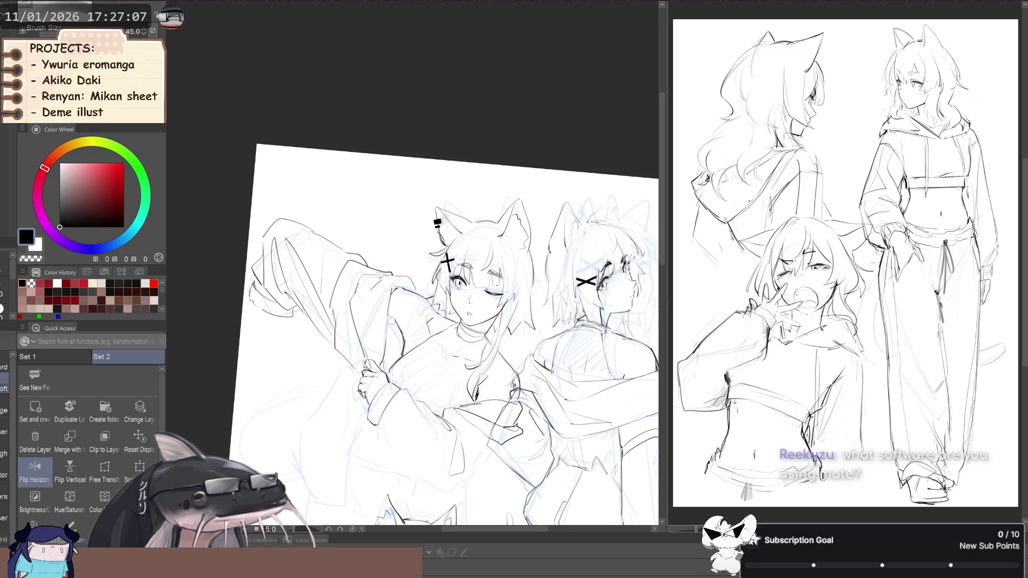
{"action": "key", "text": "b"}
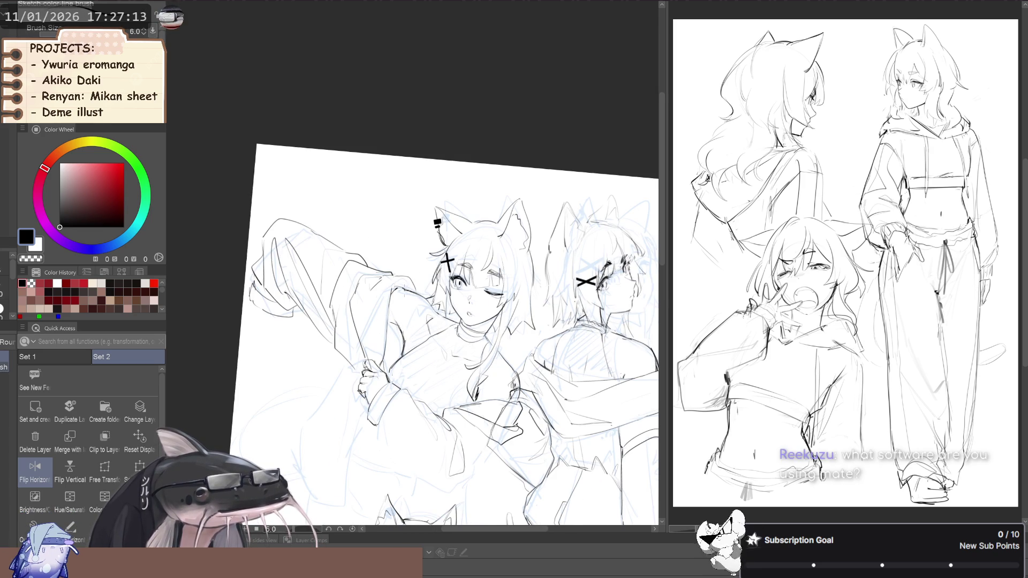
{"action": "scroll", "coordinate": [450, 342], "scroll_direction": "down", "scroll_amount": 3}
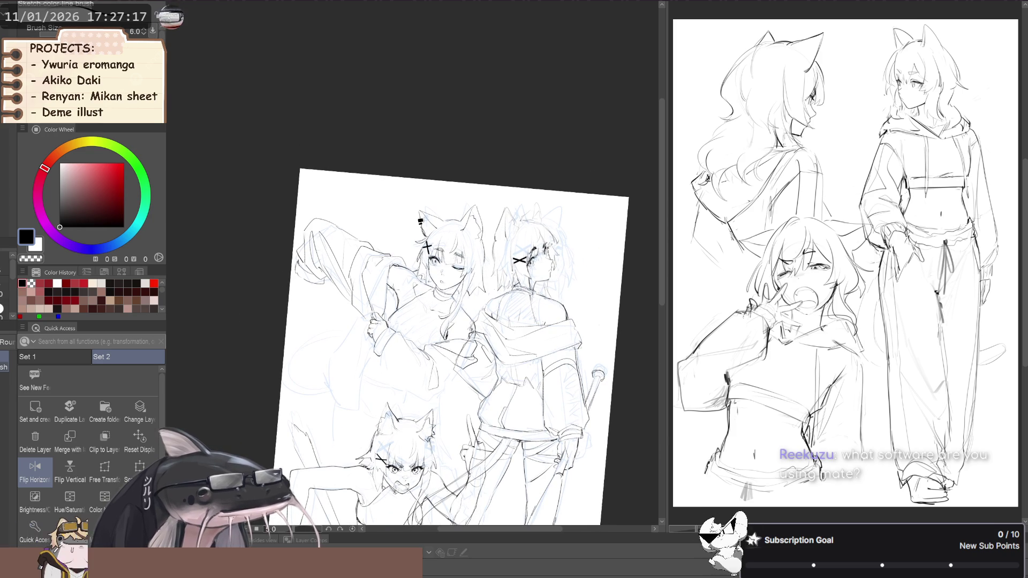
{"action": "key", "text": "j"}
{"action": "key", "text": "bracketleft"}
{"action": "key", "text": "bracketleft"}
{"action": "key", "text": "bracketleft"}
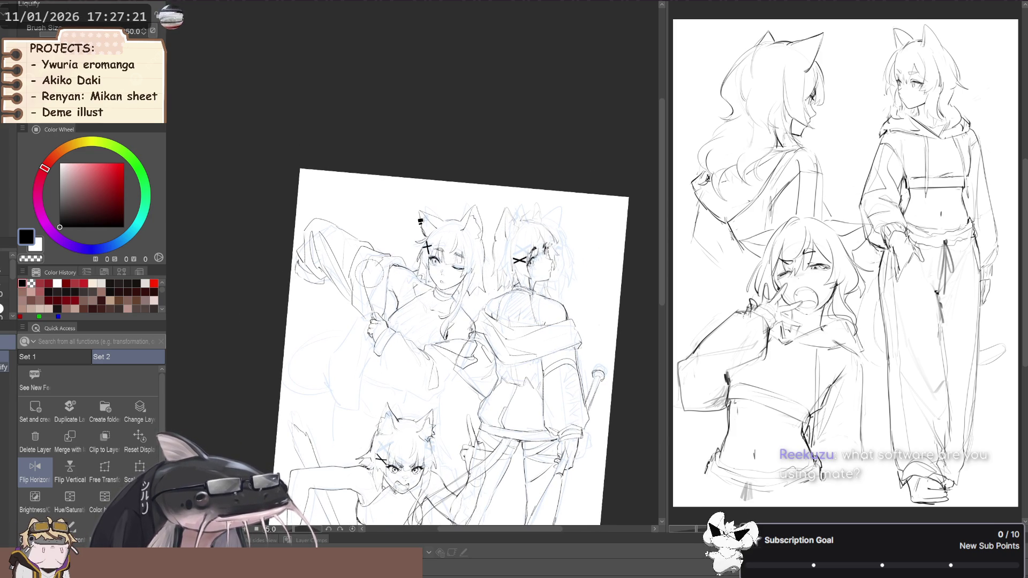
{"action": "key", "text": "bracketright"}
{"action": "key", "text": "bracketright"}
{"action": "key", "text": "bracketright"}
{"action": "key", "text": "bracketleft"}
{"action": "key", "text": "bracketleft"}
{"action": "key", "text": "bracketleft"}
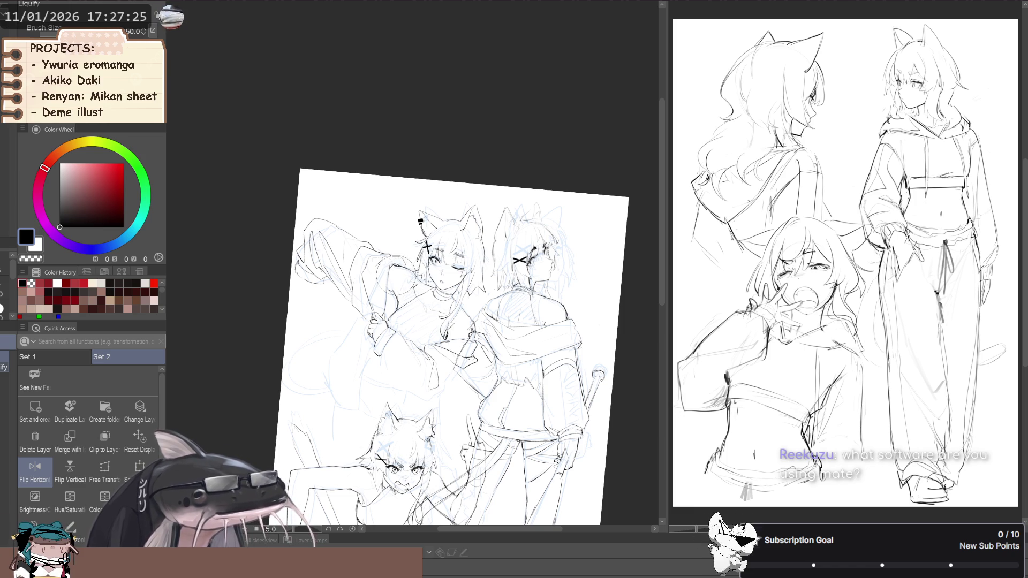
{"action": "key", "text": "h"}
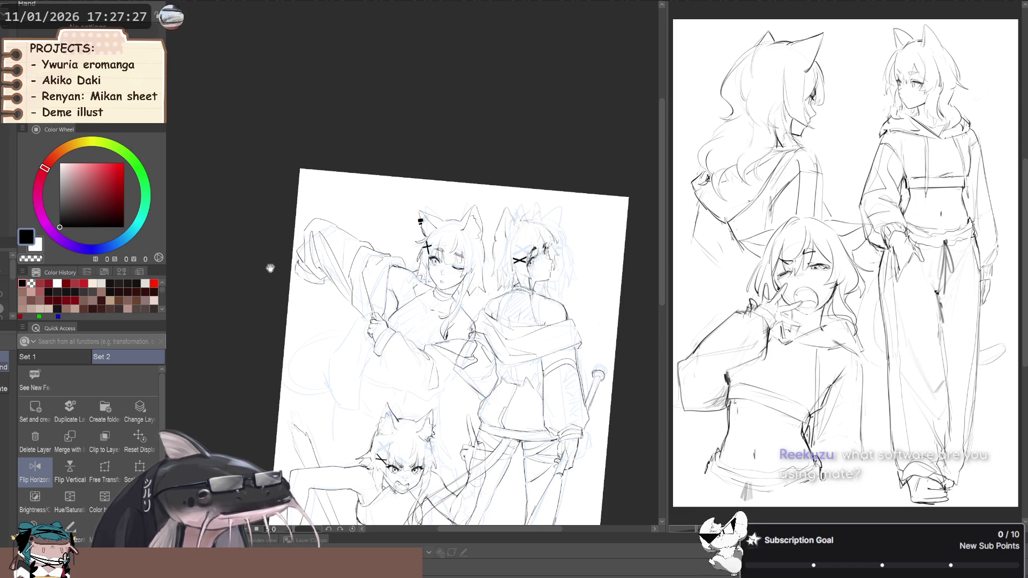
{"action": "key", "text": "ctrl+at"}
{"action": "key", "text": "f"}
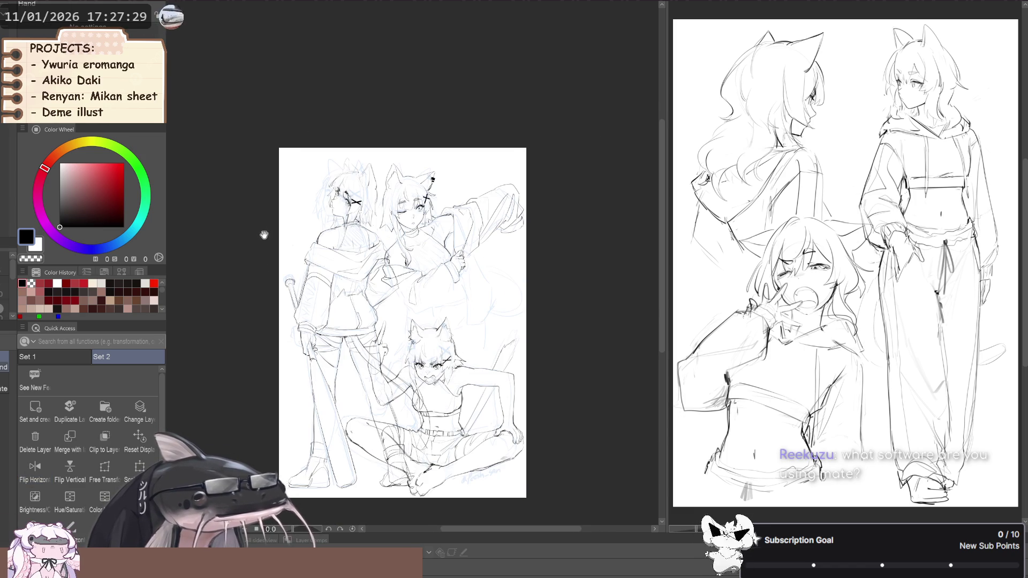
{"action": "key", "text": "f"}
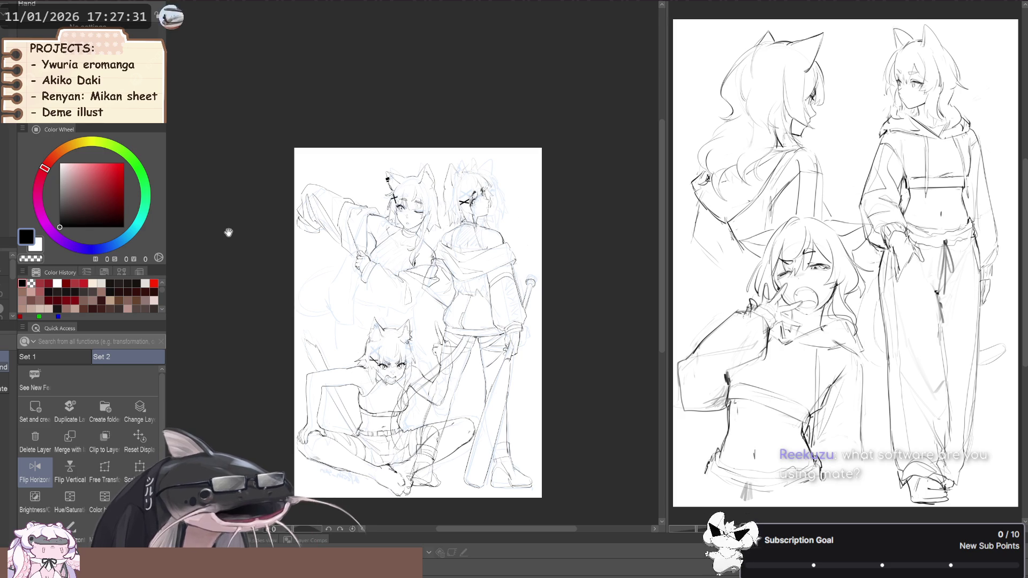
{"action": "key", "text": "g"}
{"action": "mouse_move", "coordinate": [256, 291]}
{"action": "left_mouse_down"}
{"action": "mouse_move", "coordinate": [262, 253]}
{"action": "mouse_move", "coordinate": [198, 302]}
{"action": "left_mouse_up"}
{"action": "key", "text": "ctrl+z"}
{"action": "key", "text": "h"}
{"action": "key", "text": "f"}
{"action": "scroll", "coordinate": [197, 302], "scroll_direction": "up", "scroll_amount": 2}
{"action": "key", "text": "p"}
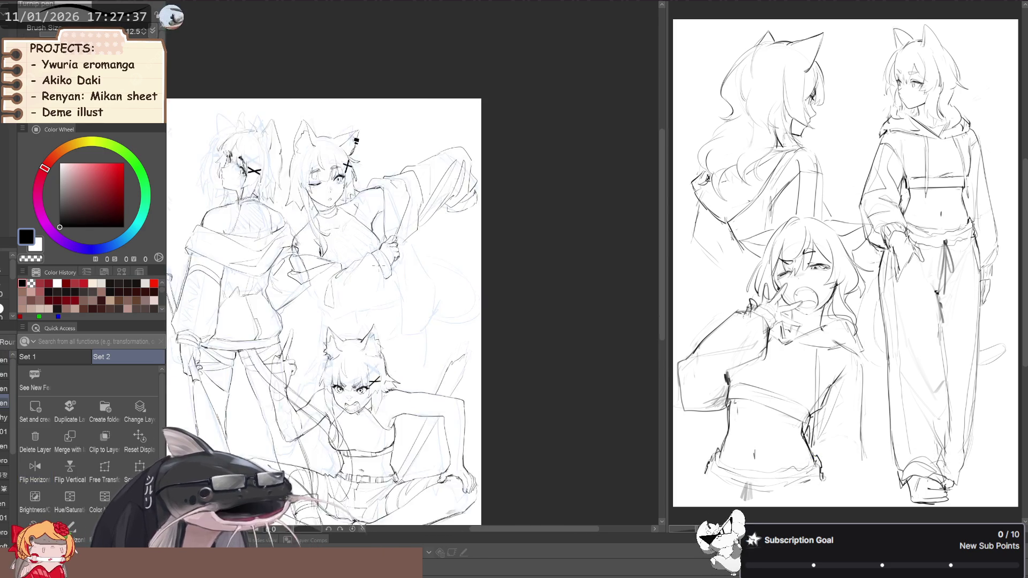
- Sketch a few light strokes near the winking girl's hand with the Sketch color line brush
{"action": "scroll", "coordinate": [379, 265], "scroll_direction": "up", "scroll_amount": 2}
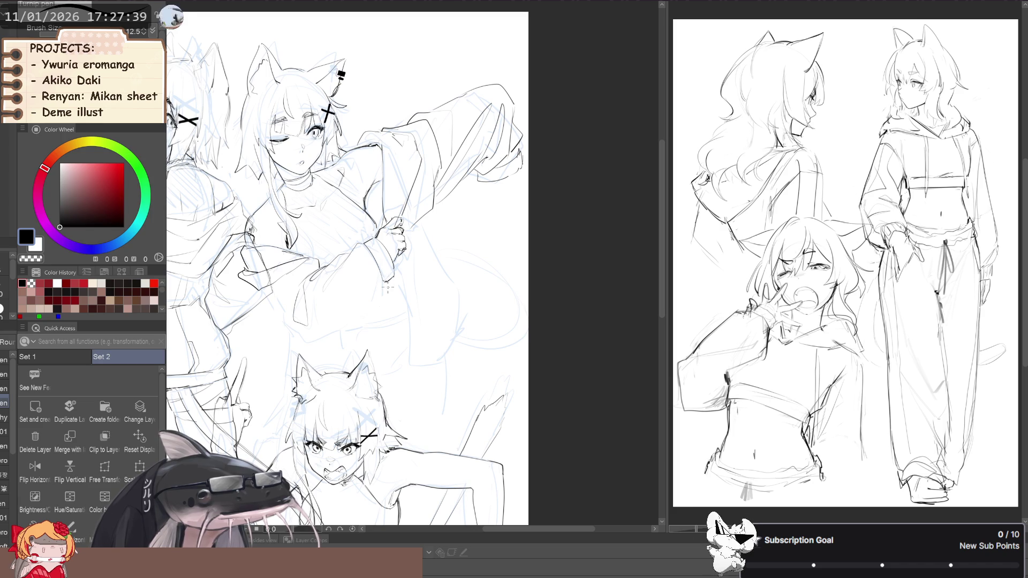
{"action": "key", "text": "b"}
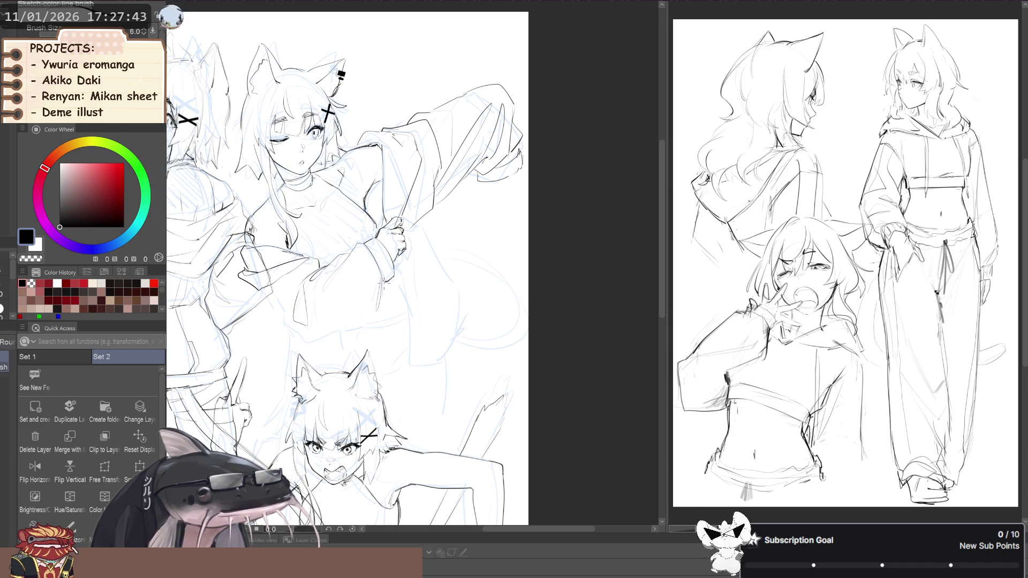
{"action": "left_click_drag", "start_coordinate": [381, 306], "coordinate": [370, 271]}
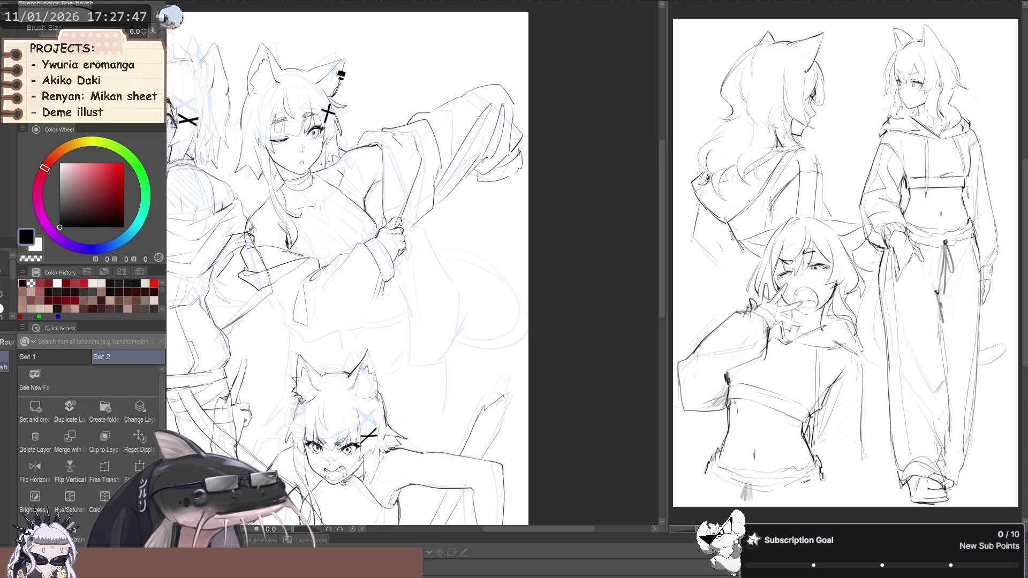
- Rotate and zoom out the canvas view, then reset it upright and pan to see the page
{"action": "left_click_drag", "start_coordinate": [374, 291], "coordinate": [324, 291]}
{"action": "key", "text": "space"}
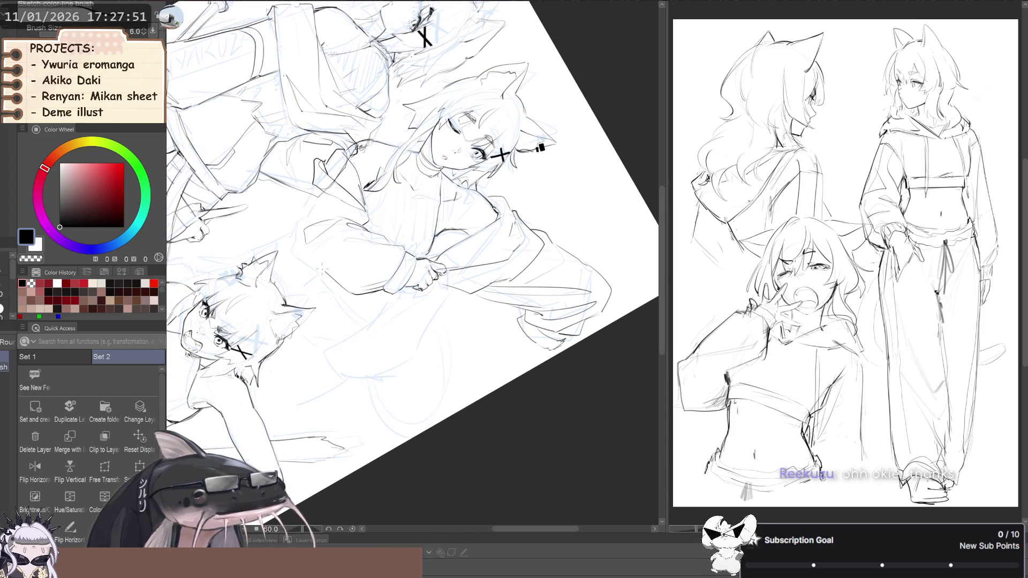
{"action": "key", "text": "minus"}
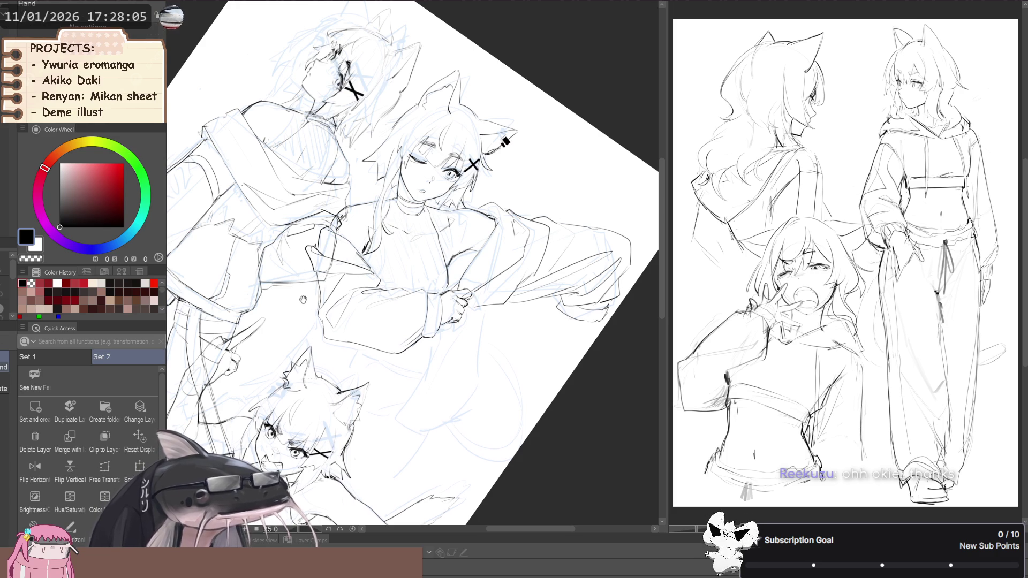
{"action": "key", "text": "ctrl+minus"}
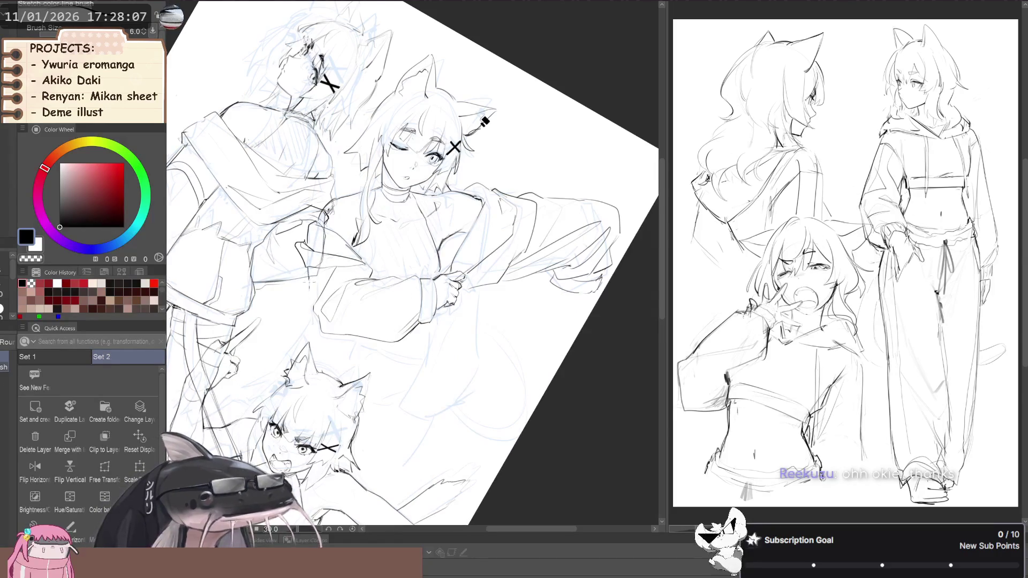
{"action": "mouse_move", "coordinate": [279, 225]}
{"action": "left_mouse_down"}
{"action": "mouse_move", "coordinate": [265, 255]}
{"action": "mouse_move", "coordinate": [265, 237]}
{"action": "mouse_move", "coordinate": [208, 273]}
{"action": "left_mouse_up"}
{"action": "key", "text": "h"}
{"action": "key", "text": "h"}
{"action": "key", "text": "h"}
{"action": "mouse_move", "coordinate": [326, 251]}
{"action": "left_mouse_down"}
{"action": "mouse_move", "coordinate": [300, 263]}
{"action": "mouse_move", "coordinate": [292, 284]}
{"action": "left_mouse_up"}
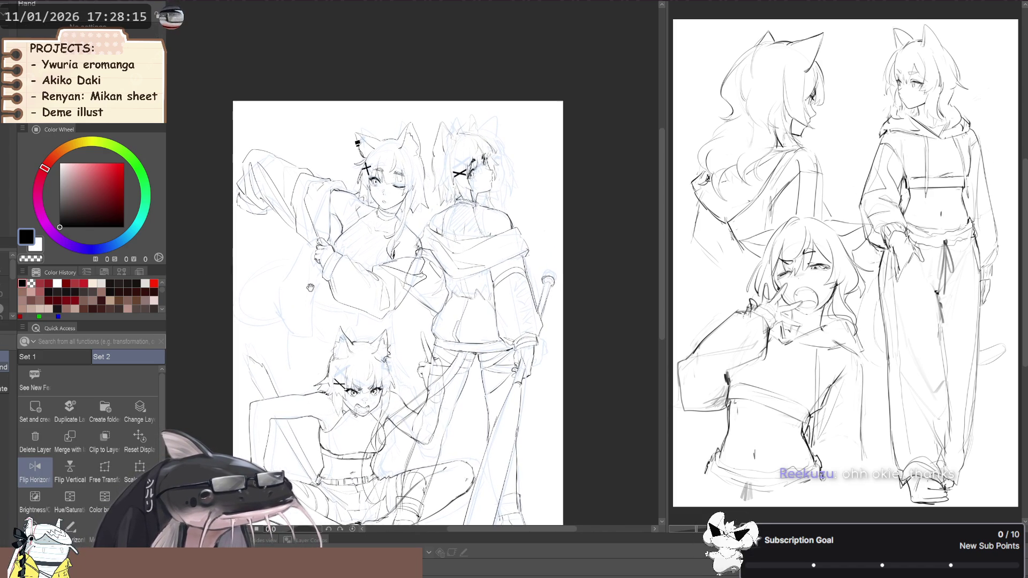
- Warp the sketch lines near the hand with the Liquify brush and nudge the view
{"action": "key", "text": "j"}
{"action": "left_click_drag", "start_coordinate": [397, 327], "coordinate": [396, 311]}
{"action": "key", "text": "h"}
{"action": "mouse_move", "coordinate": [273, 286]}
{"action": "left_mouse_down"}
{"action": "mouse_move", "coordinate": [281, 294]}
{"action": "mouse_move", "coordinate": [308, 252]}
{"action": "mouse_move", "coordinate": [301, 259]}
{"action": "left_mouse_up"}
- Briefly mirror the canvas to check the drawing, then pan and rotate the view
{"action": "key", "text": "p"}
{"action": "key", "text": "ctrl+h"}
{"action": "key", "text": "ctrl+h"}
{"action": "key", "text": "p"}
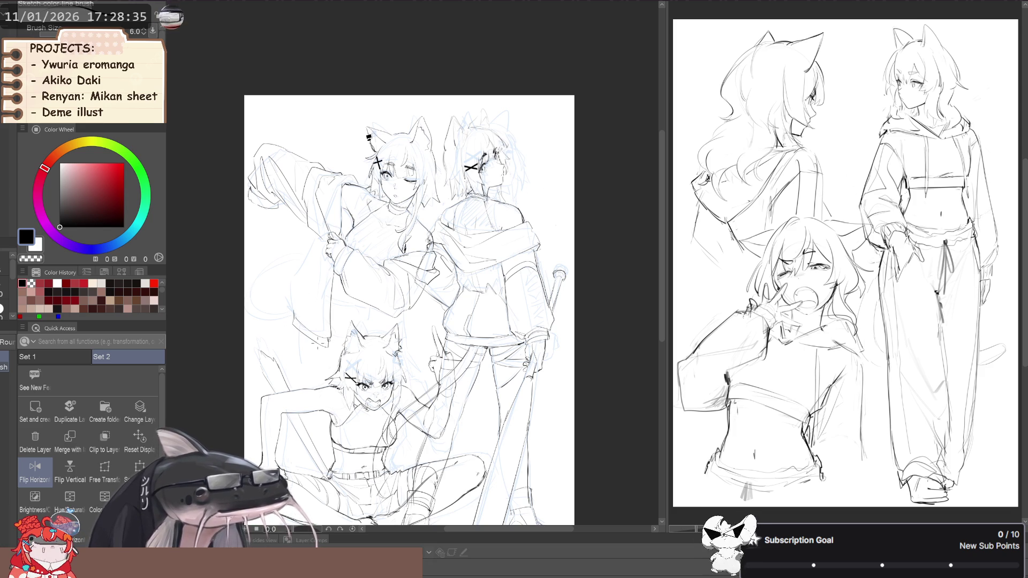
{"action": "mouse_move", "coordinate": [291, 301]}
{"action": "left_mouse_down"}
{"action": "mouse_move", "coordinate": [297, 270]}
{"action": "mouse_move", "coordinate": [301, 290]}
{"action": "mouse_move", "coordinate": [269, 250]}
{"action": "mouse_move", "coordinate": [260, 286]}
{"action": "left_mouse_up"}
- Halve the Liquify brush size and select the Sketch color line brush under the Turnip pen
{"action": "key", "text": "j"}
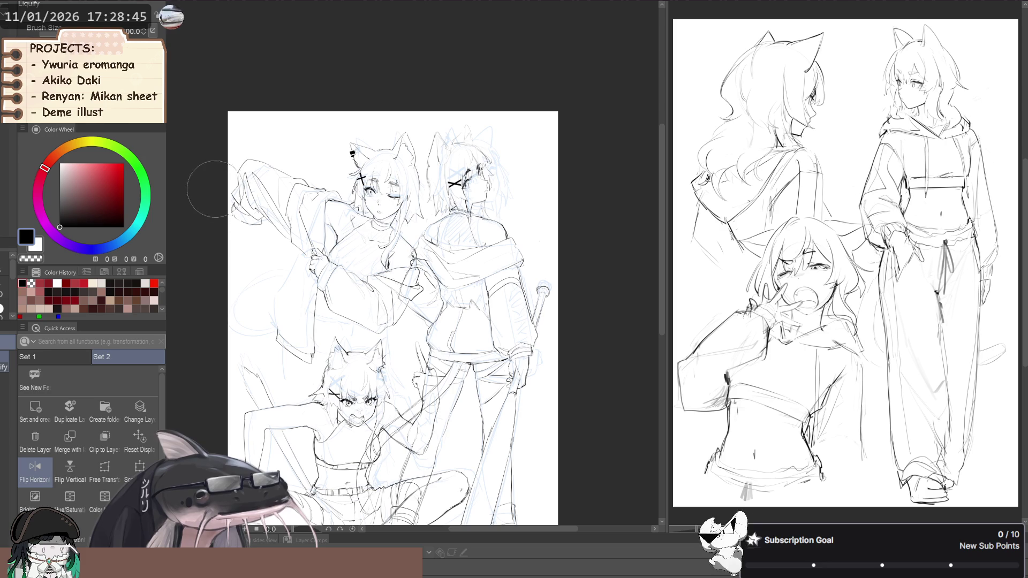
{"action": "key", "text": "bracketleft"}
{"action": "key", "text": "bracketleft"}
{"action": "key", "text": "bracketleft"}
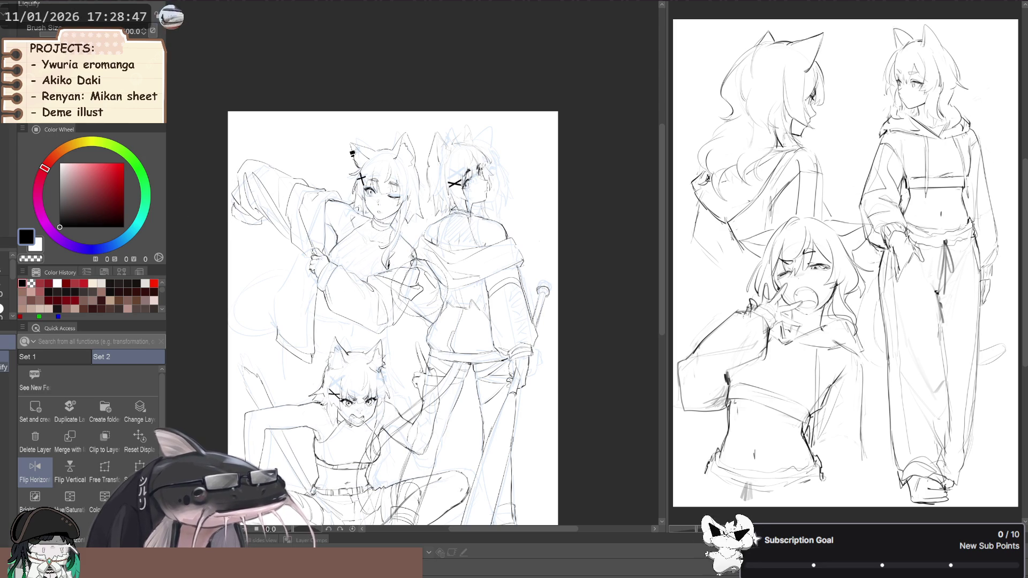
{"action": "key", "text": "p"}
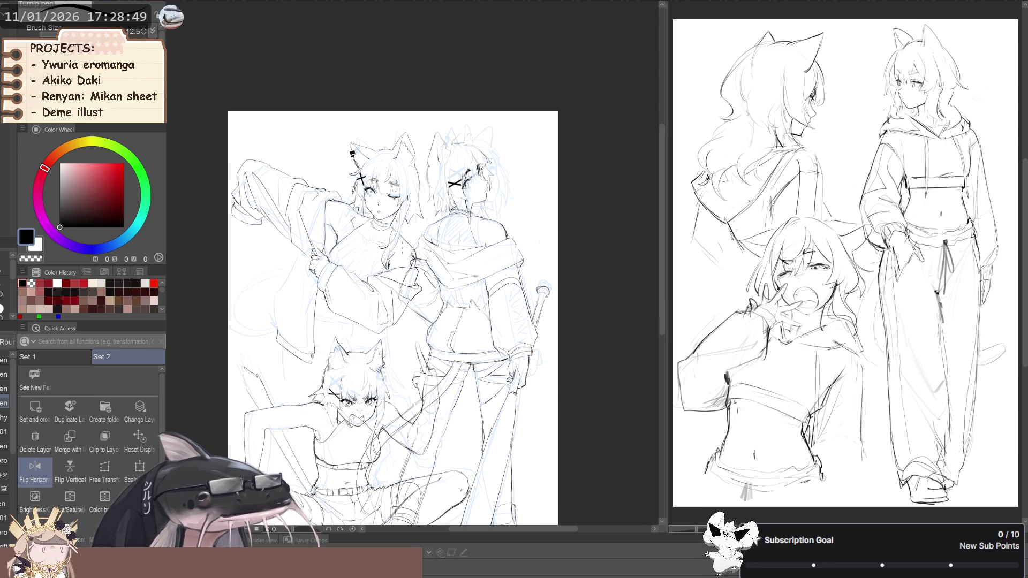
{"action": "scroll", "coordinate": [405, 248], "scroll_direction": "up", "scroll_amount": 1}
{"action": "left_click", "coordinate": [5, 367]}
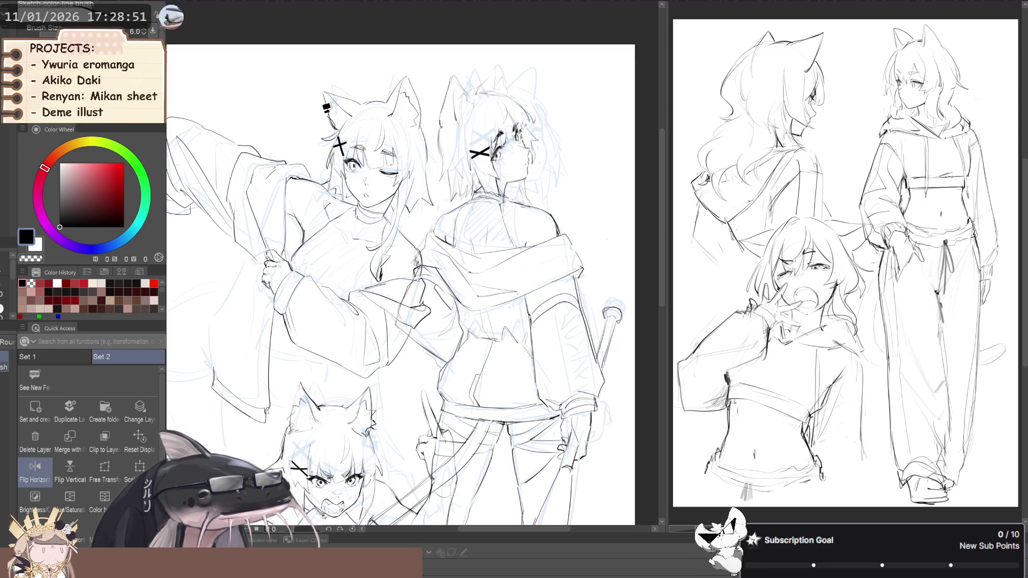
{"action": "key", "text": "c"}
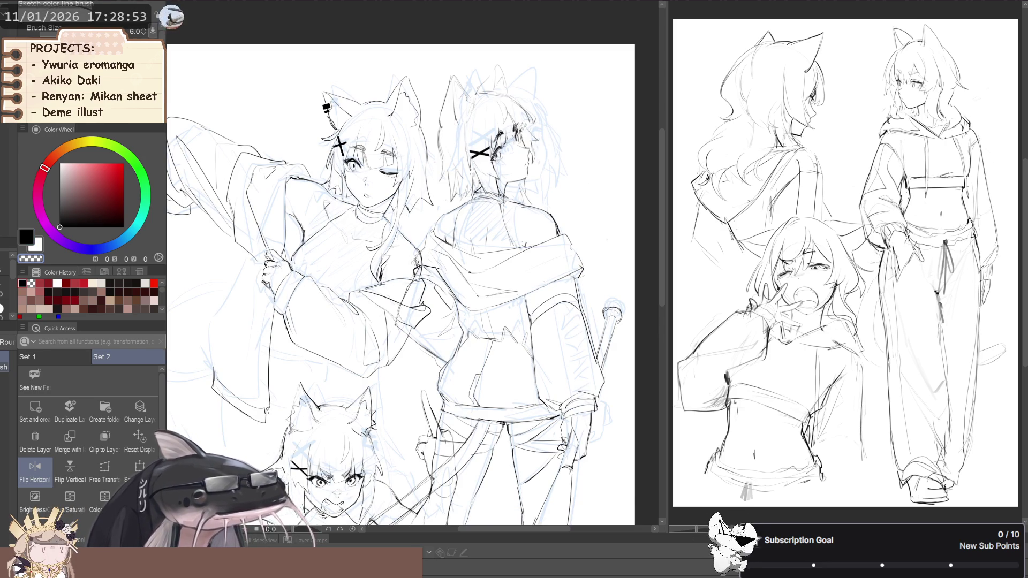
{"action": "key", "text": "c"}
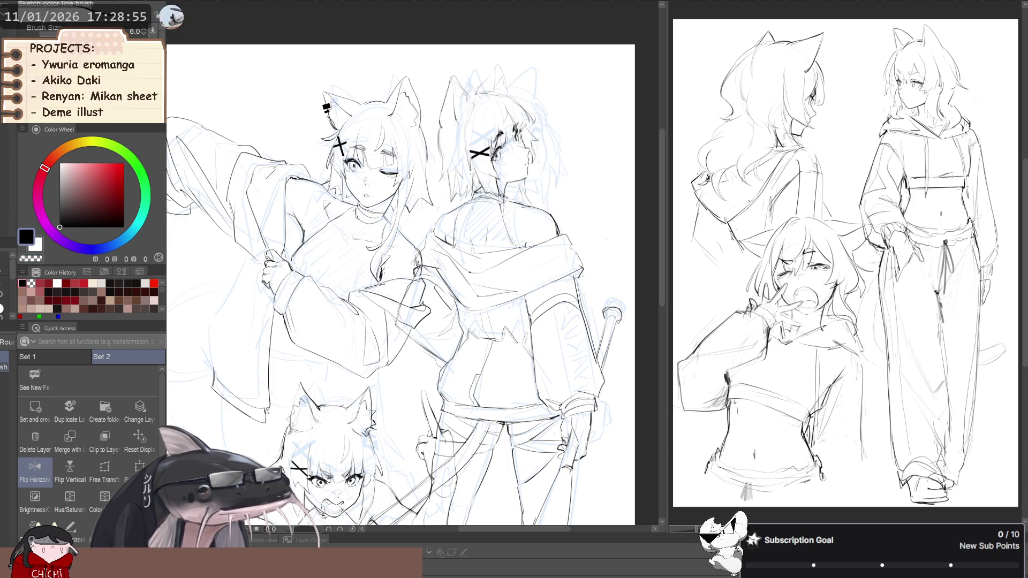
{"action": "key", "text": "c"}
{"action": "key", "text": "c"}
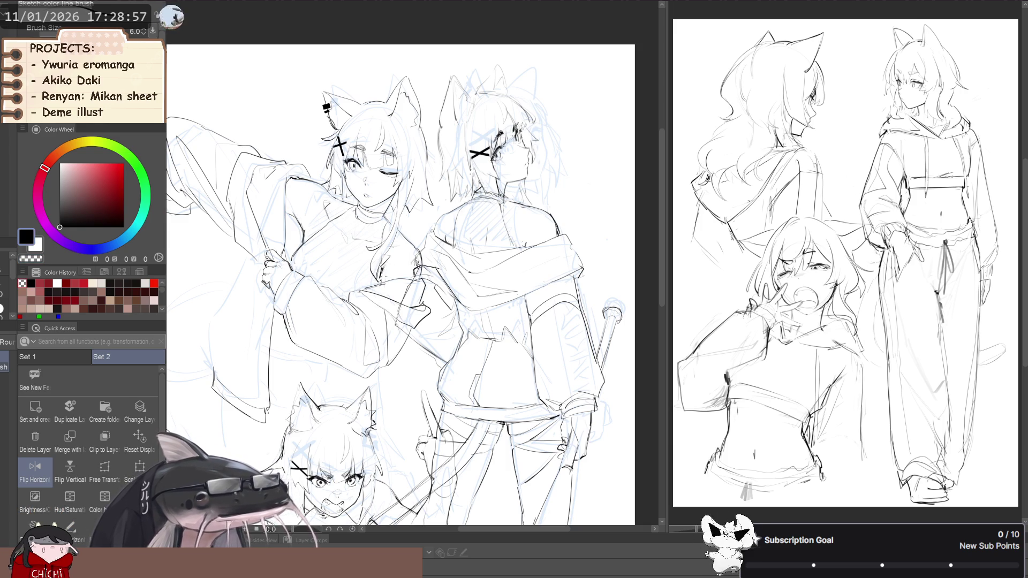
{"action": "scroll", "coordinate": [249, 295], "scroll_direction": "down", "scroll_amount": 3}
{"action": "left_click_drag", "start_coordinate": [242, 295], "coordinate": [249, 295]}
{"action": "scroll", "coordinate": [352, 281], "scroll_direction": "up", "scroll_amount": 4}
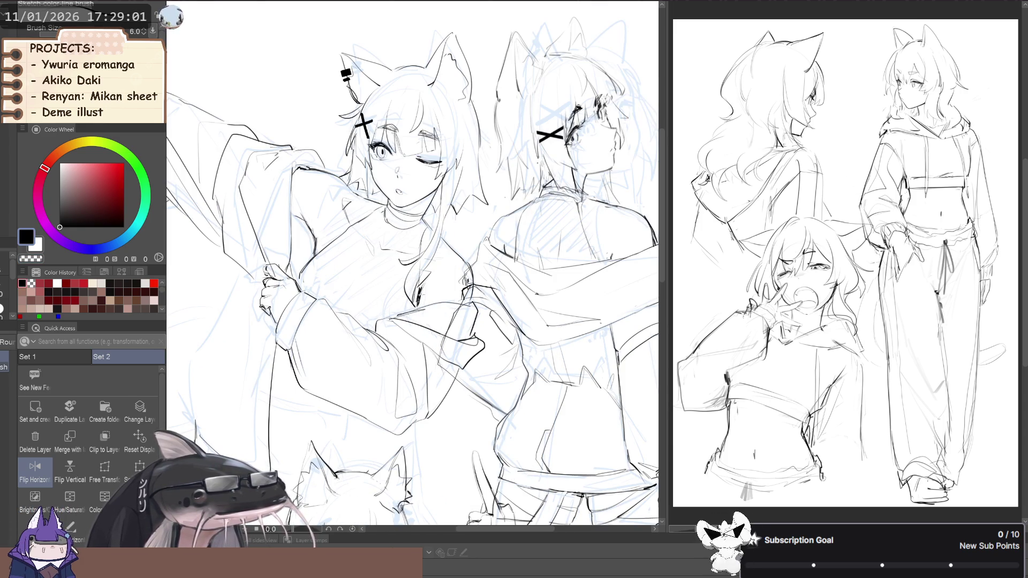
{"action": "key", "text": "c"}
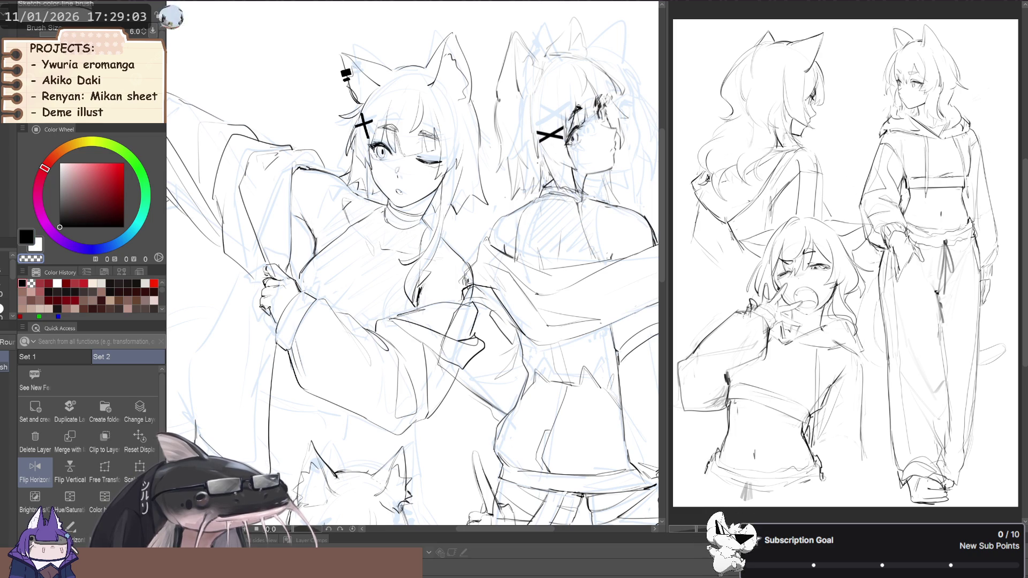
{"action": "key", "text": "c"}
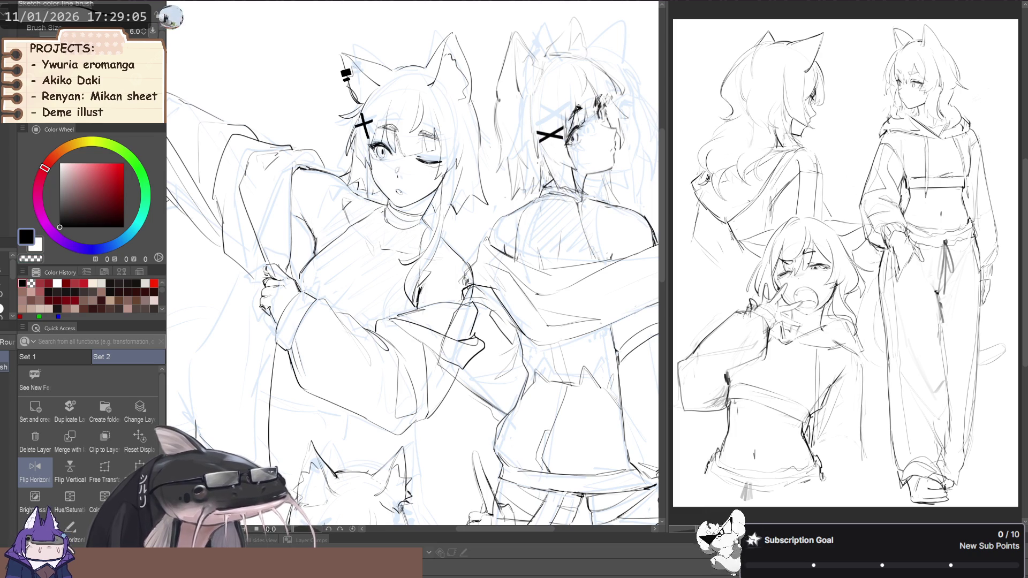
{"action": "scroll", "coordinate": [256, 293], "scroll_direction": "down", "scroll_amount": 3}
{"action": "scroll", "coordinate": [257, 293], "scroll_direction": "down", "scroll_amount": 2}
{"action": "mouse_move", "coordinate": [222, 267]}
{"action": "left_mouse_down"}
{"action": "mouse_move", "coordinate": [255, 264]}
{"action": "mouse_move", "coordinate": [234, 265]}
{"action": "left_mouse_up"}
{"action": "key", "text": "h"}
{"action": "key", "text": "h"}
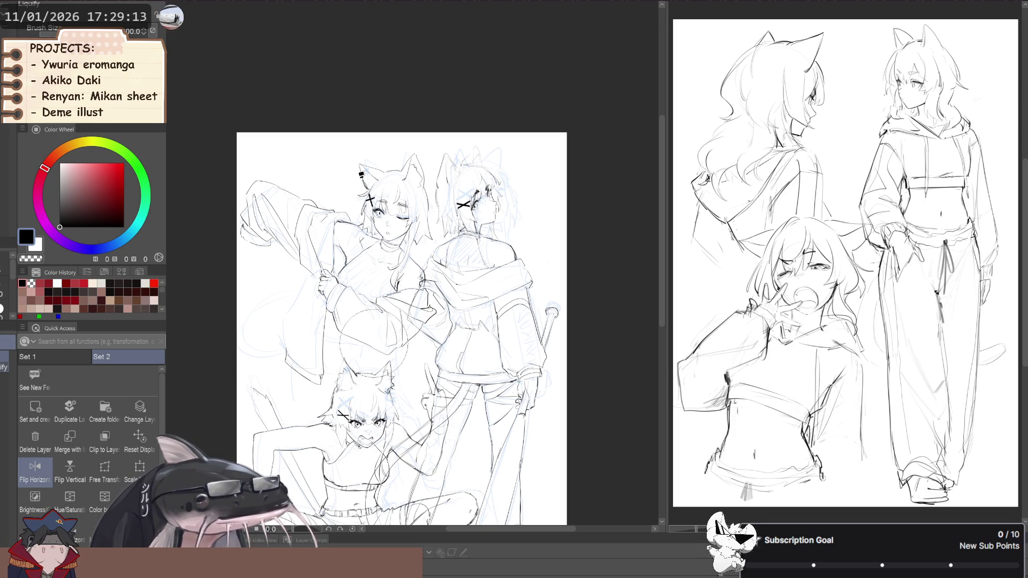
- Lasso the hand where the standing girls meet and enlarge it taller and wider
{"action": "key", "text": "m"}
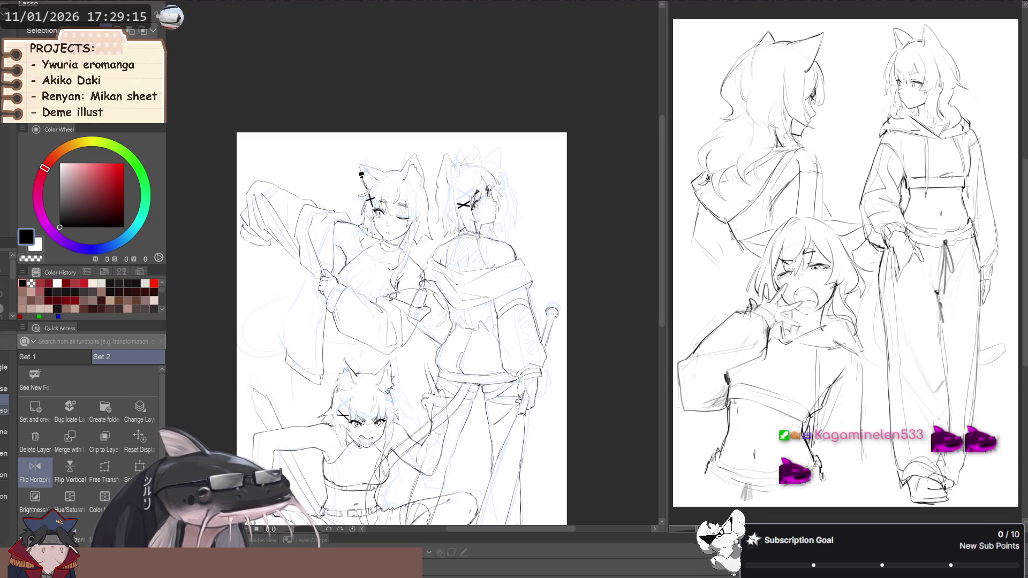
{"action": "left_click_drag", "start_coordinate": [418, 318], "coordinate": [420, 320]}
{"action": "key", "text": "ctrl+t"}
{"action": "left_click_drag", "start_coordinate": [411, 324], "coordinate": [391, 331]}
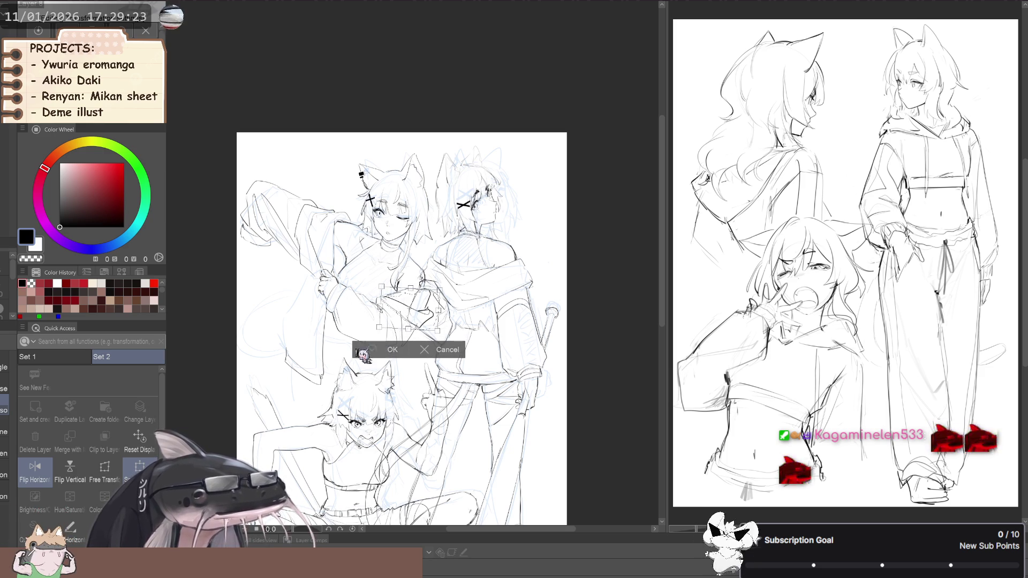
{"action": "left_click", "coordinate": [380, 349]}
- Mirror the view, pan across the page, unmirror it, and return to the thin sketch brush
{"action": "key", "text": "h"}
{"action": "left_click_drag", "start_coordinate": [369, 296], "coordinate": [312, 296]}
{"action": "left_click", "coordinate": [35, 468]}
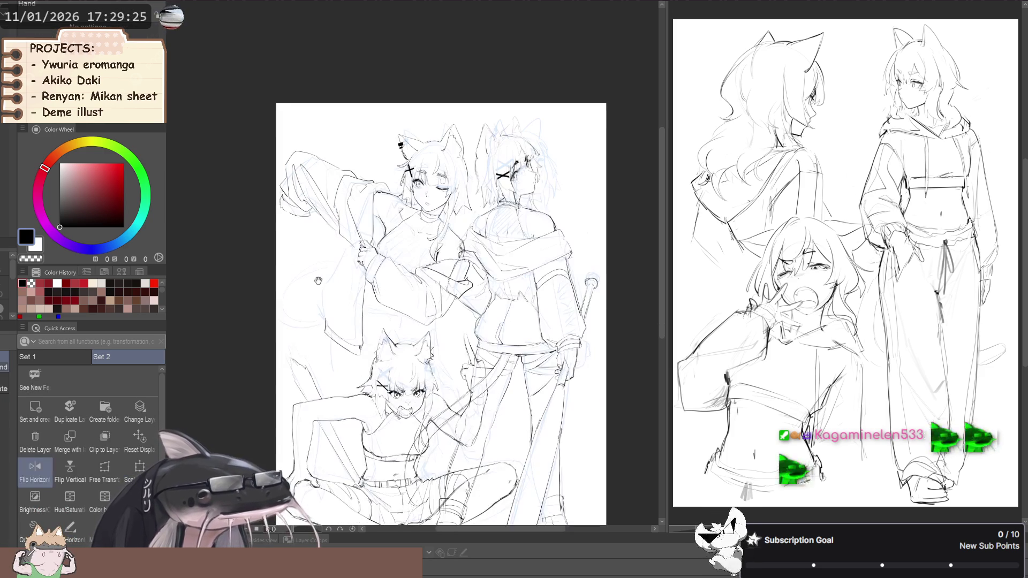
{"action": "key", "text": "b"}
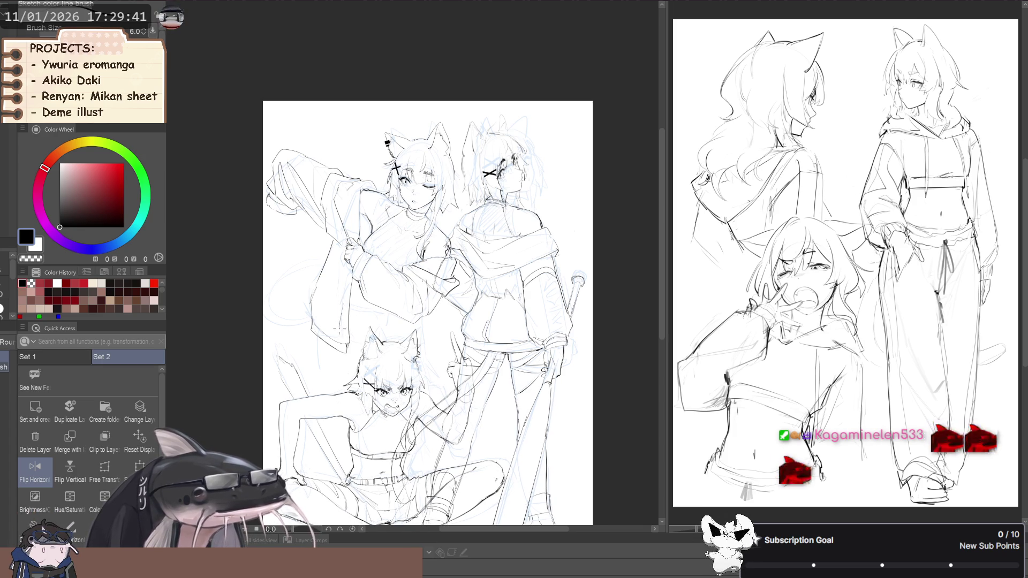
{"action": "left_click_drag", "start_coordinate": [293, 290], "coordinate": [251, 267]}
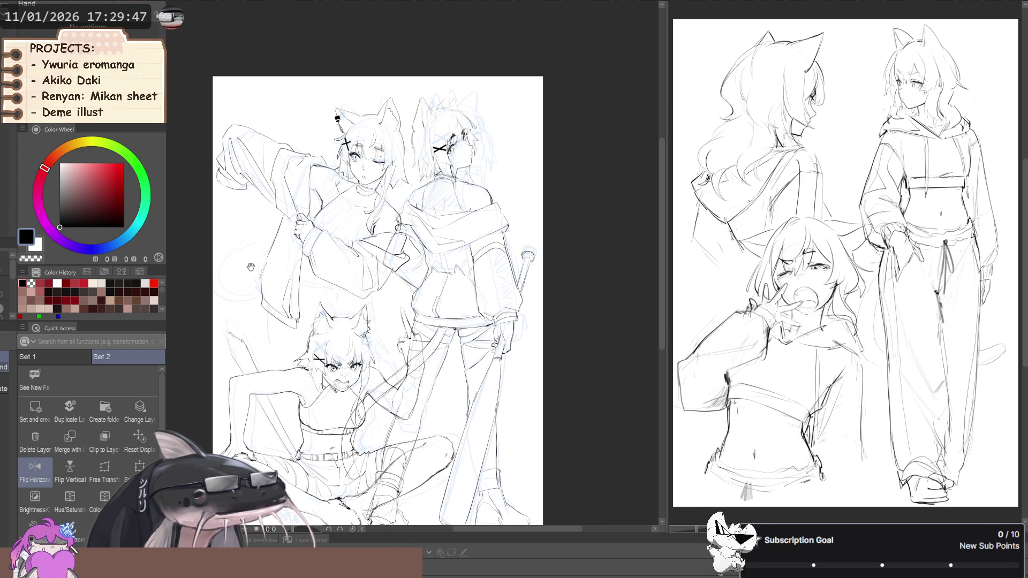
- Lasso the winking girl's hanging sleeve and tilt and resize it in the mirrored view
{"action": "key", "text": "m"}
{"action": "left_click_drag", "start_coordinate": [312, 289], "coordinate": [279, 210]}
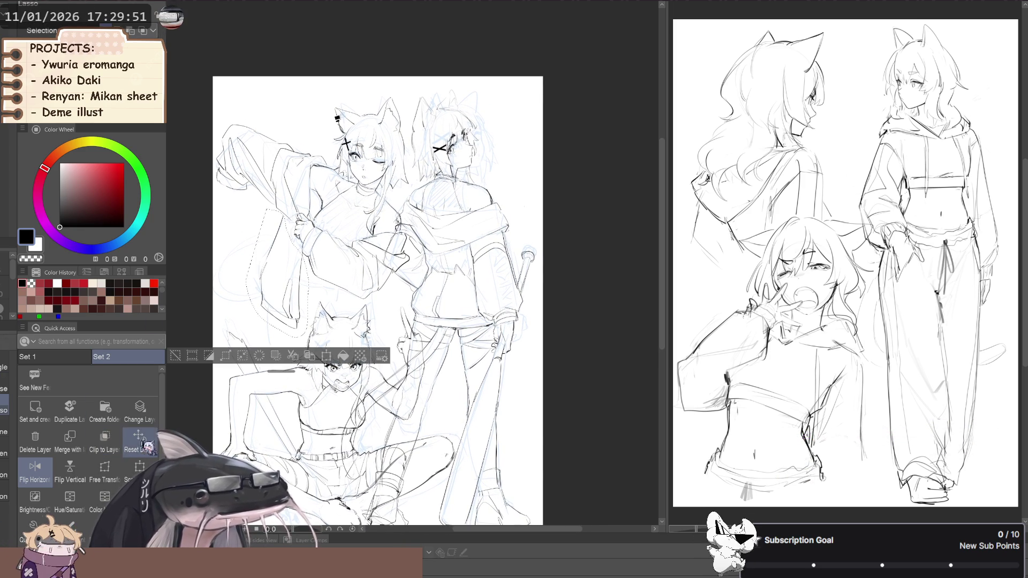
{"action": "left_click", "coordinate": [35, 468]}
{"action": "left_click_drag", "start_coordinate": [338, 274], "coordinate": [289, 280]}
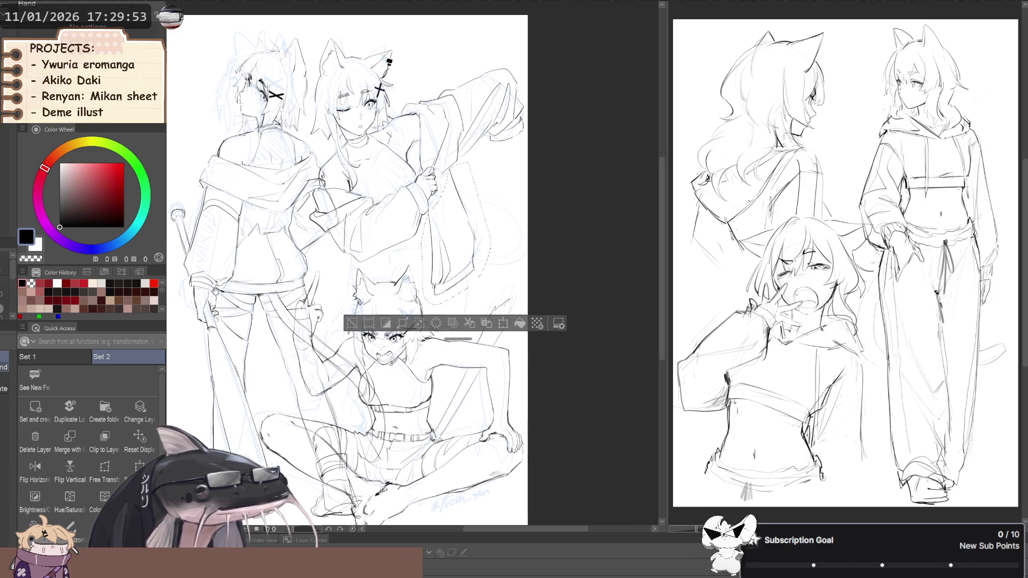
{"action": "key", "text": "ctrl+t"}
{"action": "mouse_move", "coordinate": [450, 235]}
{"action": "left_mouse_down"}
{"action": "mouse_move", "coordinate": [423, 292]}
{"action": "mouse_move", "coordinate": [416, 287]}
{"action": "left_mouse_up"}
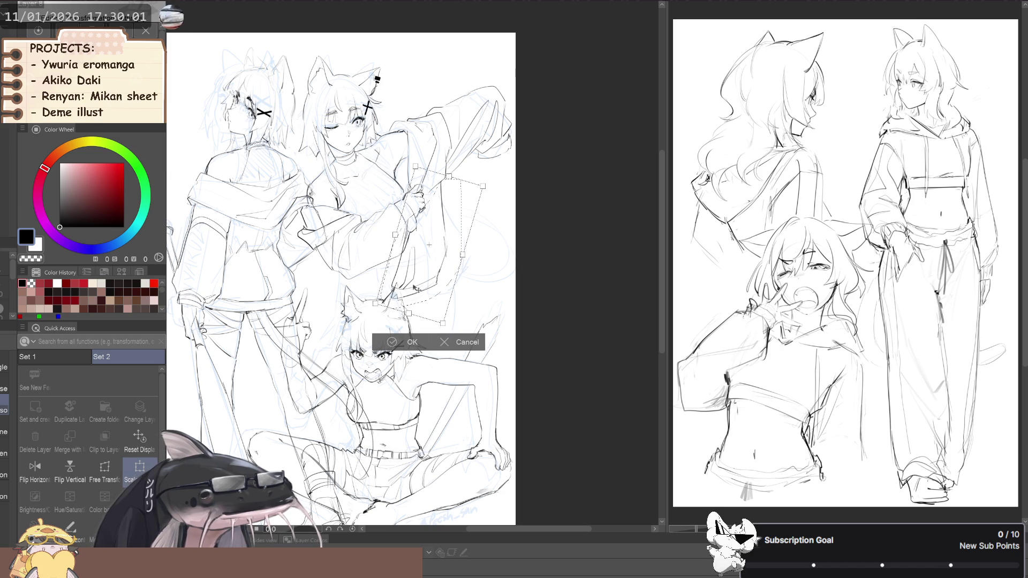
{"action": "left_click", "coordinate": [389, 342]}
- Enlarge the Liquify brush, then switch back to the thin sketch line brush
{"action": "key", "text": "j"}
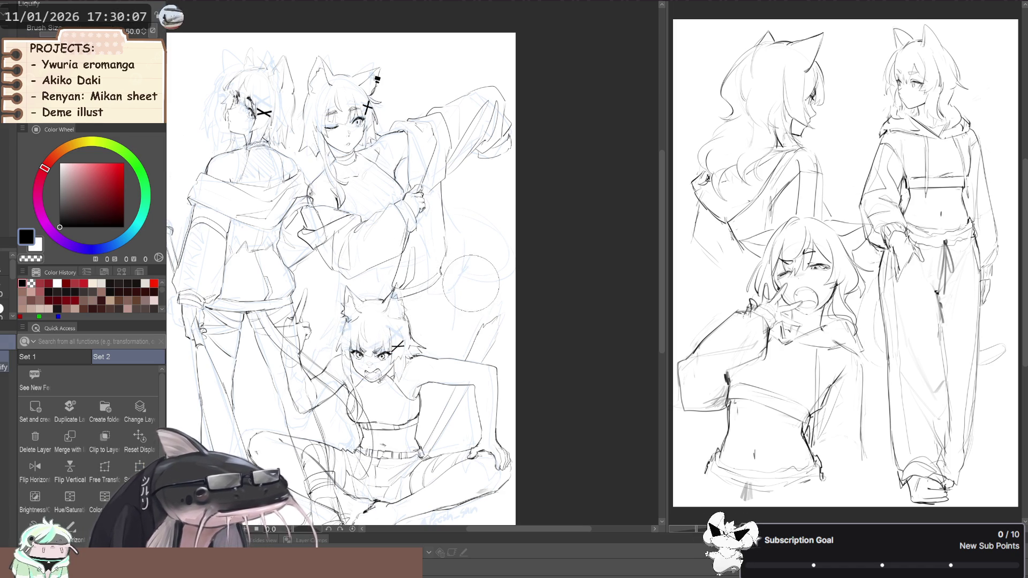
{"action": "scroll", "coordinate": [468, 292], "scroll_direction": "down", "scroll_amount": 1}
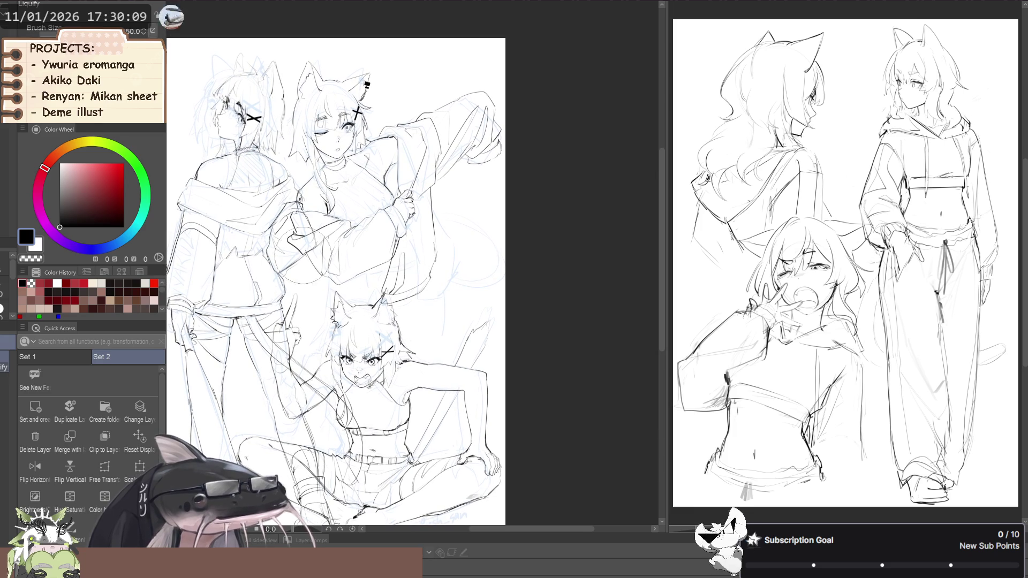
{"action": "key", "text": "bracketright"}
{"action": "key", "text": "bracketright"}
{"action": "key", "text": "bracketright"}
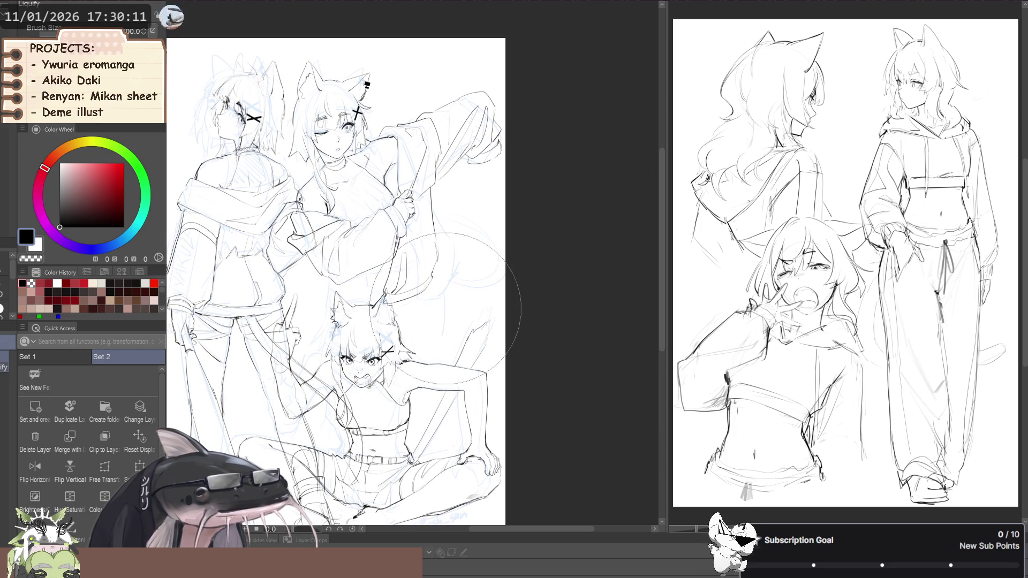
{"action": "scroll", "coordinate": [456, 302], "scroll_direction": "down", "scroll_amount": 1}
{"action": "key", "text": "p"}
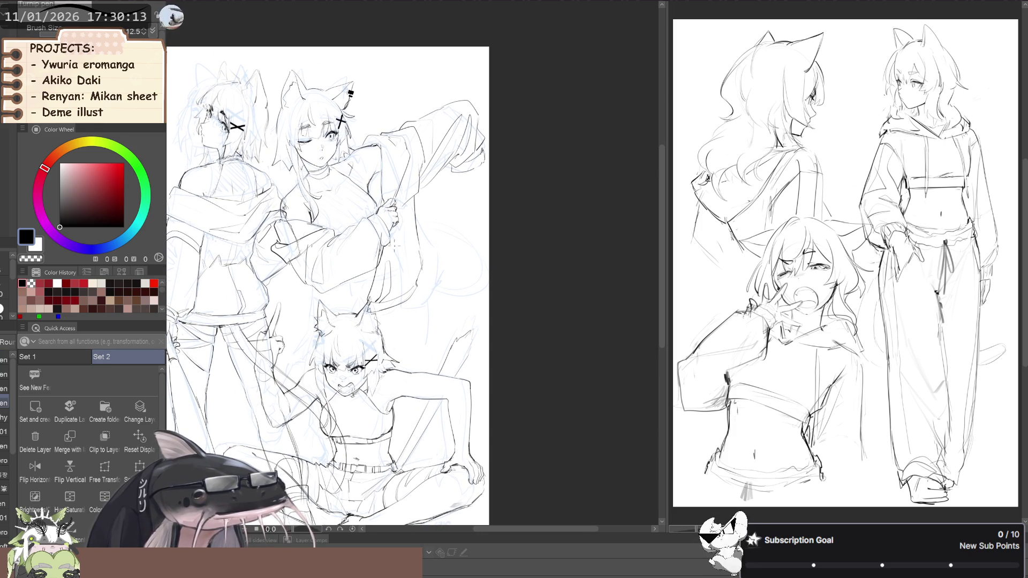
{"action": "key", "text": "b"}
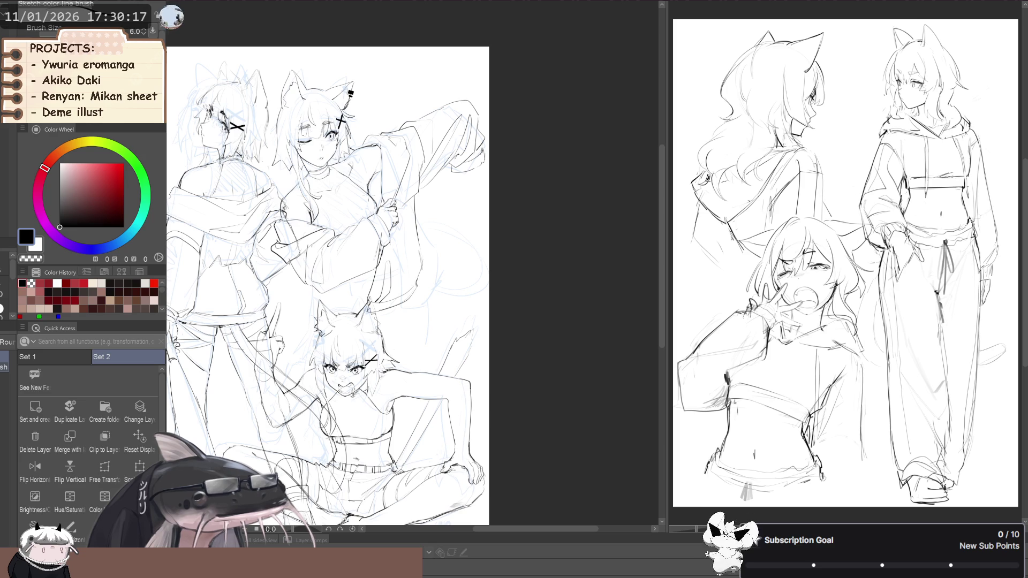
{"action": "scroll", "coordinate": [348, 267], "scroll_direction": "up", "scroll_amount": 2}
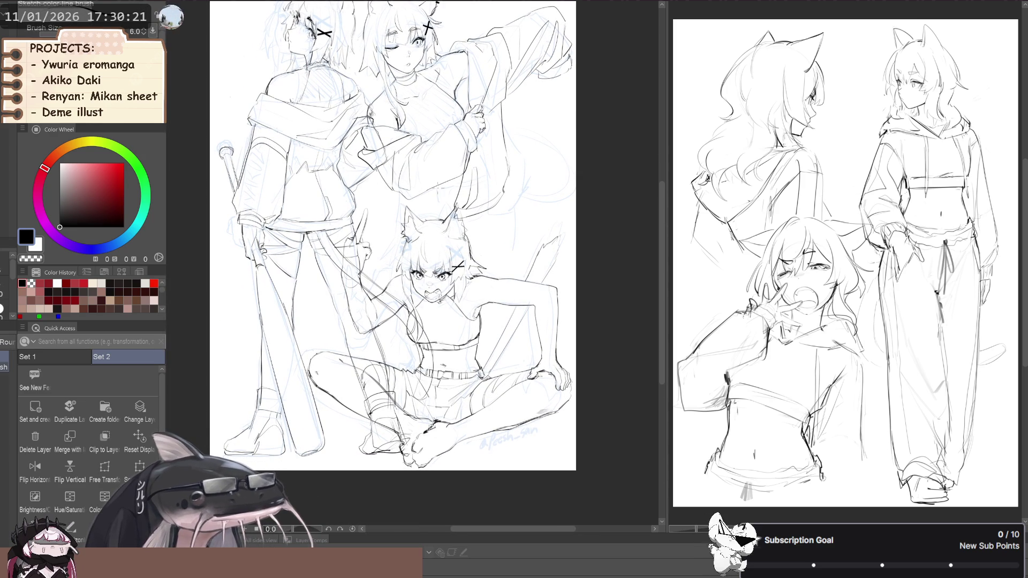
- Rotate the raised sleeve slightly clockwise, nudge it left, deselect, and flip the view back to normal
{"action": "mouse_move", "coordinate": [474, 211]}
{"action": "left_mouse_down"}
{"action": "mouse_move", "coordinate": [476, 171]}
{"action": "mouse_move", "coordinate": [503, 204]}
{"action": "mouse_move", "coordinate": [485, 230]}
{"action": "left_mouse_up"}
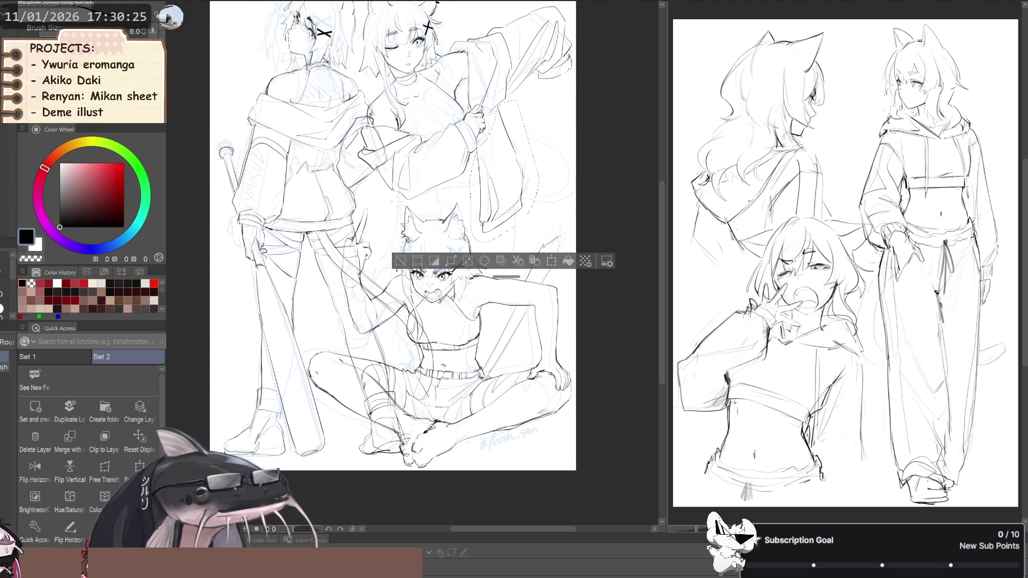
{"action": "left_click", "coordinate": [105, 469]}
{"action": "left_click_drag", "start_coordinate": [433, 195], "coordinate": [430, 185]}
{"action": "left_click_drag", "start_coordinate": [483, 236], "coordinate": [479, 236]}
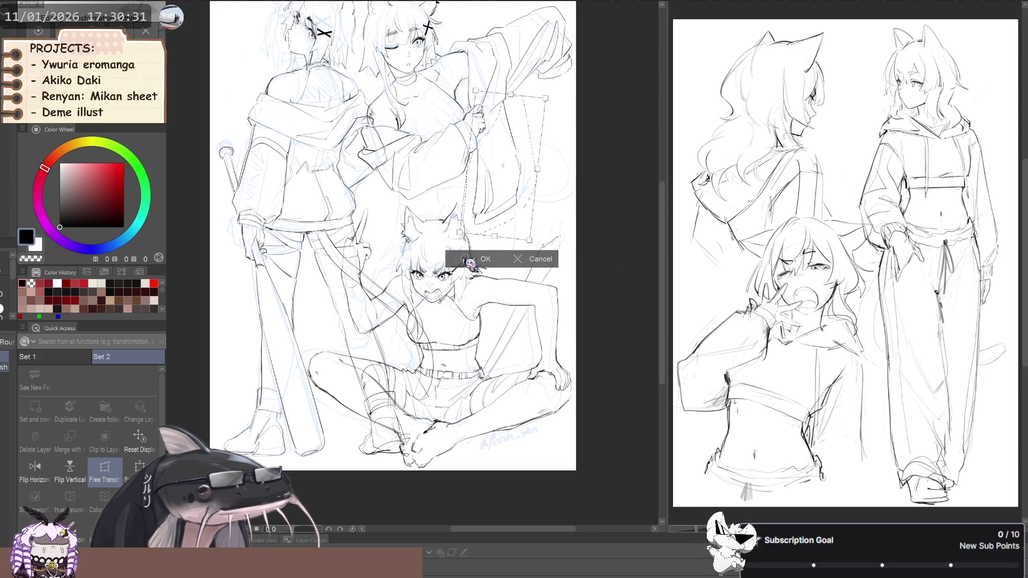
{"action": "key", "text": "Return"}
{"action": "key", "text": "ctrl+d"}
{"action": "left_click_drag", "start_coordinate": [315, 241], "coordinate": [316, 232]}
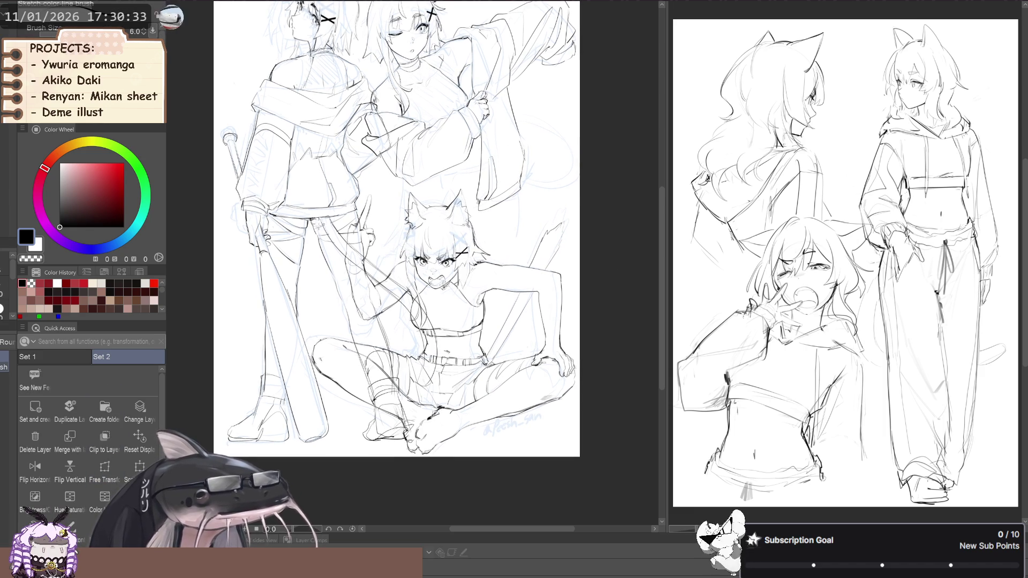
{"action": "key", "text": "h"}
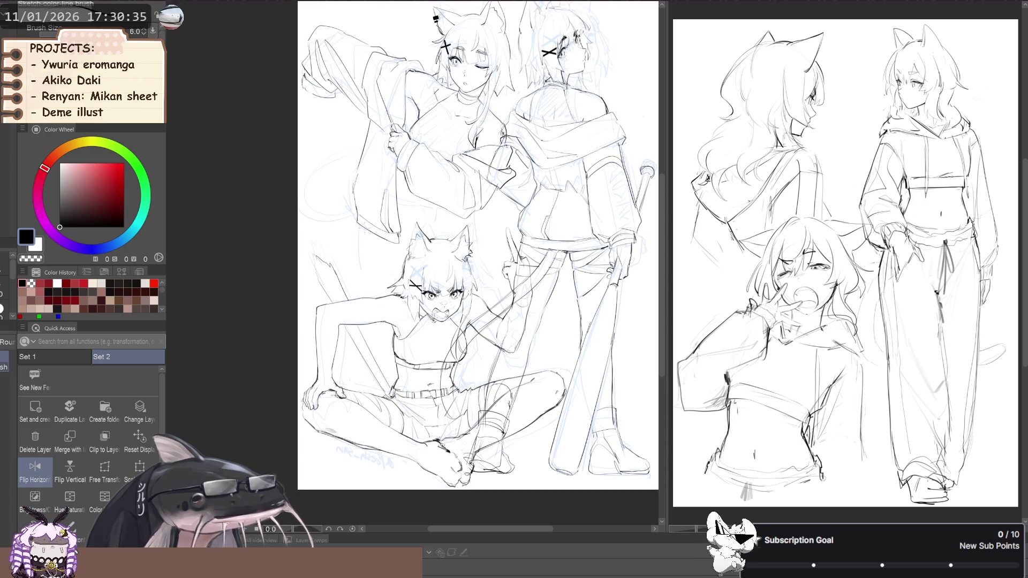
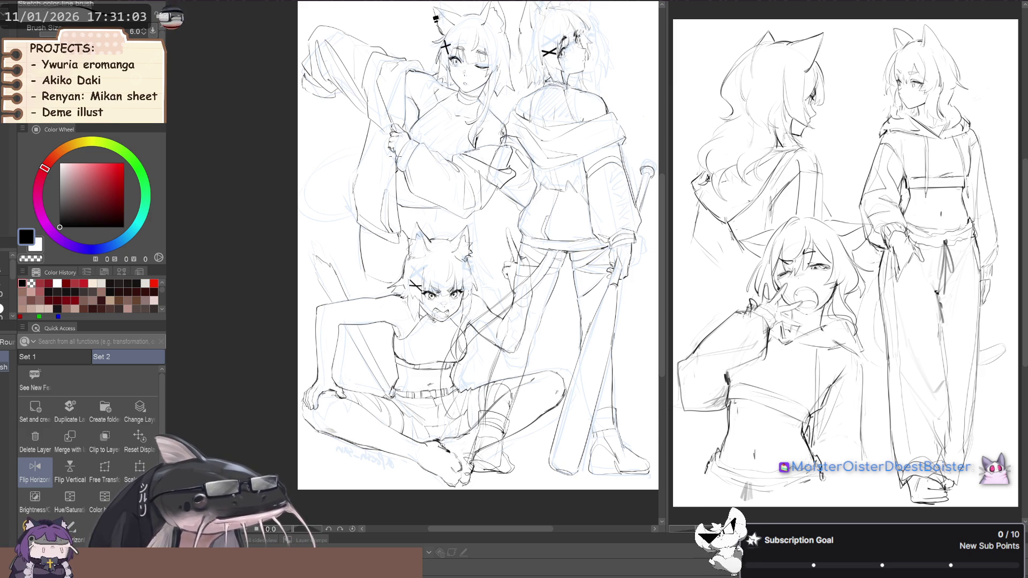
- Mirror the canvas to check the drawing and apply a first scale/rotate to the winking girl
{"action": "key", "text": "h"}
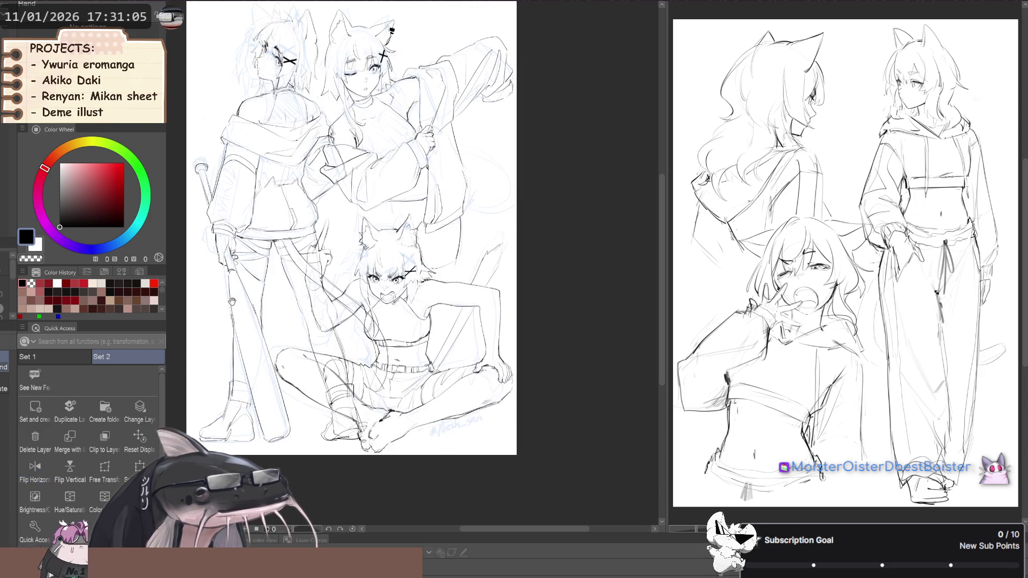
{"action": "key", "text": "e"}
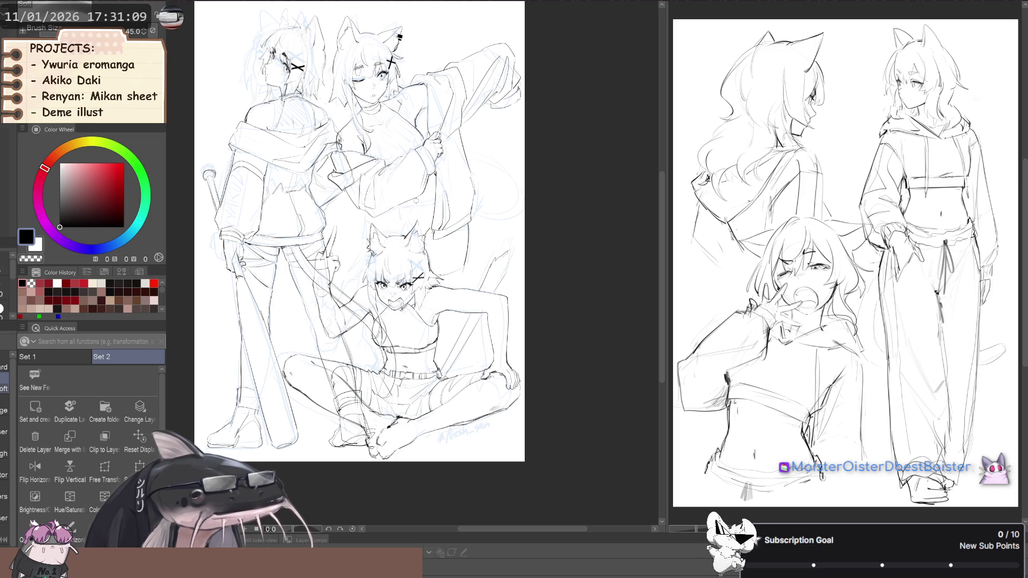
{"action": "key", "text": "p"}
{"action": "key", "text": "p"}
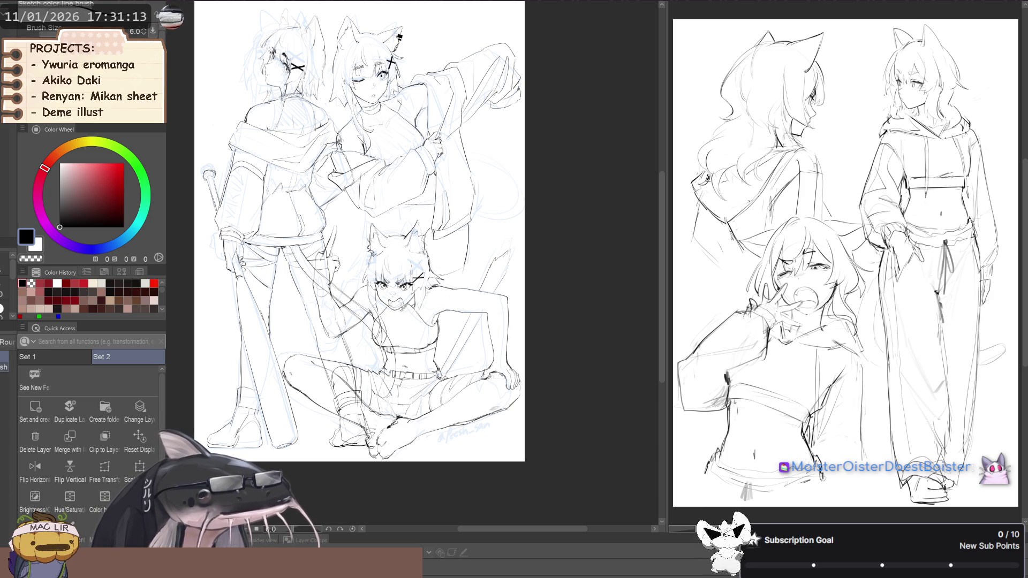
{"action": "left_click", "coordinate": [140, 469]}
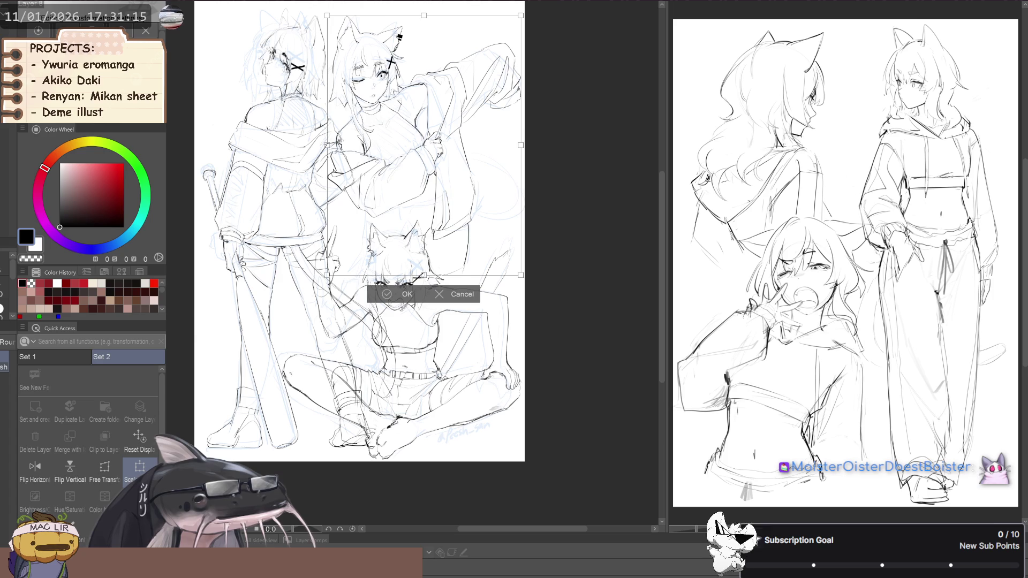
{"action": "key", "text": "Return"}
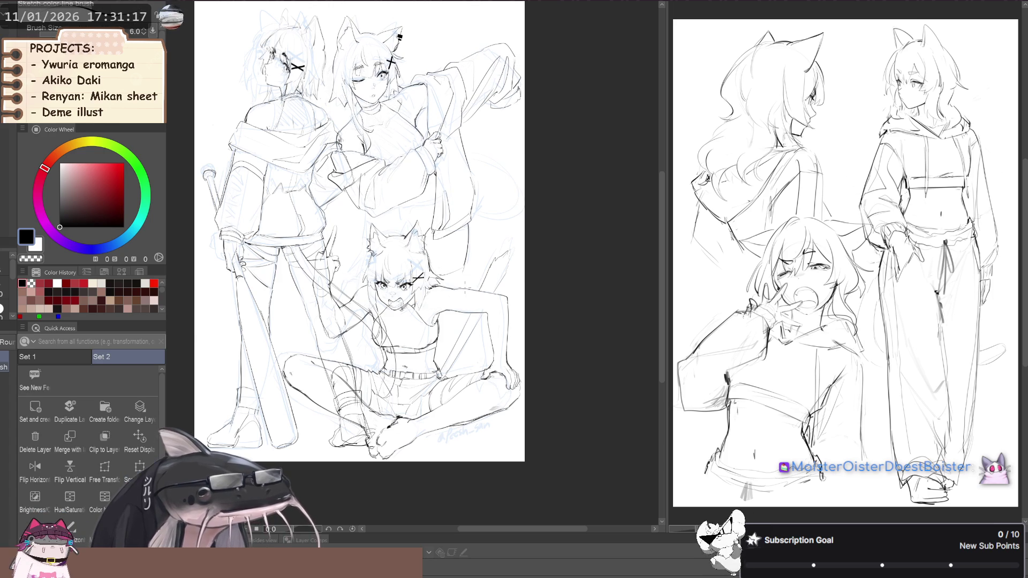
- Enlarge the winking girl and tilt her slightly clockwise, committing the transform
{"action": "left_click", "coordinate": [141, 439]}
{"action": "left_click", "coordinate": [140, 467]}
{"action": "left_click_drag", "start_coordinate": [447, 347], "coordinate": [438, 348]}
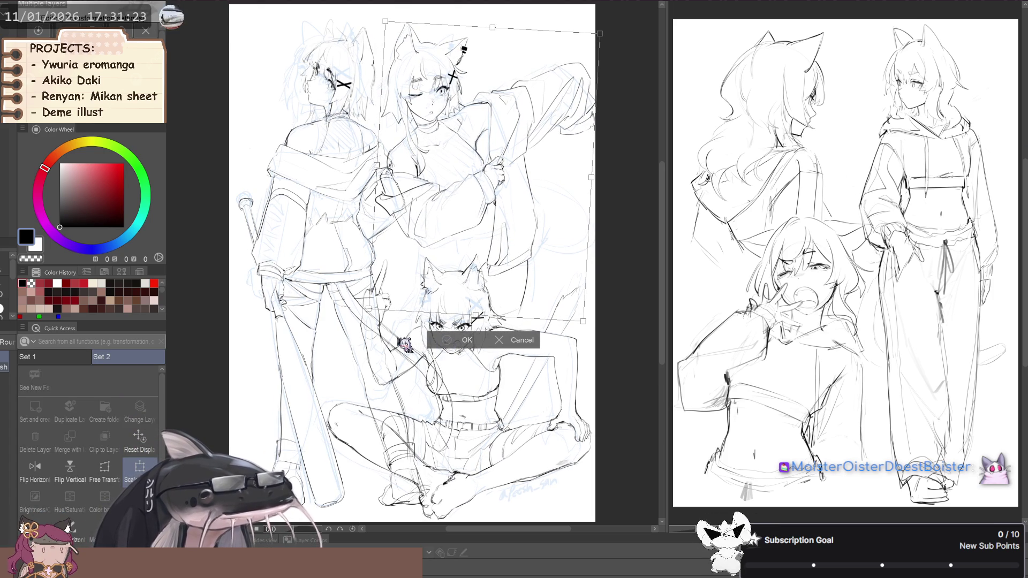
{"action": "key", "text": "Return"}
{"action": "key", "text": "b"}
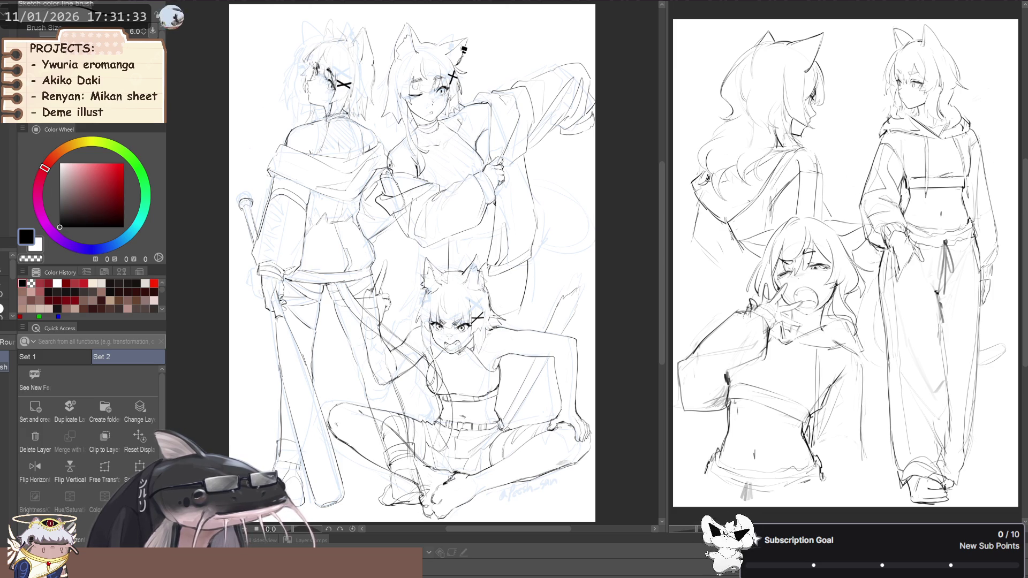
- Try a stroke near the crouching girl's ear and undo the missed ear strokes
{"action": "mouse_move", "coordinate": [448, 282]}
{"action": "left_mouse_down"}
{"action": "mouse_move", "coordinate": [406, 266]}
{"action": "mouse_move", "coordinate": [448, 290]}
{"action": "mouse_move", "coordinate": [420, 292]}
{"action": "left_mouse_up"}
{"action": "key", "text": "ctrl+z"}
{"action": "key", "text": "ctrl+z"}
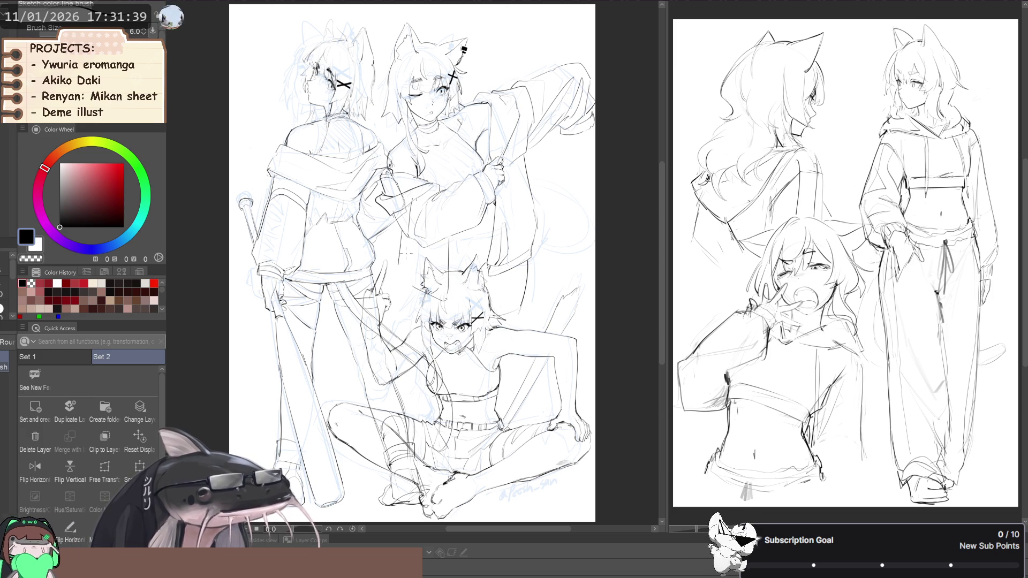
{"action": "key", "text": "ctrl+z"}
{"action": "key", "text": "ctrl+z"}
{"action": "key", "text": "p"}
{"action": "left_click_drag", "start_coordinate": [402, 248], "coordinate": [399, 276]}
{"action": "key", "text": "b"}
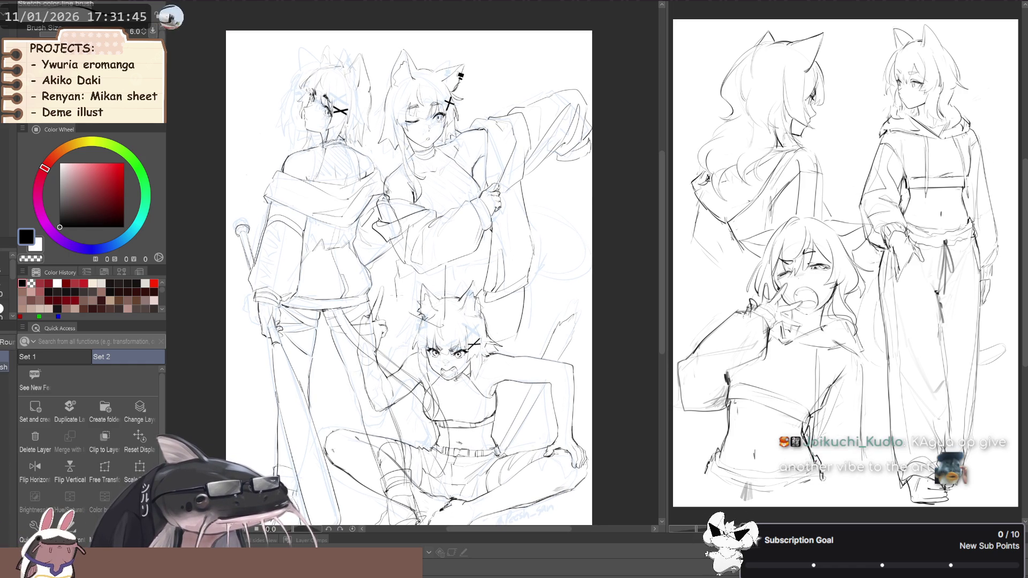
- Sketch a new ear line and a diagonal below it, dropping the strokes above her head
{"action": "left_click_drag", "start_coordinate": [438, 315], "coordinate": [435, 289]}
{"action": "left_click_drag", "start_coordinate": [393, 316], "coordinate": [439, 336]}
{"action": "left_click_drag", "start_coordinate": [449, 274], "coordinate": [490, 277]}
{"action": "key", "text": "ctrl+z"}
{"action": "key", "text": "ctrl+z"}
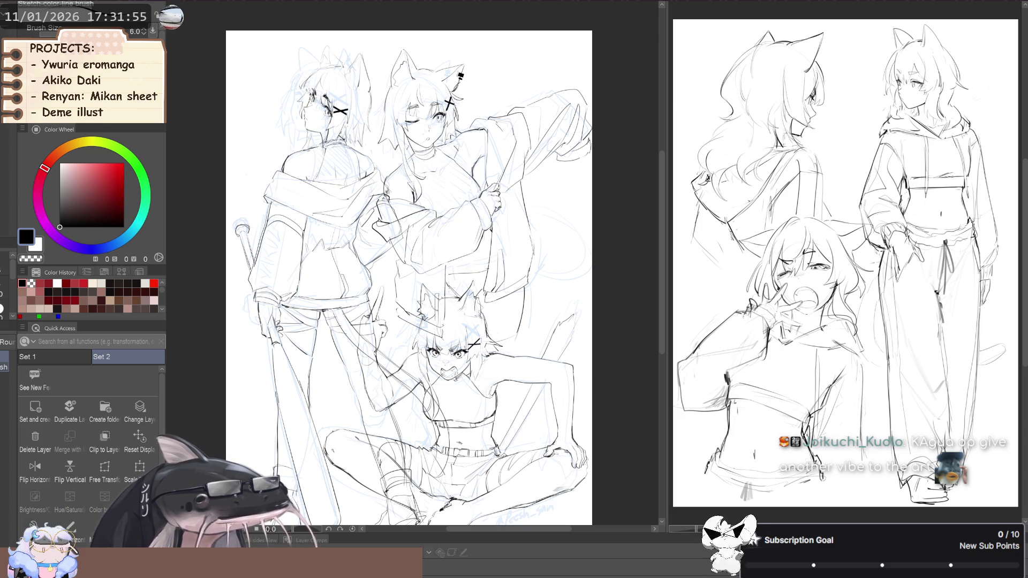
{"action": "key", "text": "ctrl+z"}
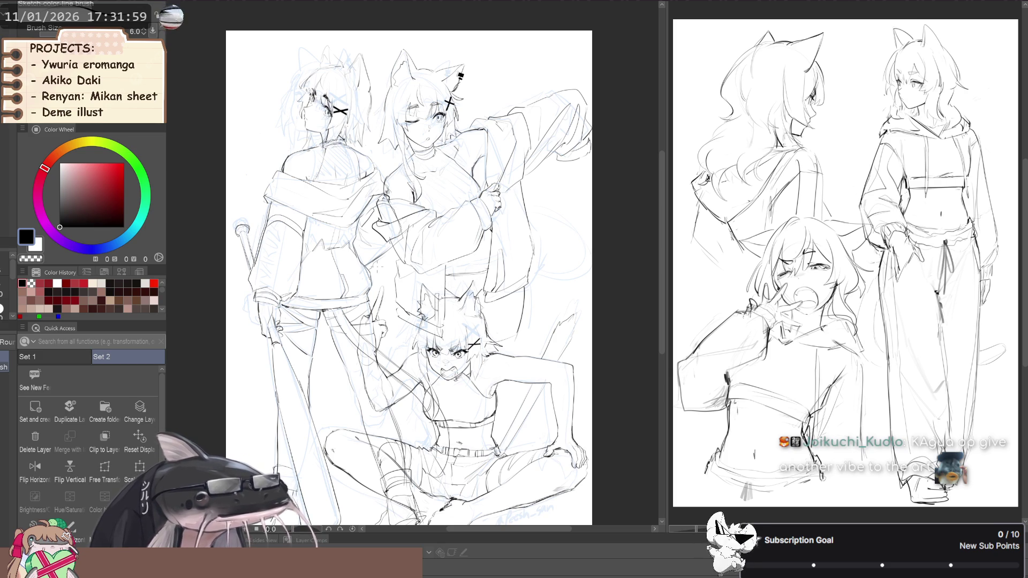
- Mirror the canvas to check the crouching girl's proportions, then restore normal orientation
{"action": "key", "text": "h"}
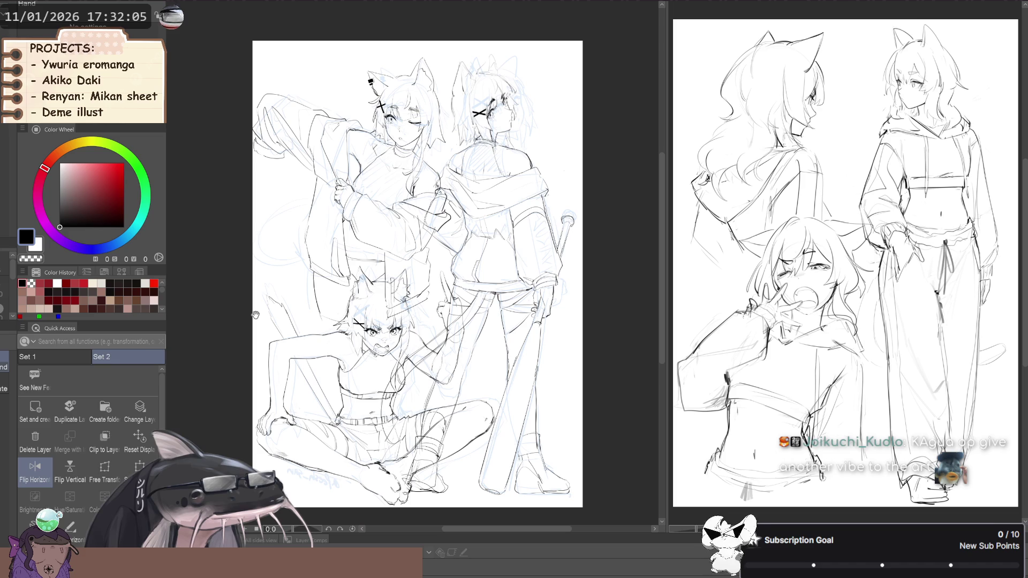
{"action": "mouse_move", "coordinate": [250, 294]}
{"action": "left_mouse_down"}
{"action": "mouse_move", "coordinate": [259, 302]}
{"action": "mouse_move", "coordinate": [242, 328]}
{"action": "mouse_move", "coordinate": [266, 307]}
{"action": "left_mouse_up"}
{"action": "key", "text": "k"}
{"action": "key", "text": "h"}
{"action": "key", "text": "ctrl+shift+h"}
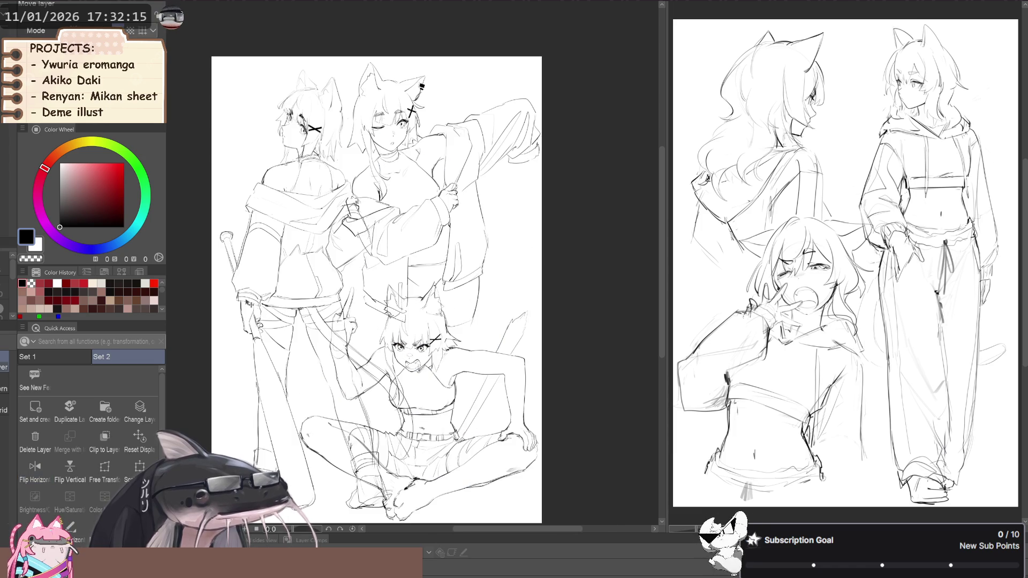
{"action": "left_click_drag", "start_coordinate": [241, 302], "coordinate": [237, 306]}
{"action": "key", "text": "k"}
- Liquify the crouching girl's ear into shape and erase stray lines with transparent colour
{"action": "key", "text": "j"}
{"action": "left_click_drag", "start_coordinate": [415, 283], "coordinate": [417, 284]}
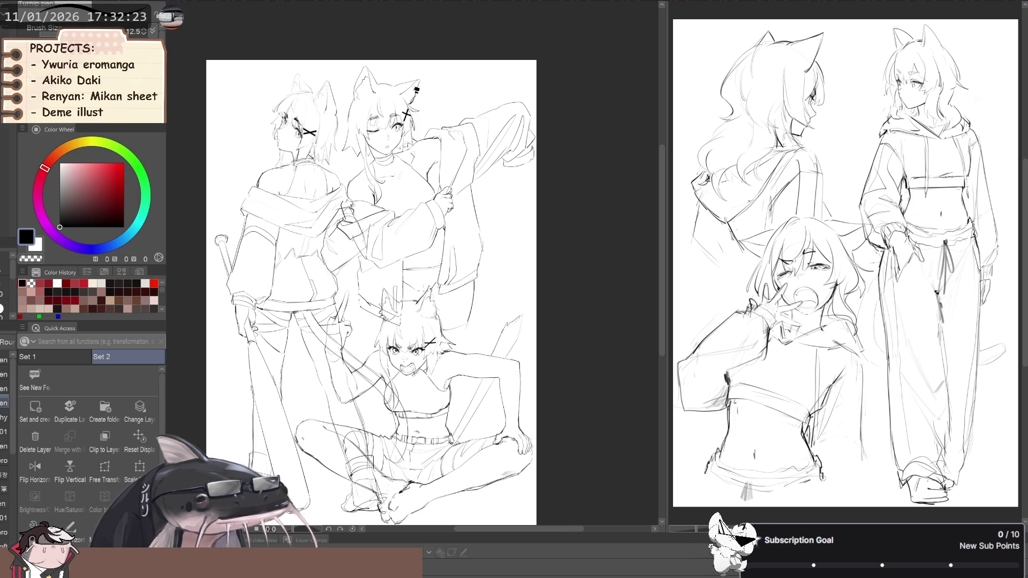
{"action": "key", "text": "p"}
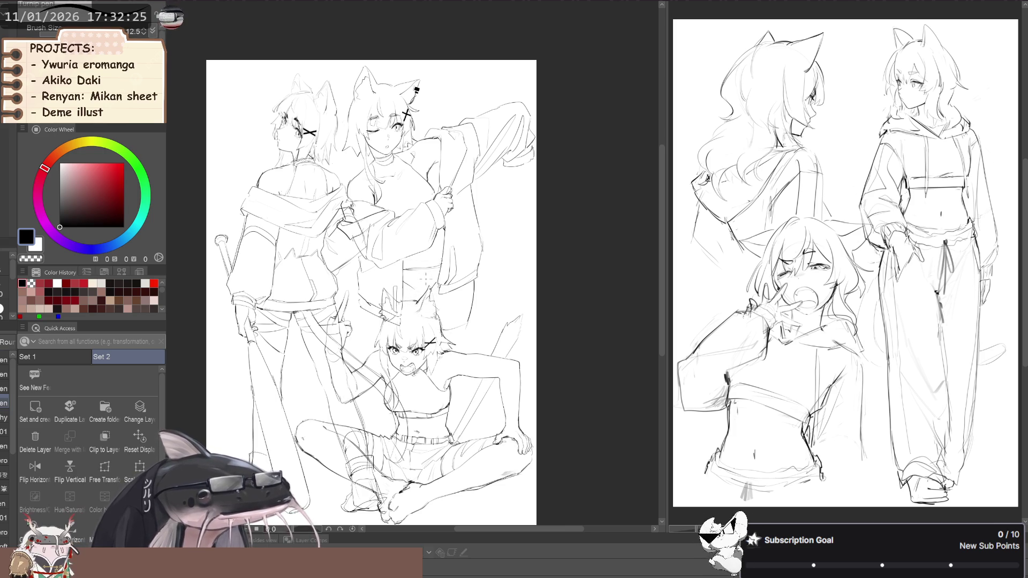
{"action": "key", "text": "c"}
{"action": "left_click_drag", "start_coordinate": [413, 279], "coordinate": [413, 283]}
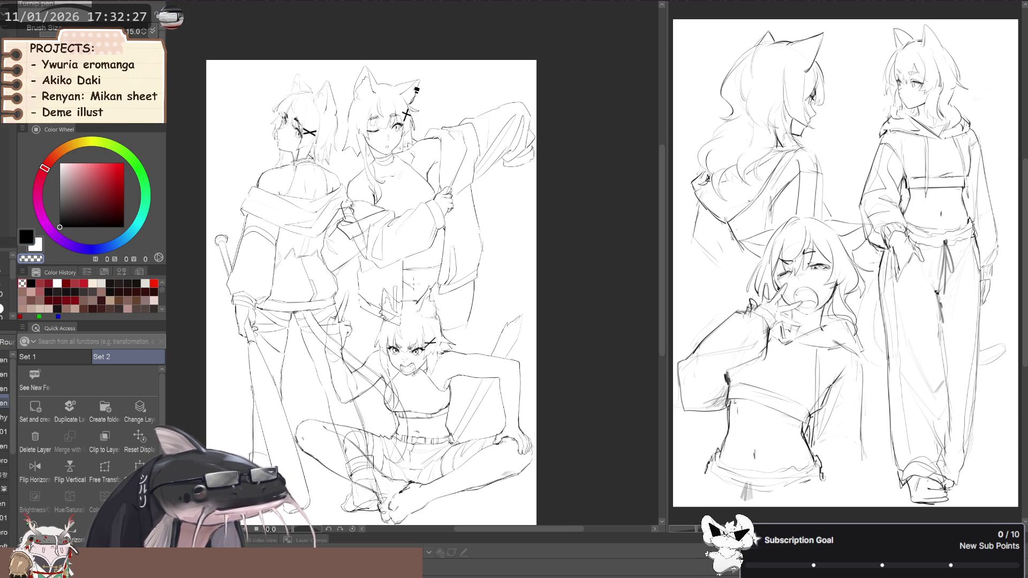
{"action": "scroll", "coordinate": [424, 279], "scroll_direction": "up", "scroll_amount": 2}
{"action": "key", "text": "b"}
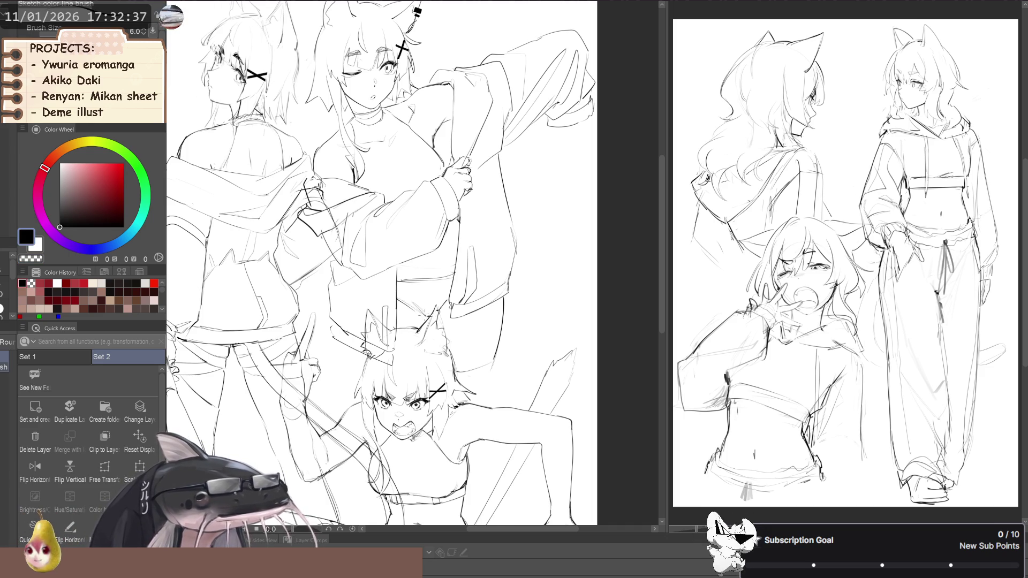
{"action": "key", "text": "b"}
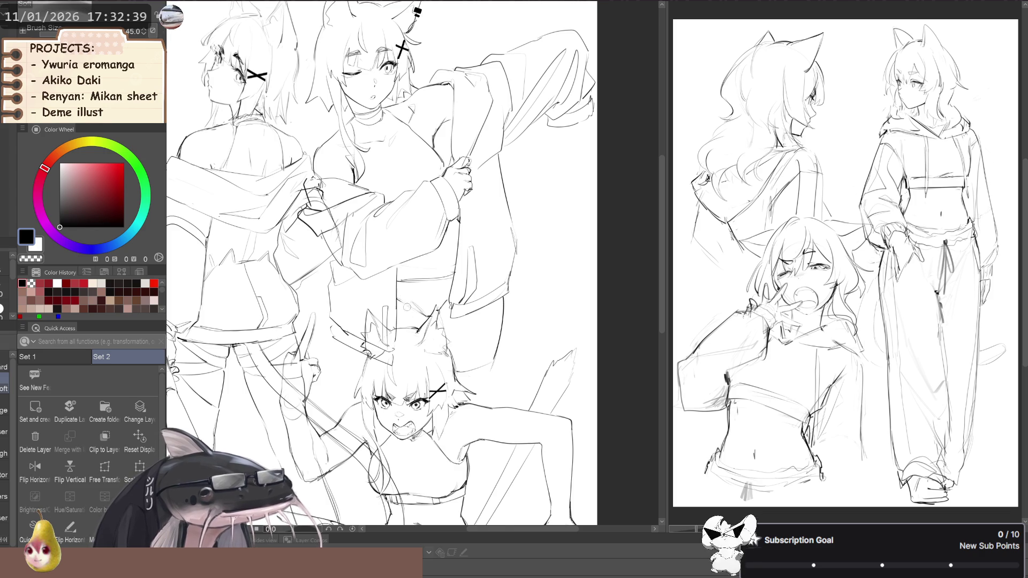
{"action": "key", "text": "p"}
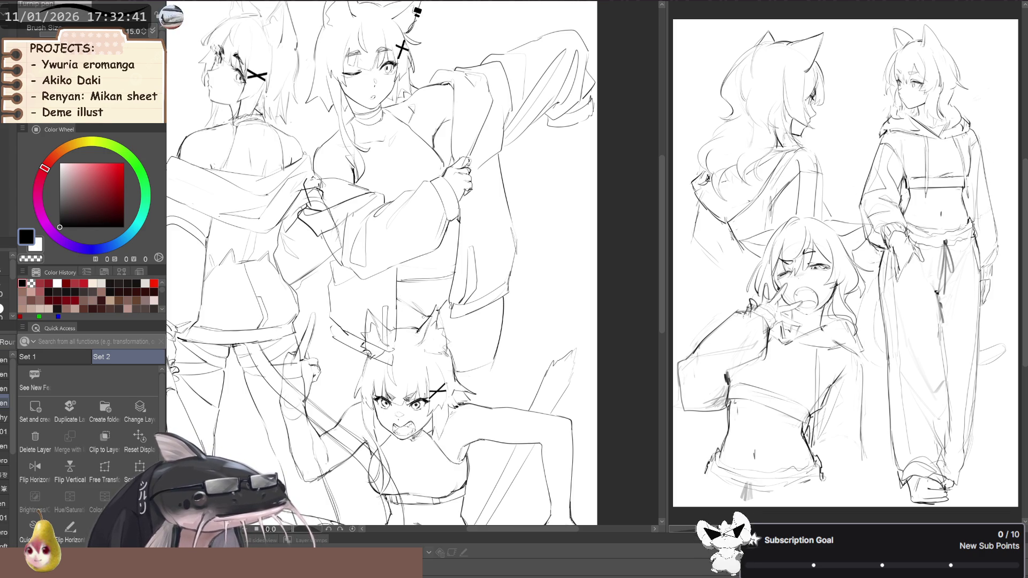
{"action": "key", "text": "p"}
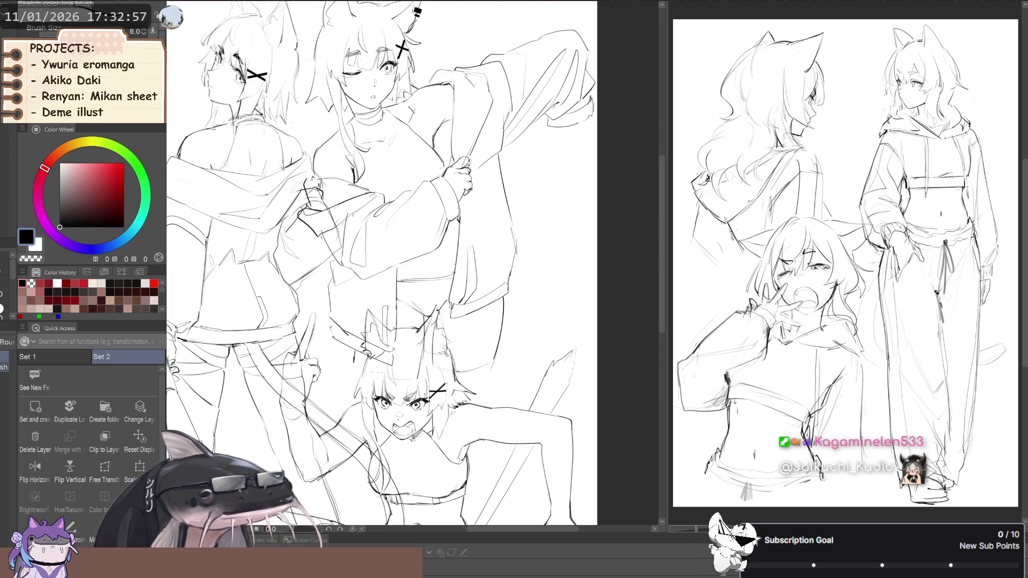
{"action": "scroll", "coordinate": [306, 296], "scroll_direction": "down", "scroll_amount": 5}
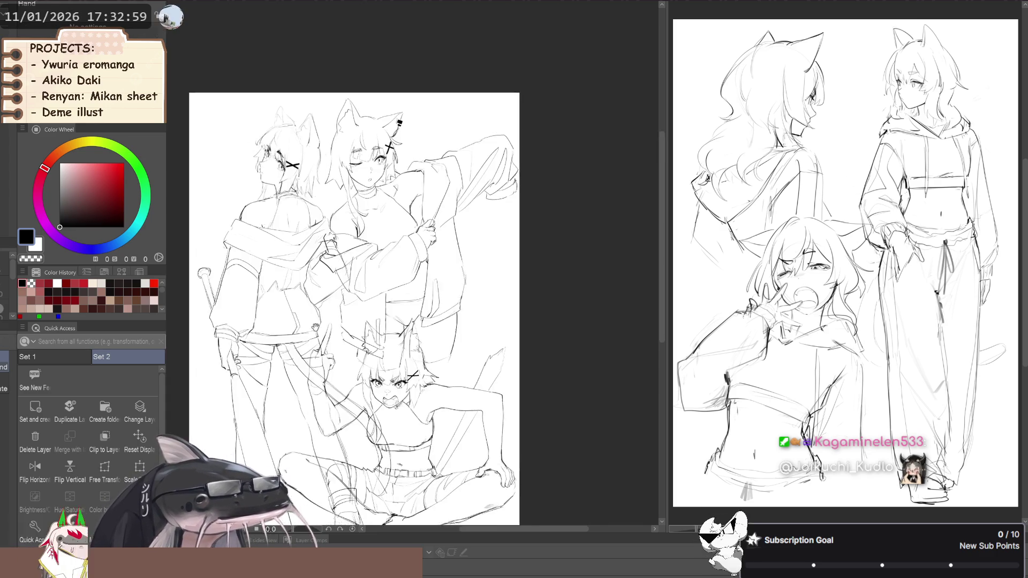
- Lasso the winking girl's jacket area, hiding the crouching girl and mirroring the view
{"action": "key", "text": "space"}
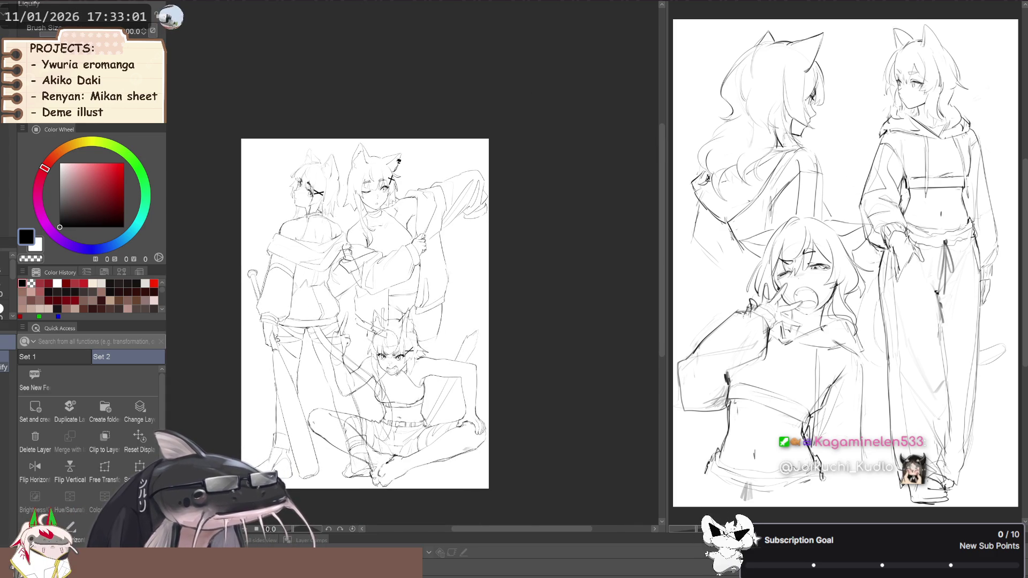
{"action": "key", "text": "m"}
{"action": "scroll", "coordinate": [365, 335], "scroll_direction": "up", "scroll_amount": 1}
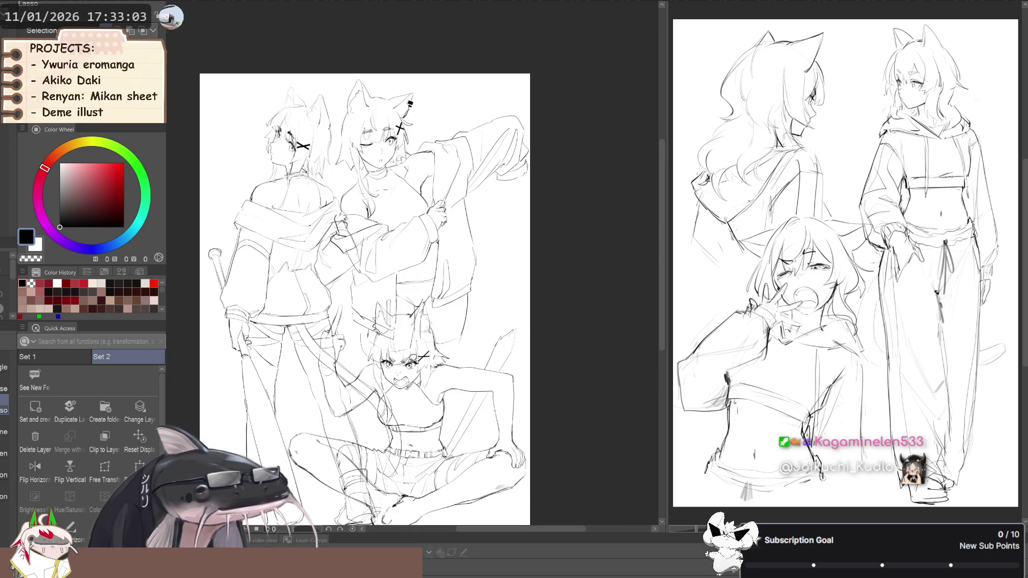
{"action": "key", "text": "Delete"}
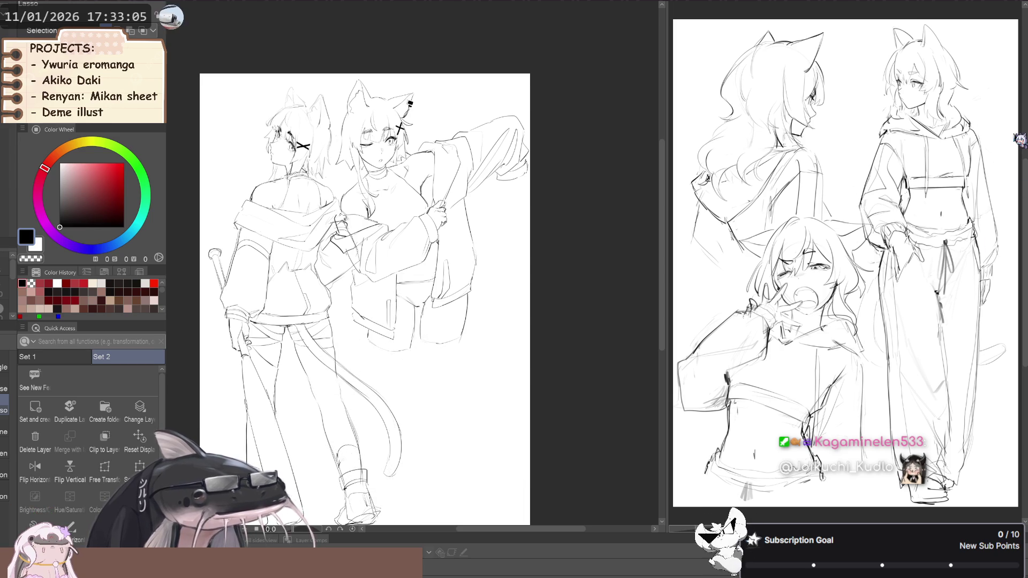
{"action": "mouse_move", "coordinate": [300, 307]}
{"action": "left_mouse_down"}
{"action": "mouse_move", "coordinate": [326, 314]}
{"action": "mouse_move", "coordinate": [328, 341]}
{"action": "mouse_move", "coordinate": [382, 304]}
{"action": "mouse_move", "coordinate": [369, 321]}
{"action": "mouse_move", "coordinate": [355, 310]}
{"action": "left_mouse_up"}
{"action": "key", "text": "h"}
- Free-transform the lassoed jacket and pocket area with a slight rotation, then deselect
{"action": "left_click", "coordinate": [105, 468]}
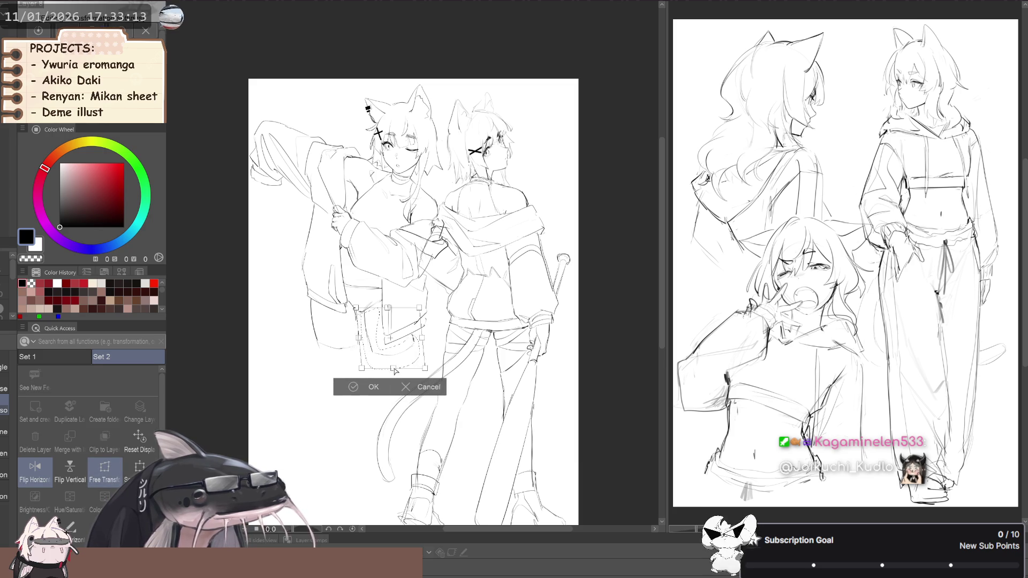
{"action": "left_click_drag", "start_coordinate": [345, 322], "coordinate": [341, 333]}
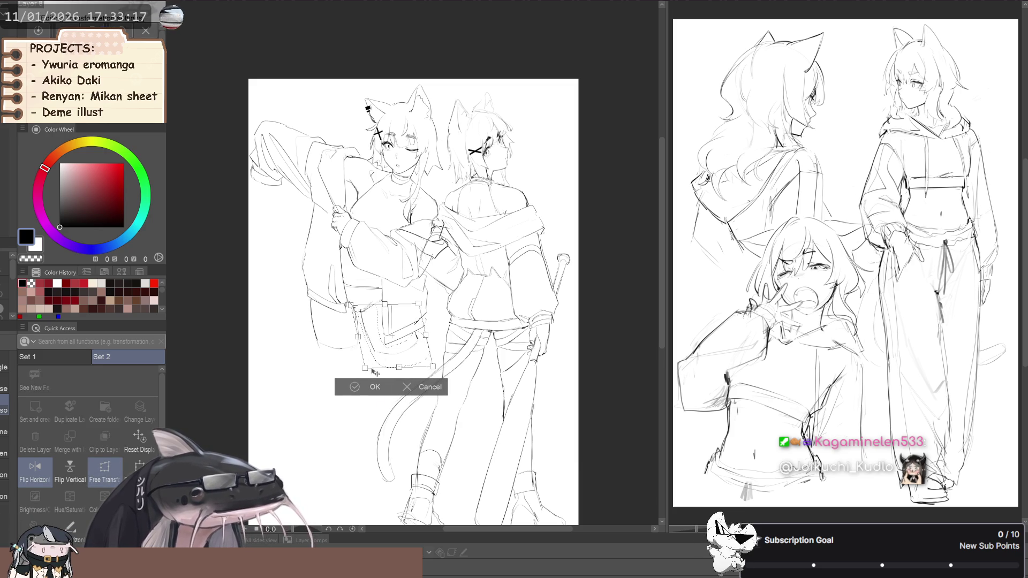
{"action": "left_click", "coordinate": [375, 386]}
{"action": "left_click", "coordinate": [291, 391]}
- Cycle the pen tools to the thin Sketch color line brush at size 6
{"action": "key", "text": "b"}
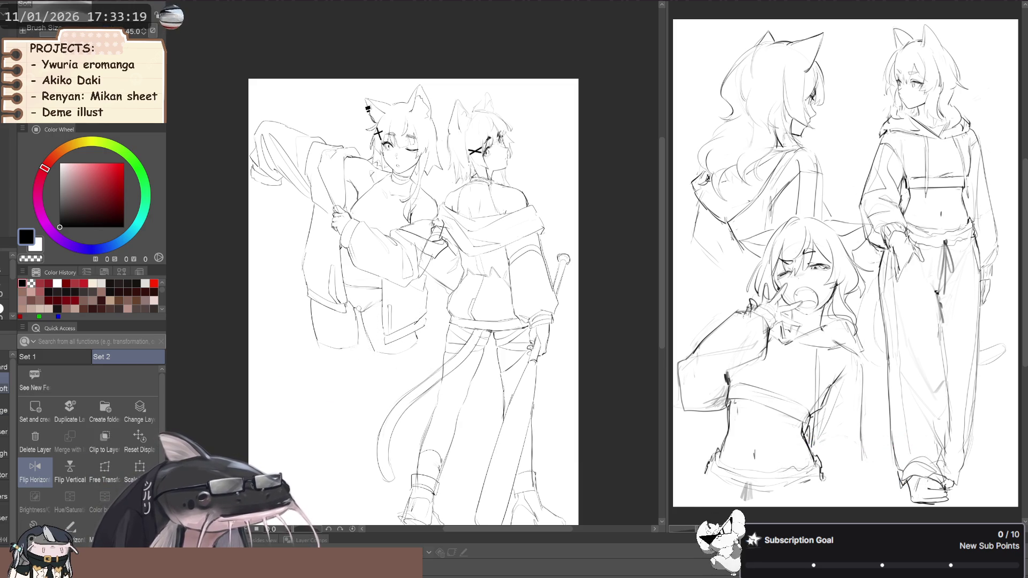
{"action": "key", "text": "m"}
{"action": "left_click_drag", "start_coordinate": [377, 303], "coordinate": [370, 307]}
{"action": "key", "text": "ctrl+d"}
{"action": "key", "text": "b"}
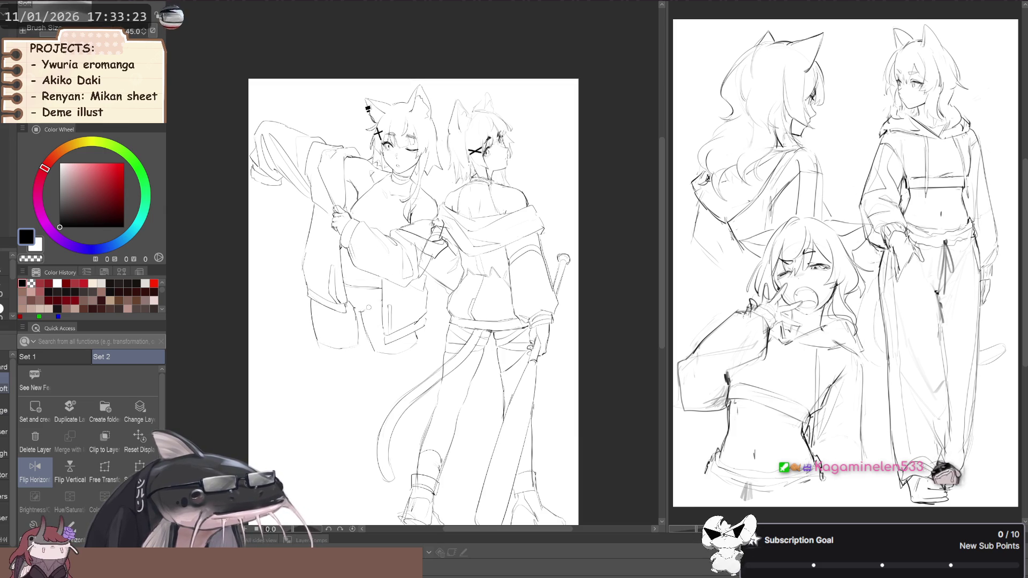
{"action": "key", "text": "p"}
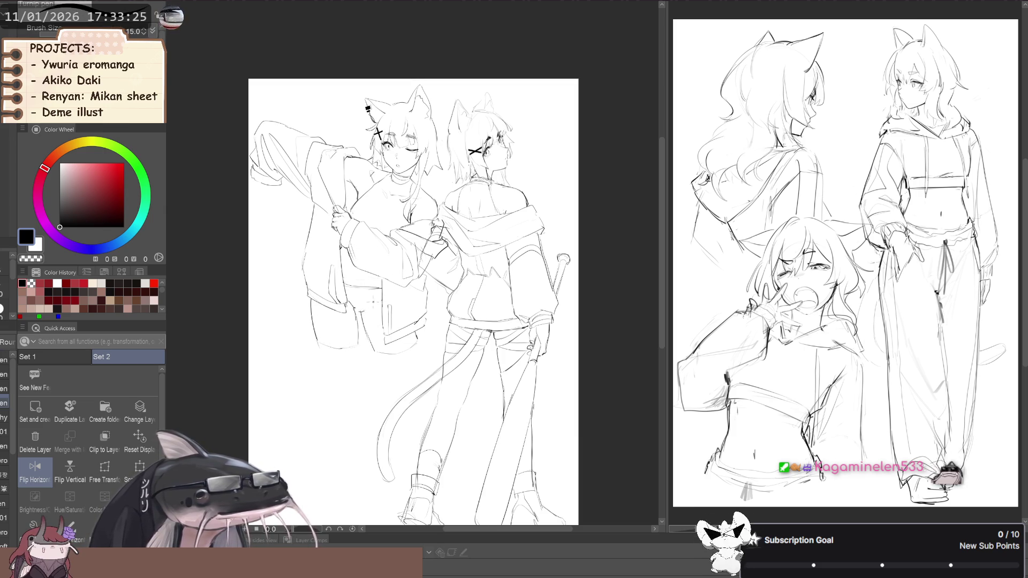
{"action": "key", "text": "p"}
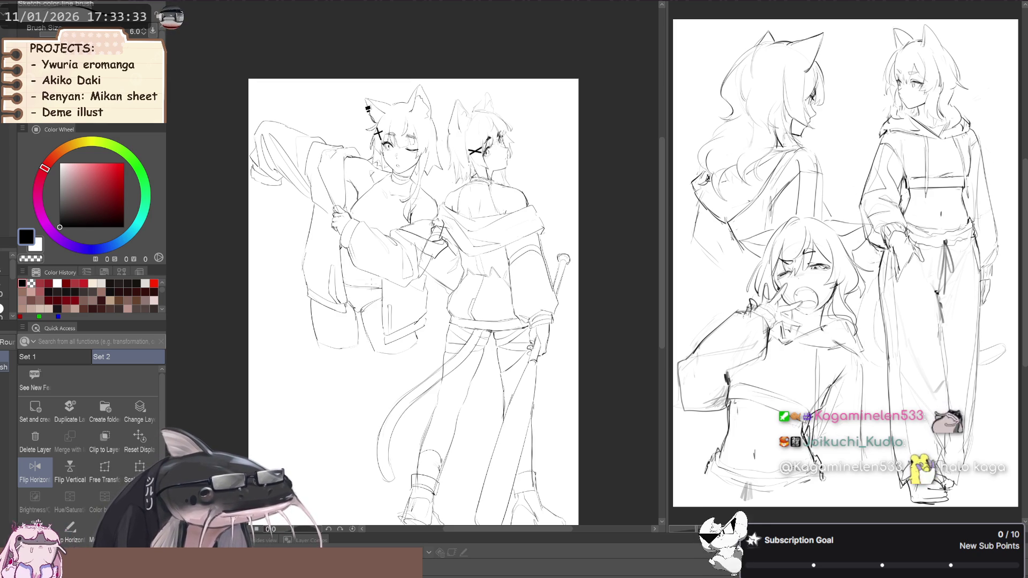
- Zoom out and mirror the page back and forth to review the group sketch
{"action": "left_click_drag", "start_coordinate": [413, 299], "coordinate": [404, 310]}
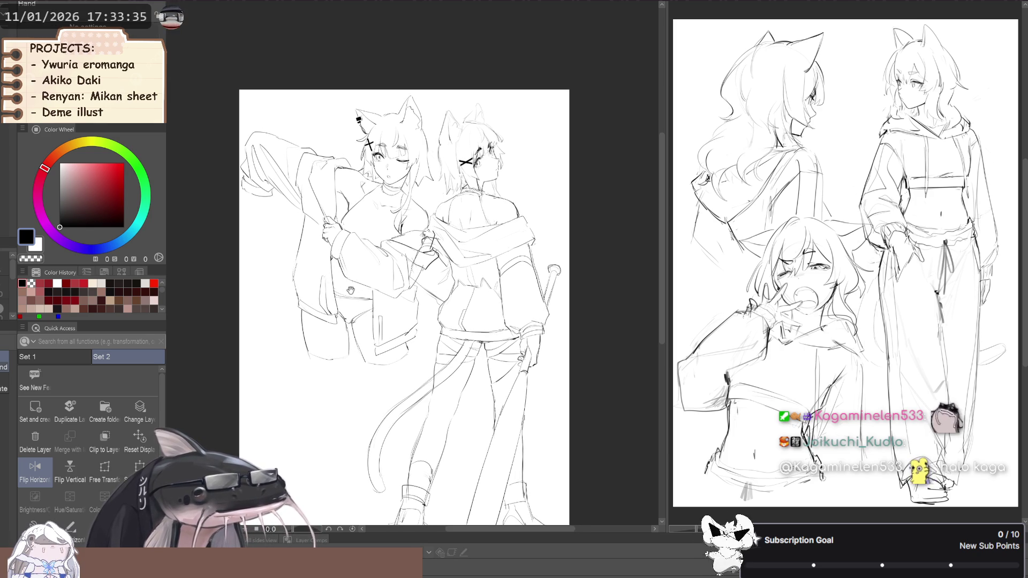
{"action": "scroll", "coordinate": [278, 257], "scroll_direction": "down", "scroll_amount": 2}
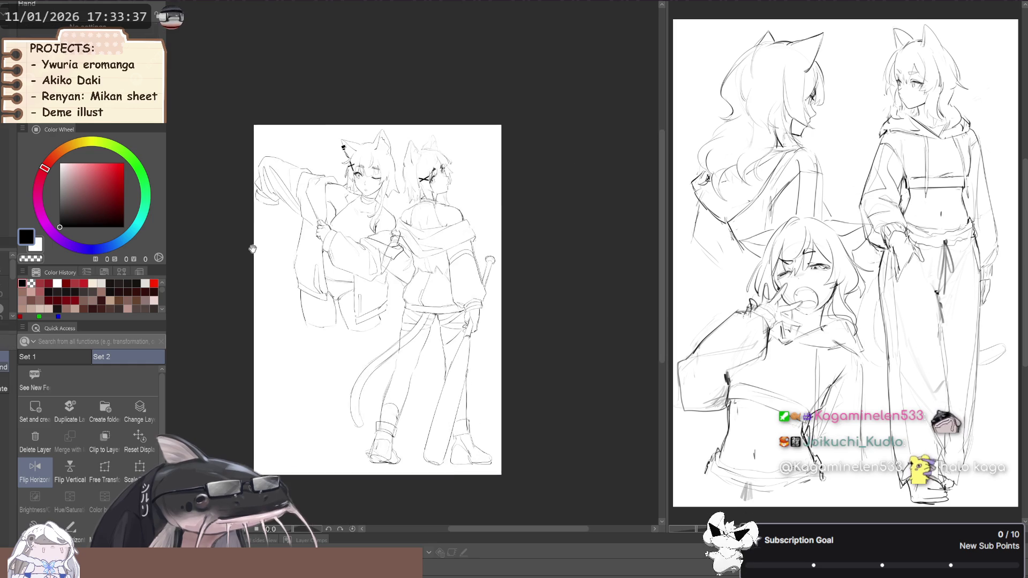
{"action": "key", "text": "h"}
{"action": "left_click_drag", "start_coordinate": [240, 257], "coordinate": [237, 260]}
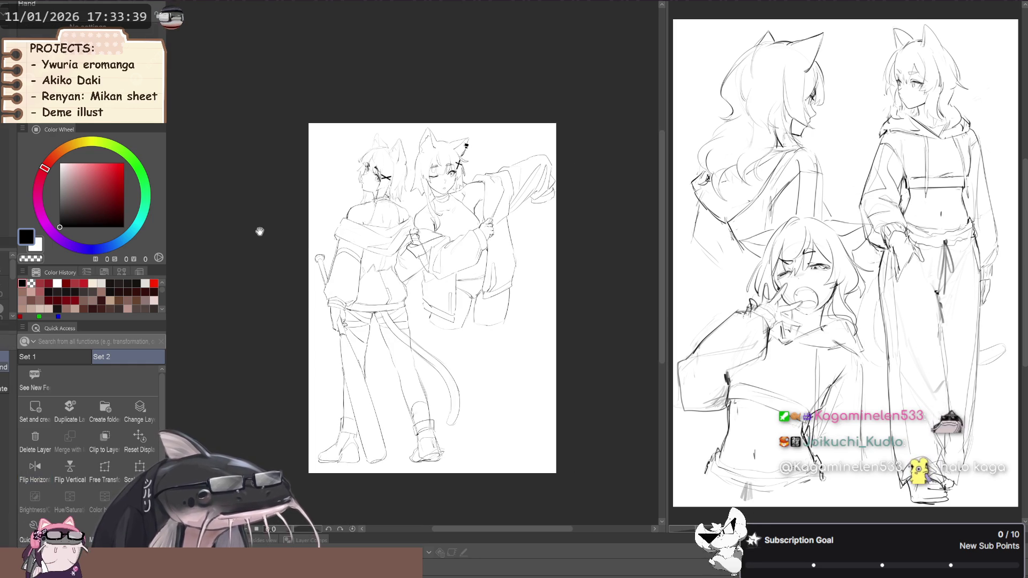
{"action": "key", "text": "h"}
{"action": "left_click_drag", "start_coordinate": [268, 220], "coordinate": [246, 234]}
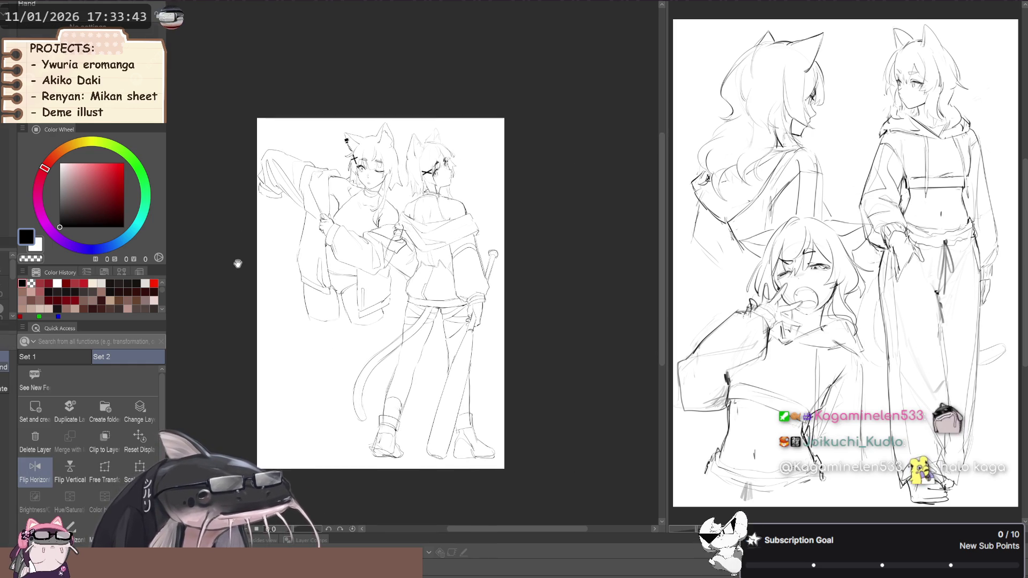
{"action": "key", "text": "h"}
{"action": "key", "text": "h"}
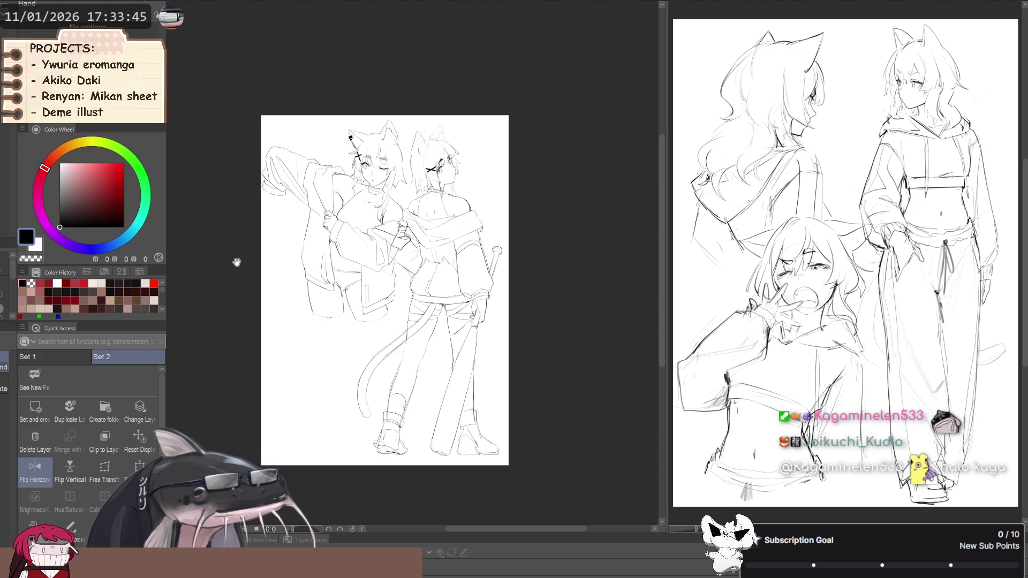
{"action": "left_click_drag", "start_coordinate": [233, 269], "coordinate": [228, 264]}
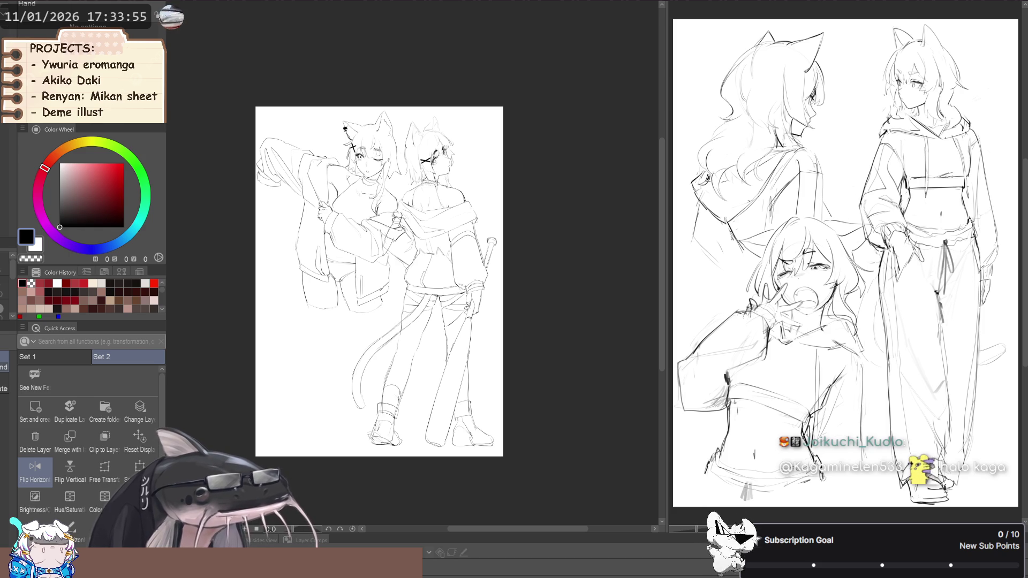
- Enlarge the staff-holding girl on the right with two Ctrl+T scales, top and bottom
{"action": "key", "text": "ctrl+t"}
{"action": "left_click_drag", "start_coordinate": [427, 116], "coordinate": [425, 109]}
{"action": "left_click", "coordinate": [403, 468]}
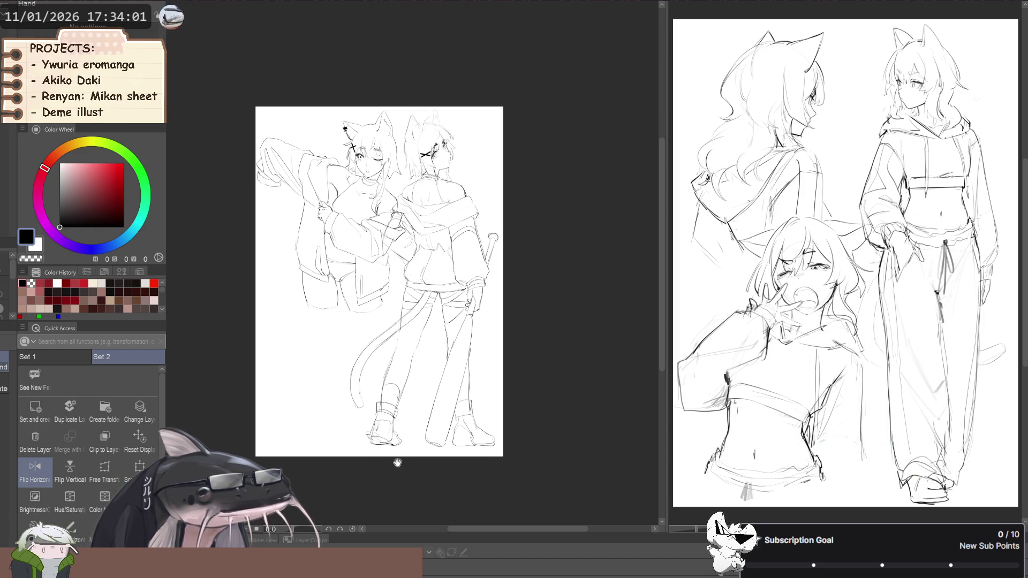
{"action": "key", "text": "ctrl+t"}
{"action": "left_click_drag", "start_coordinate": [425, 451], "coordinate": [427, 452]}
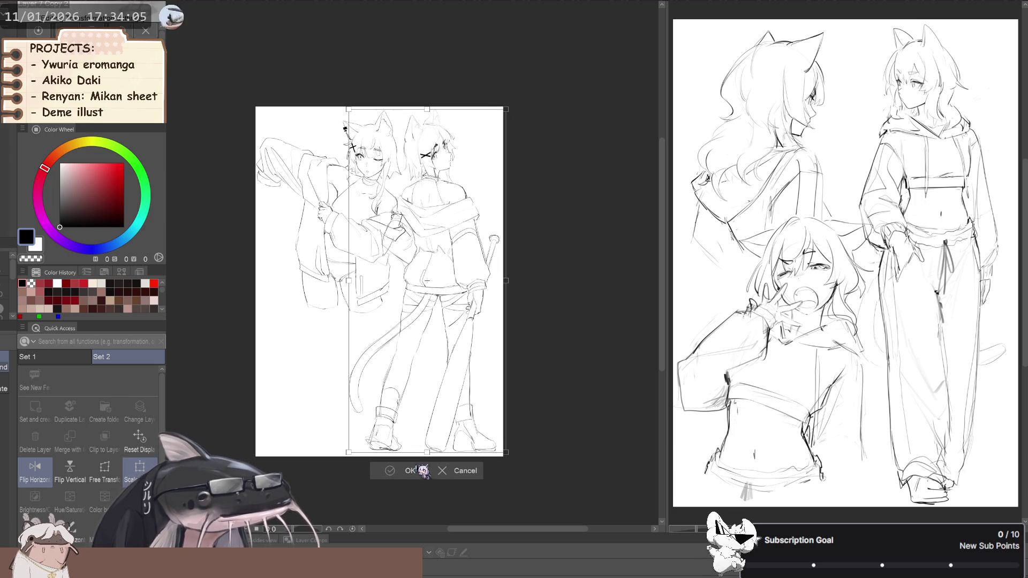
{"action": "left_click", "coordinate": [410, 470]}
- Mirror the view to check proportions, then bring back the seated cat-girl at lower left
{"action": "left_click_drag", "start_coordinate": [244, 317], "coordinate": [281, 314]}
{"action": "key", "text": "h"}
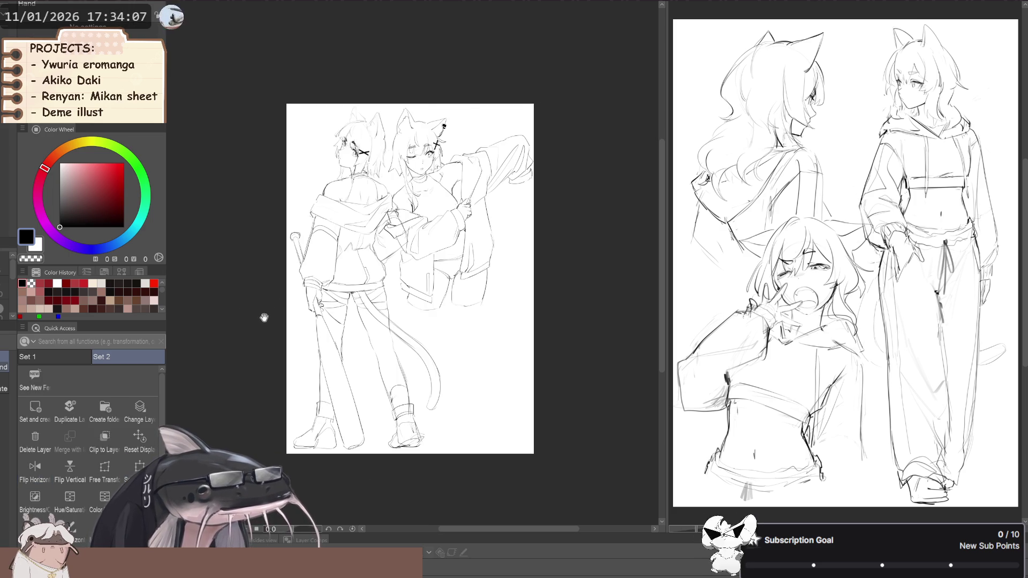
{"action": "key", "text": "h"}
{"action": "scroll", "coordinate": [254, 320], "scroll_direction": "down", "scroll_amount": 1}
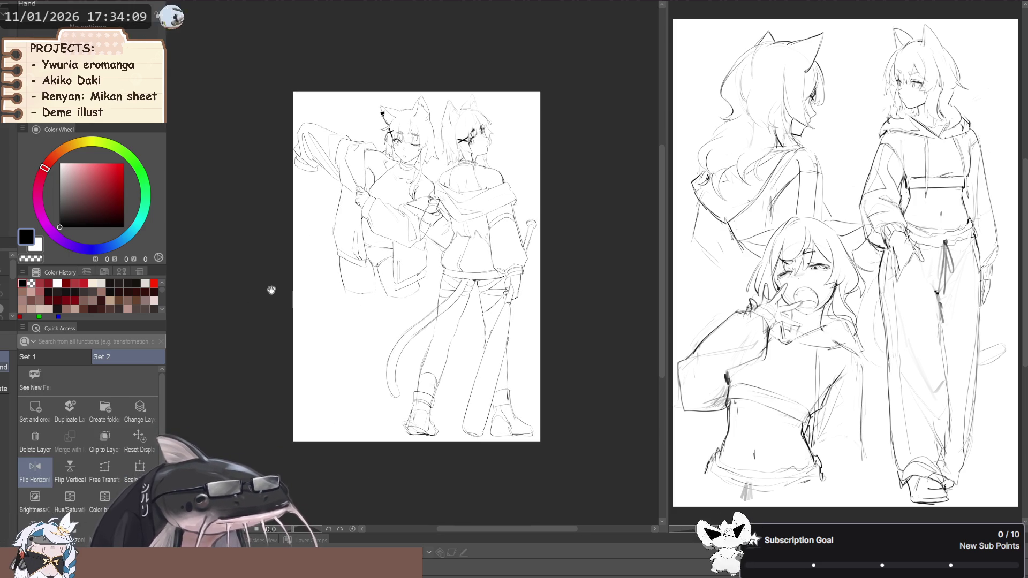
{"action": "key", "text": "h"}
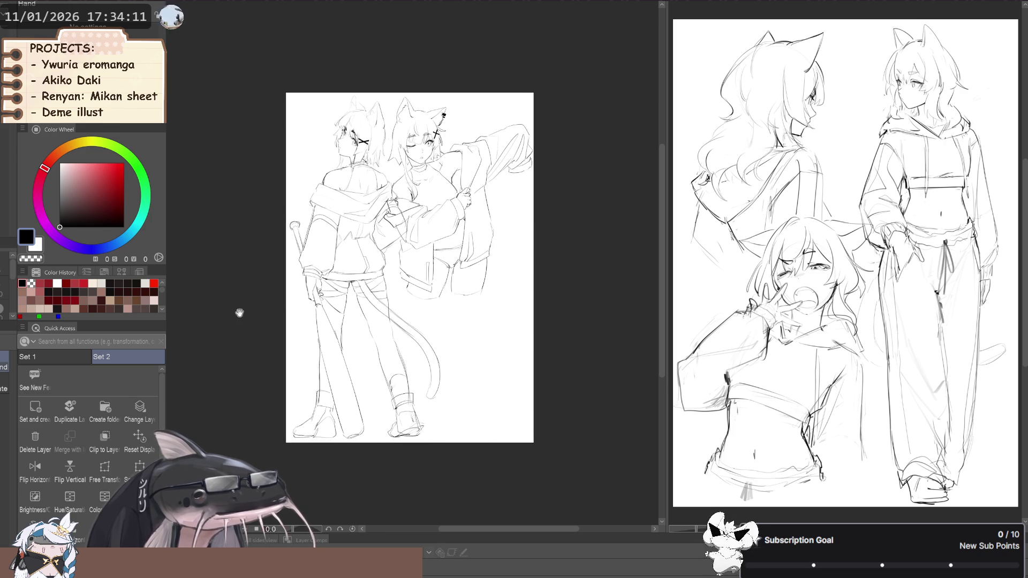
{"action": "key", "text": "h"}
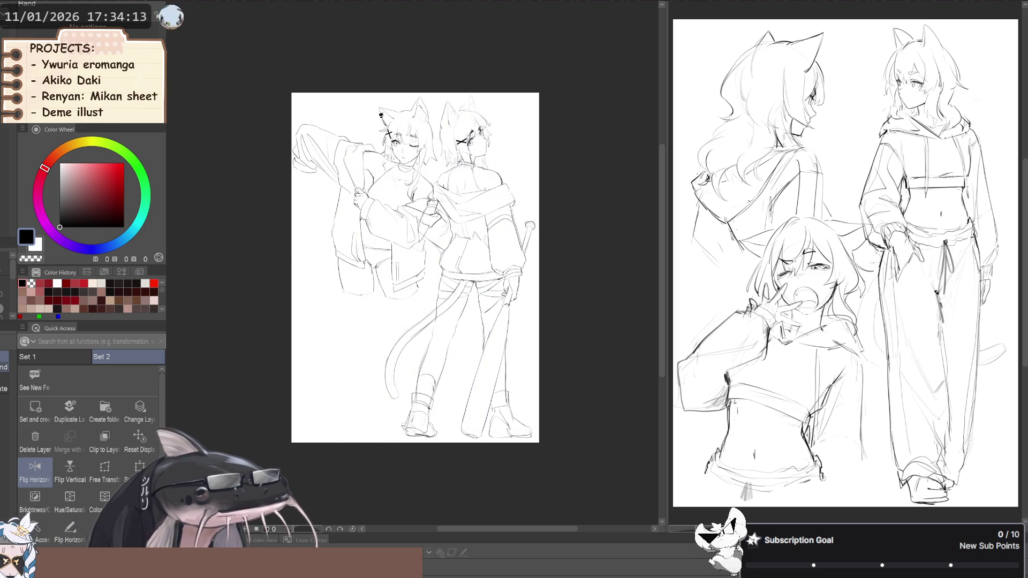
{"action": "key", "text": "ctrl+z"}
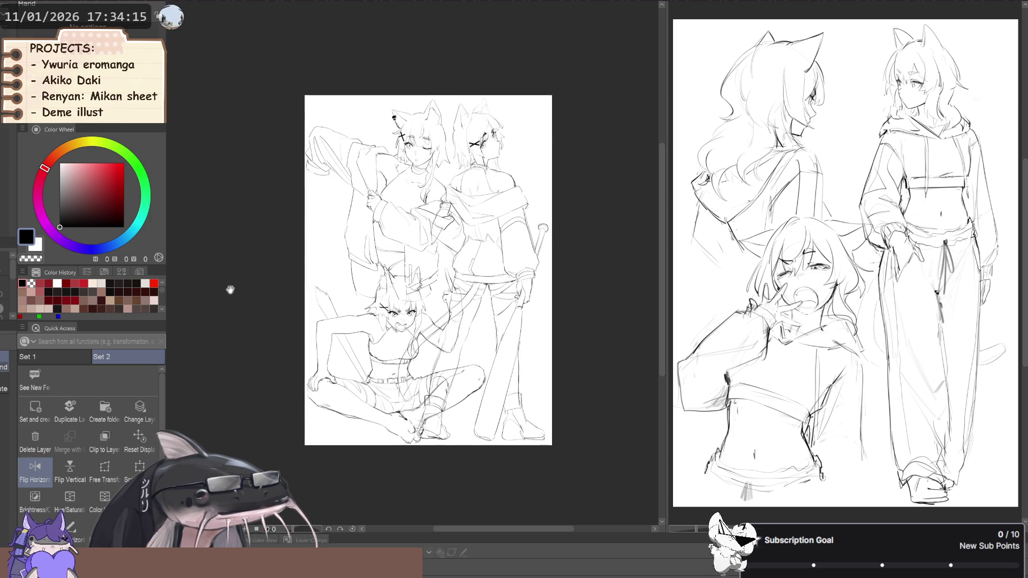
- Lasso-fill white over the standing figures' lines crossing behind the seated girl
{"action": "scroll", "coordinate": [238, 300], "scroll_direction": "up", "scroll_amount": 2}
{"action": "scroll", "coordinate": [237, 317], "scroll_direction": "down", "scroll_amount": 2}
{"action": "scroll", "coordinate": [238, 317], "scroll_direction": "down", "scroll_amount": 2}
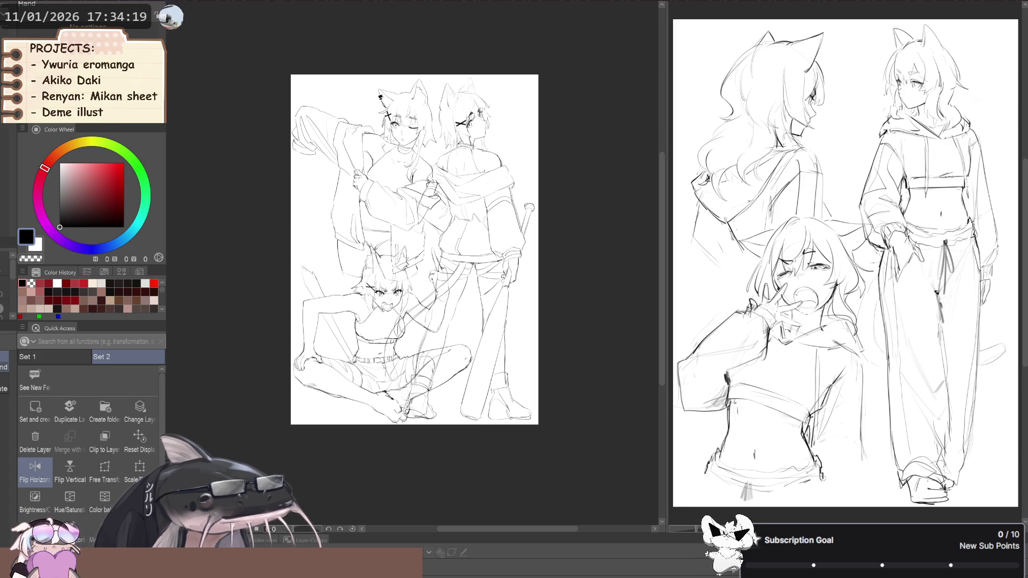
{"action": "left_click", "coordinate": [106, 411]}
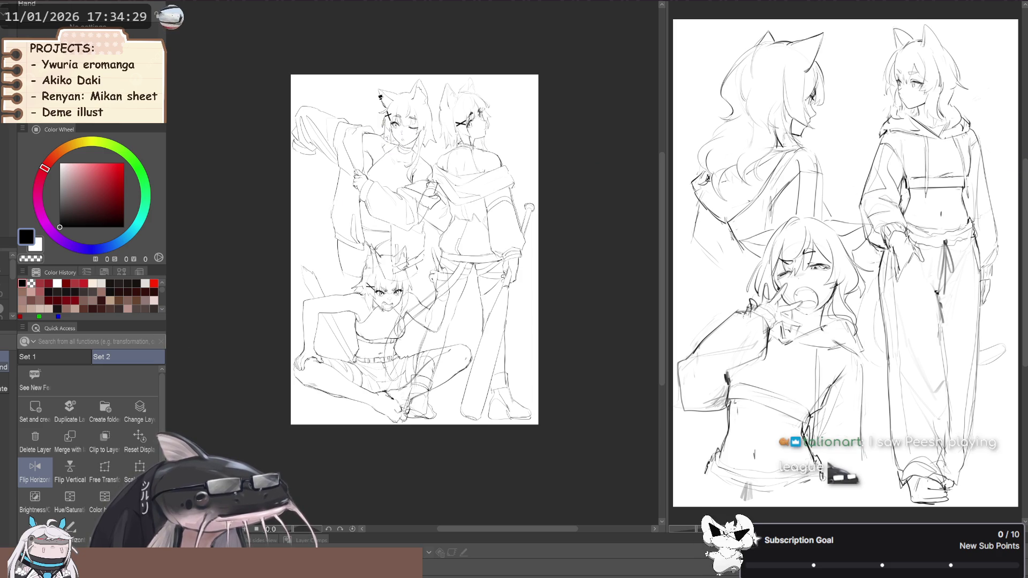
{"action": "key", "text": "g"}
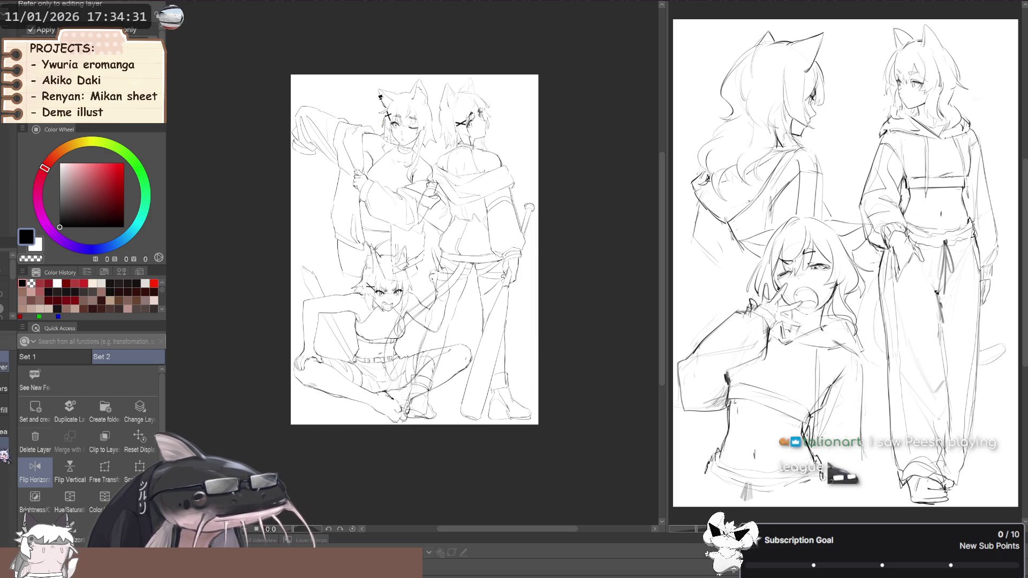
{"action": "left_click", "coordinate": [415, 250], "text": "alt"}
{"action": "mouse_move", "coordinate": [292, 262]}
{"action": "left_mouse_down"}
{"action": "mouse_move", "coordinate": [501, 375]}
{"action": "mouse_move", "coordinate": [213, 336]}
{"action": "left_mouse_up"}
{"action": "scroll", "coordinate": [259, 355], "scroll_direction": "up", "scroll_amount": 2}
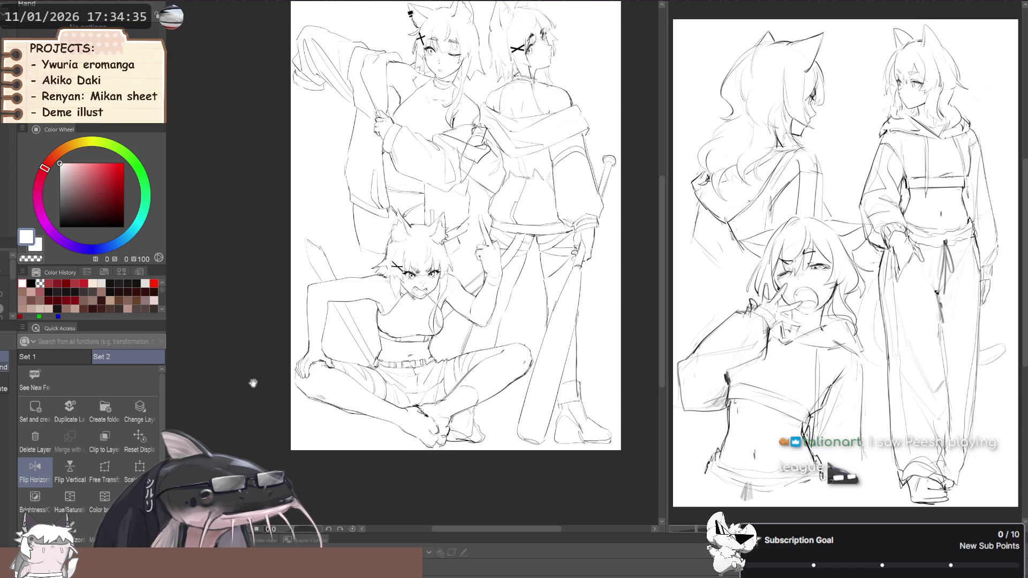
{"action": "scroll", "coordinate": [270, 364], "scroll_direction": "down", "scroll_amount": 2}
{"action": "key", "text": "g"}
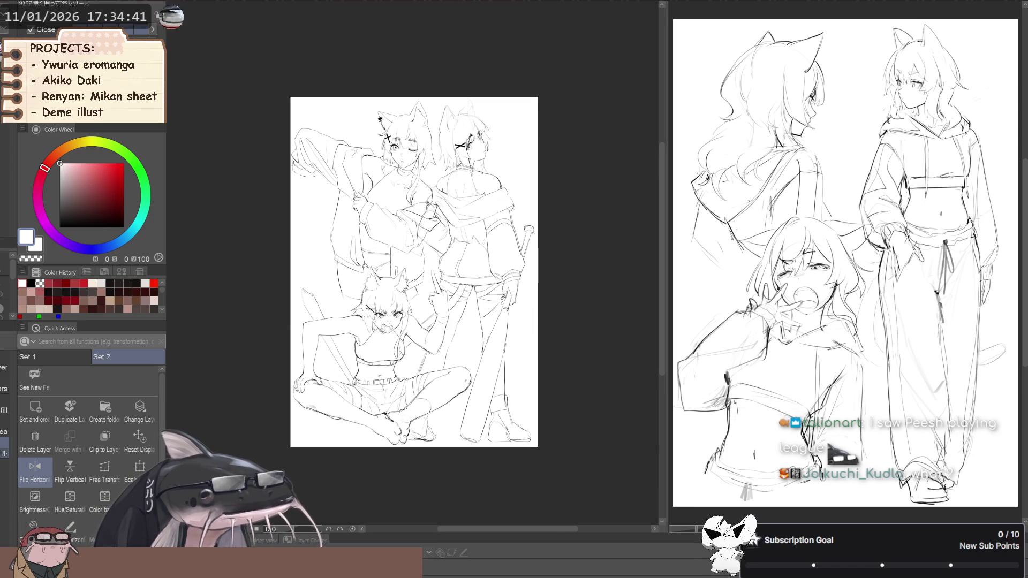
- Mirror the view back and forth to check the cleaned-up group composition
{"action": "left_click_drag", "start_coordinate": [259, 314], "coordinate": [261, 312]}
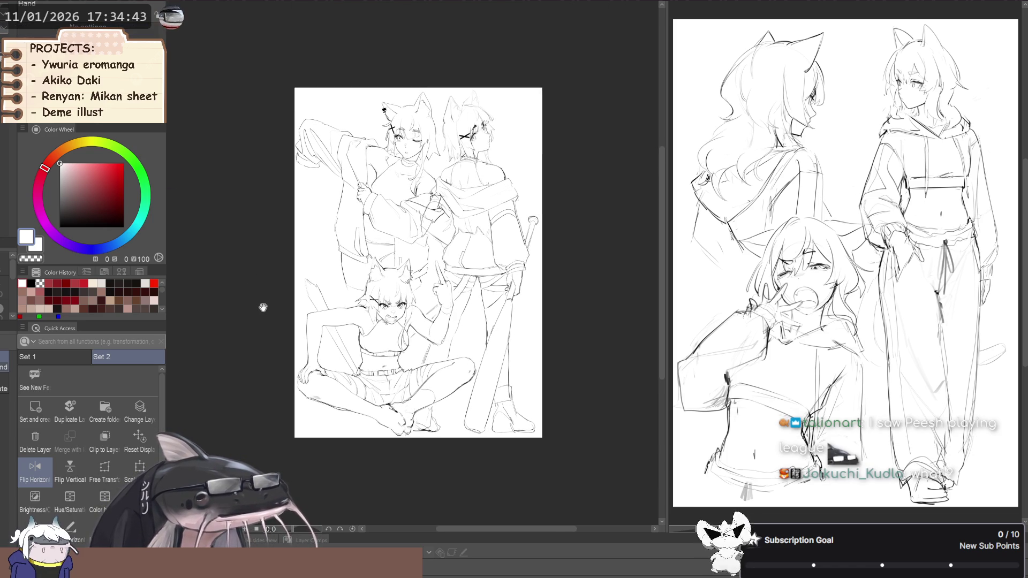
{"action": "key", "text": "h"}
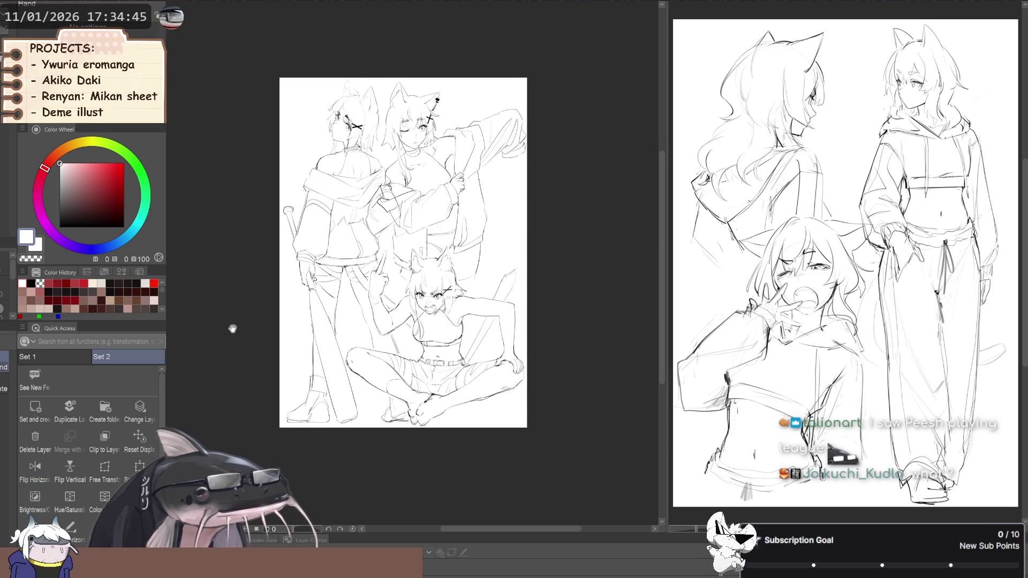
{"action": "key", "text": "h"}
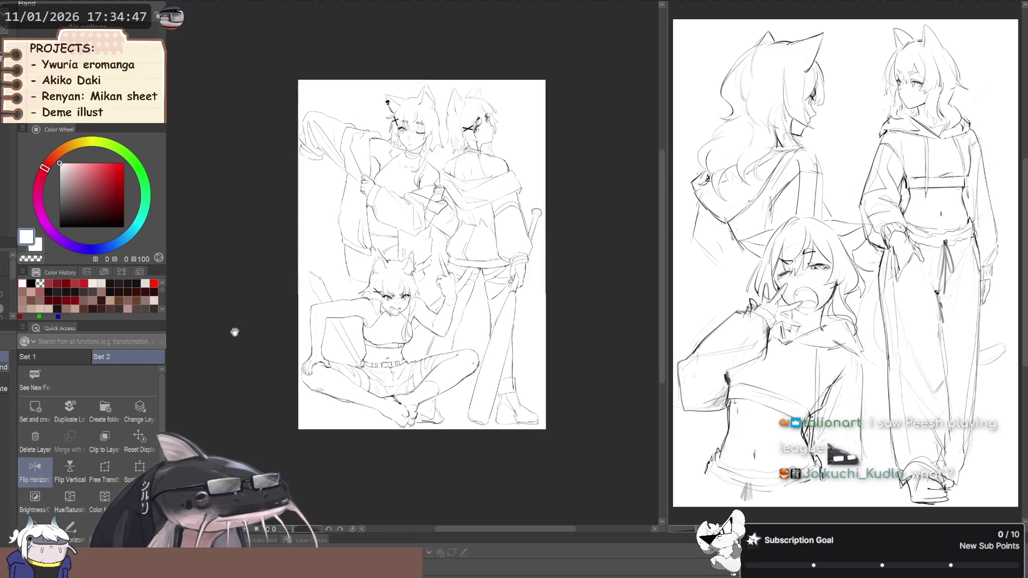
{"action": "key", "text": "h"}
{"action": "mouse_move", "coordinate": [232, 328]}
{"action": "left_mouse_down"}
{"action": "mouse_move", "coordinate": [270, 339]}
{"action": "mouse_move", "coordinate": [244, 350]}
{"action": "mouse_move", "coordinate": [249, 334]}
{"action": "left_mouse_up"}
{"action": "scroll", "coordinate": [262, 360], "scroll_direction": "up", "scroll_amount": 2}
{"action": "key", "text": "h"}
{"action": "key", "text": "h"}
{"action": "key", "text": "h"}
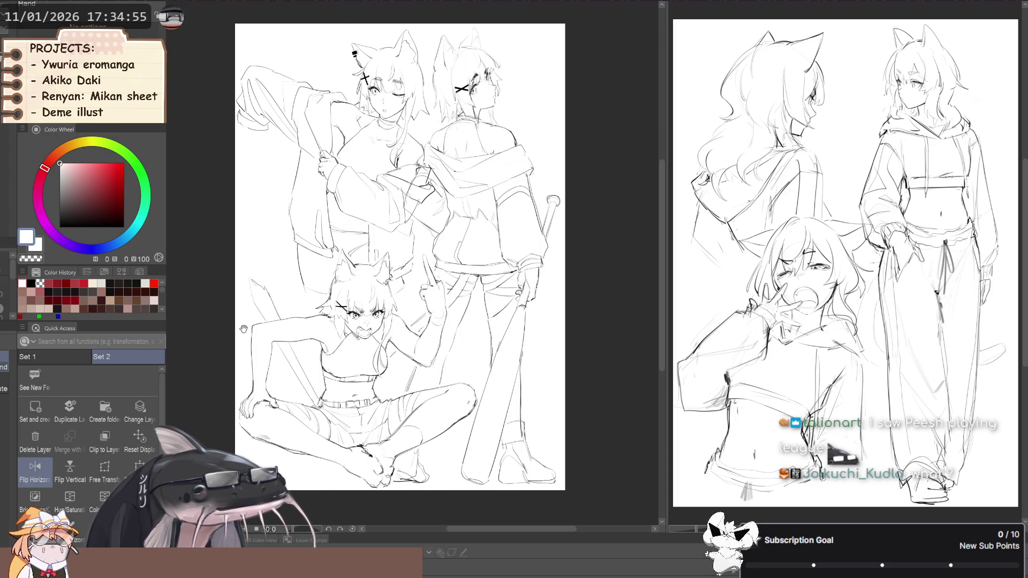
{"action": "key", "text": "h"}
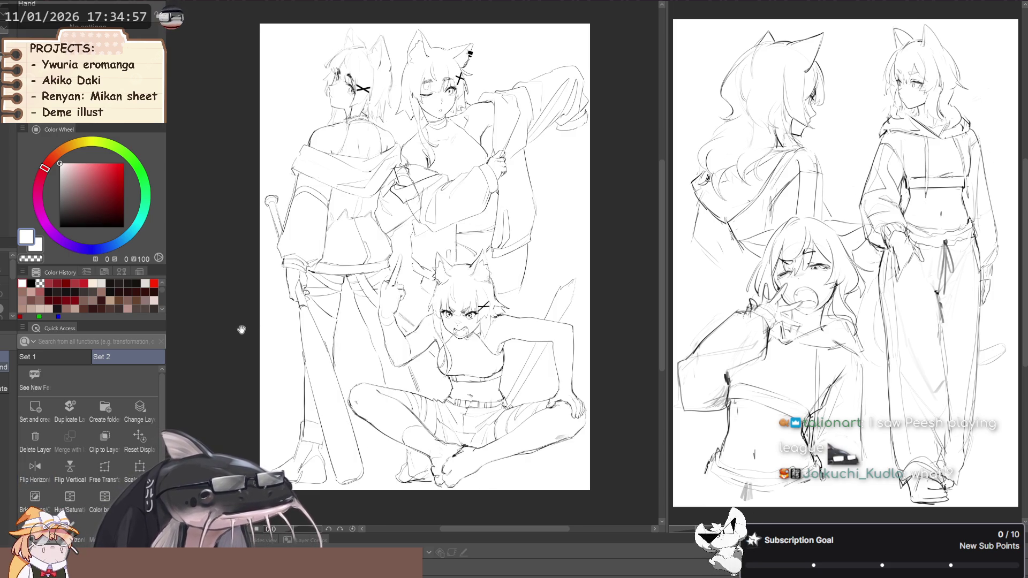
{"action": "key", "text": "h"}
{"action": "key", "text": "h"}
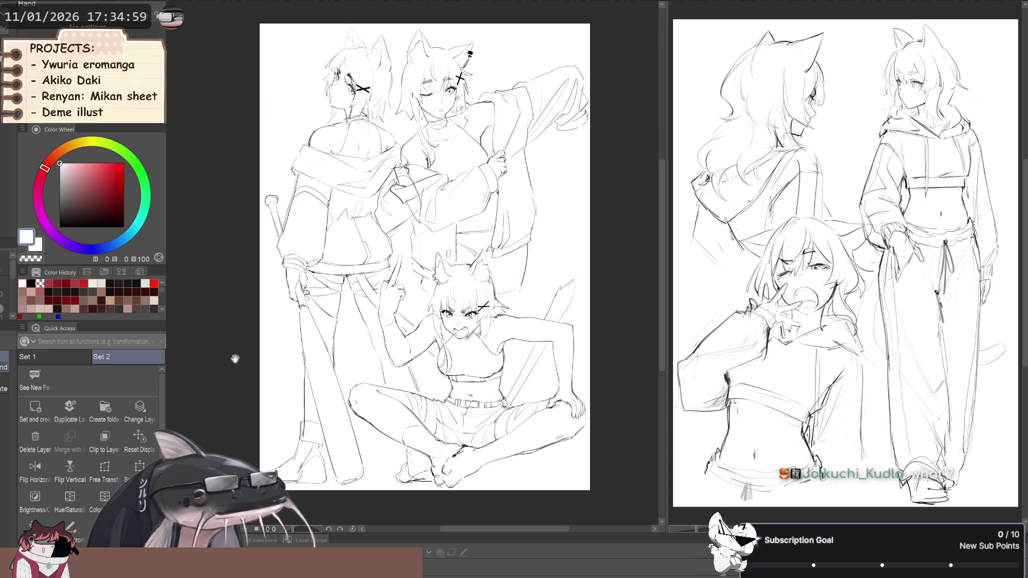
- Switch to the black Flat marker, tilt the page and zoom in on the seated girl
{"action": "left_click_drag", "start_coordinate": [229, 355], "coordinate": [229, 352]}
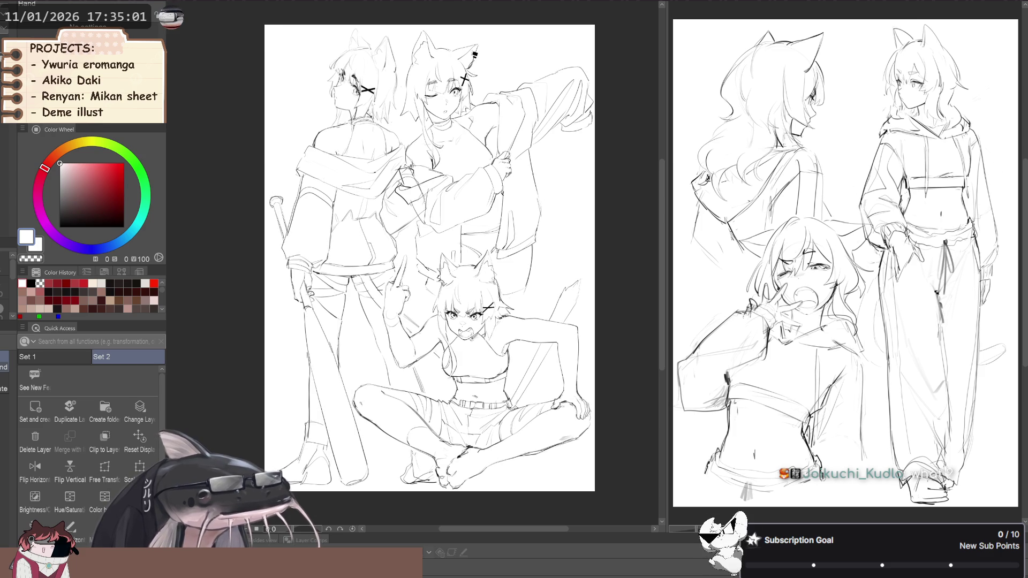
{"action": "key", "text": "p"}
{"action": "key", "text": "asciicircum"}
{"action": "key", "text": "ctrl+plus"}
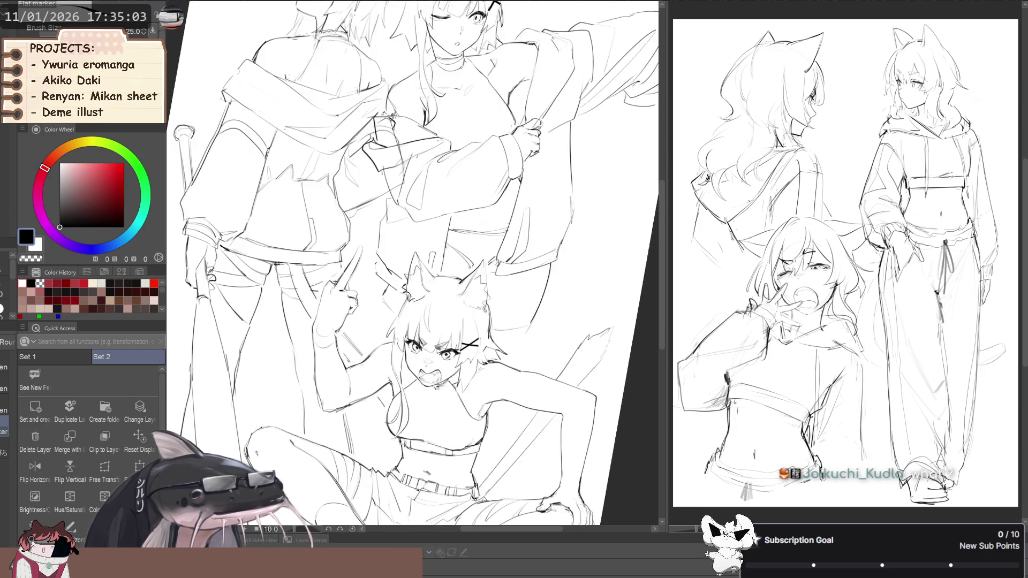
- Zoom out and reset the canvas rotation so the group sketch stands upright
{"action": "key", "text": "ctrl+plus"}
{"action": "key", "text": "ctrl+plus"}
{"action": "key", "text": "ctrl+plus"}
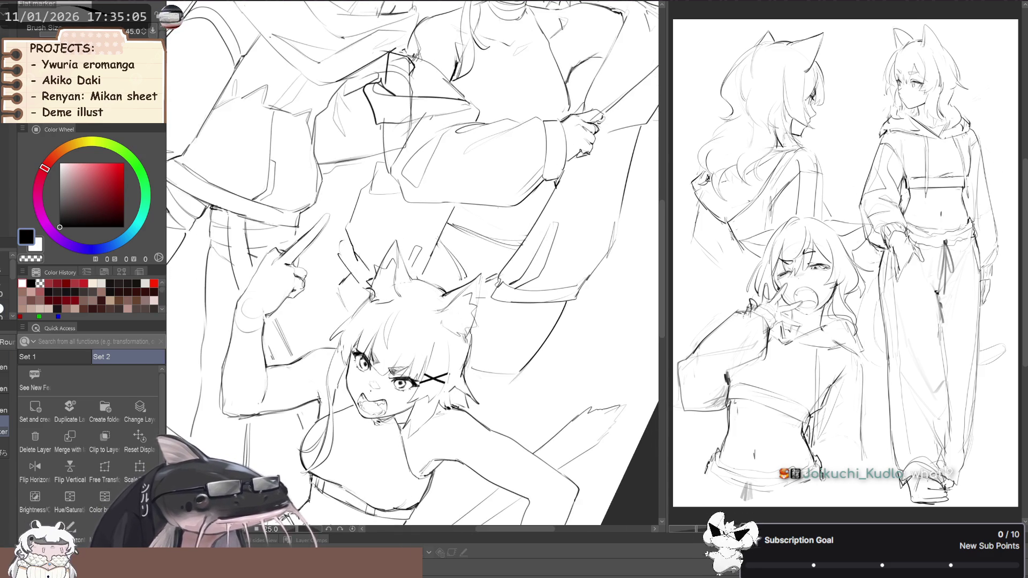
{"action": "key", "text": "ctrl+minus"}
{"action": "key", "text": "ctrl+minus"}
{"action": "key", "text": "ctrl+minus"}
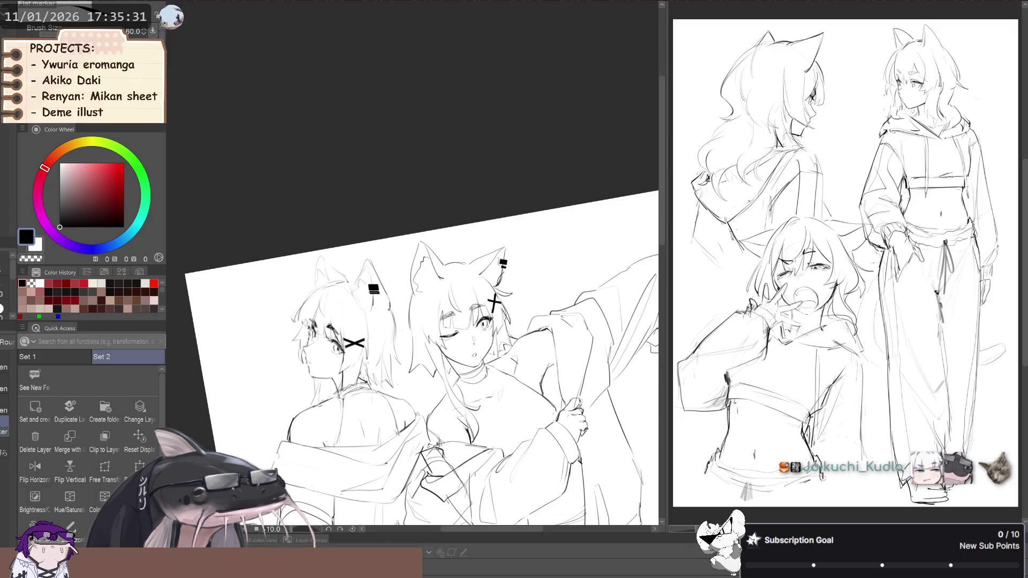
{"action": "scroll", "coordinate": [234, 271], "scroll_direction": "down", "scroll_amount": 3}
{"action": "key", "text": "ctrl+@"}
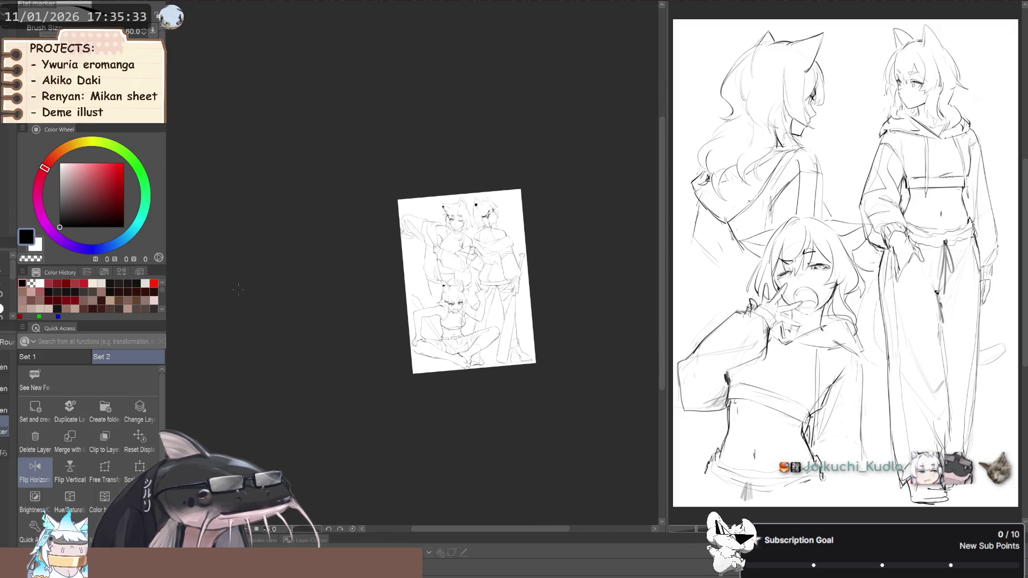
{"action": "mouse_move", "coordinate": [242, 271]}
{"action": "left_mouse_down"}
{"action": "mouse_move", "coordinate": [257, 287]}
{"action": "mouse_move", "coordinate": [239, 308]}
{"action": "mouse_move", "coordinate": [223, 305]}
{"action": "left_mouse_up"}
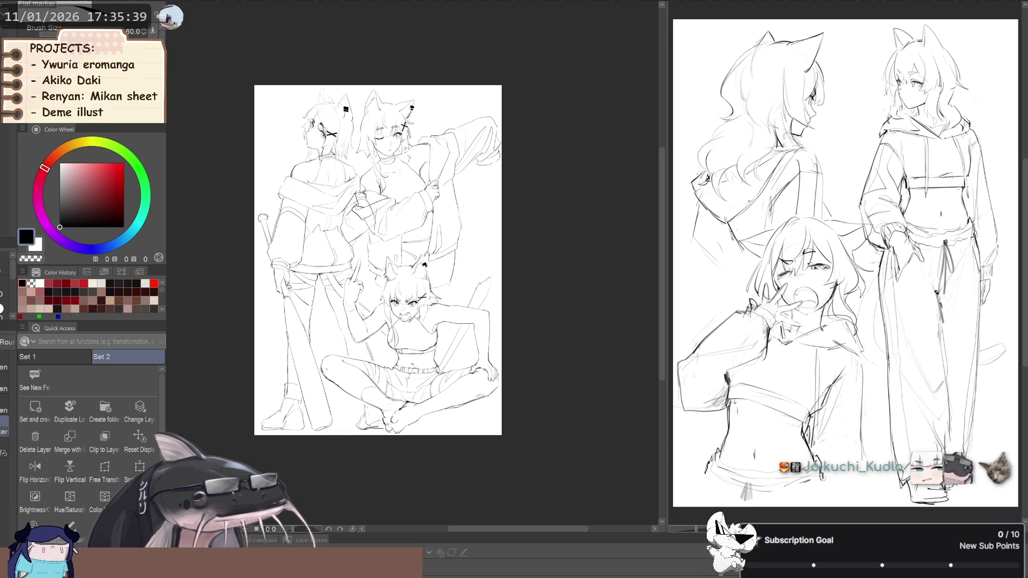
{"action": "key", "text": "ctrl+plus"}
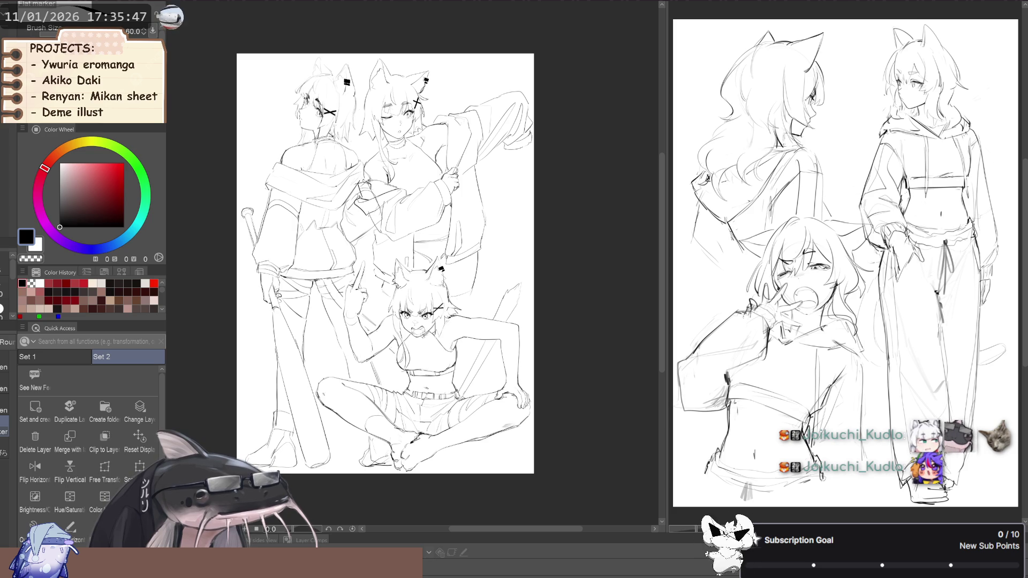
{"action": "key", "text": "alt+bracketright"}
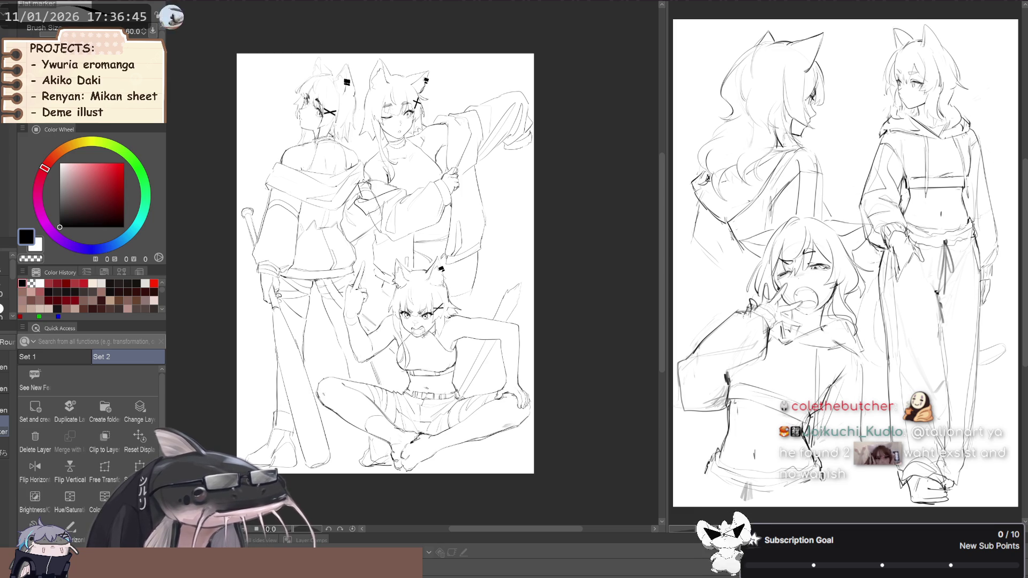
{"action": "left_click", "coordinate": [76, 420]}
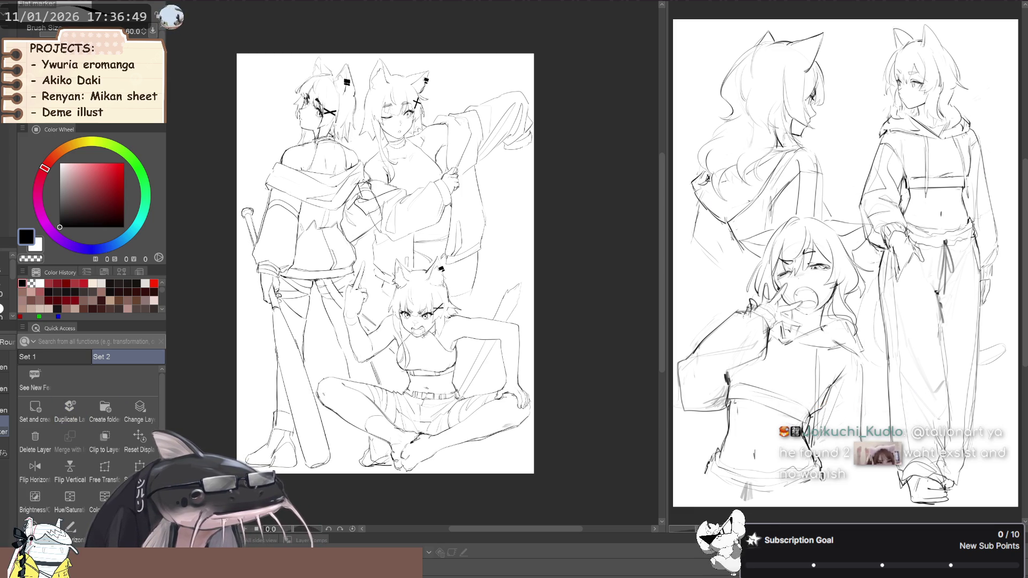
- Lasso-fill the left girl's silhouette, replacing the black fill with a white one
{"action": "key", "text": "g"}
{"action": "mouse_move", "coordinate": [244, 251]}
{"action": "left_mouse_down"}
{"action": "mouse_move", "coordinate": [251, 374]}
{"action": "mouse_move", "coordinate": [486, 390]}
{"action": "mouse_move", "coordinate": [305, 50]}
{"action": "mouse_move", "coordinate": [230, 210]}
{"action": "left_mouse_up"}
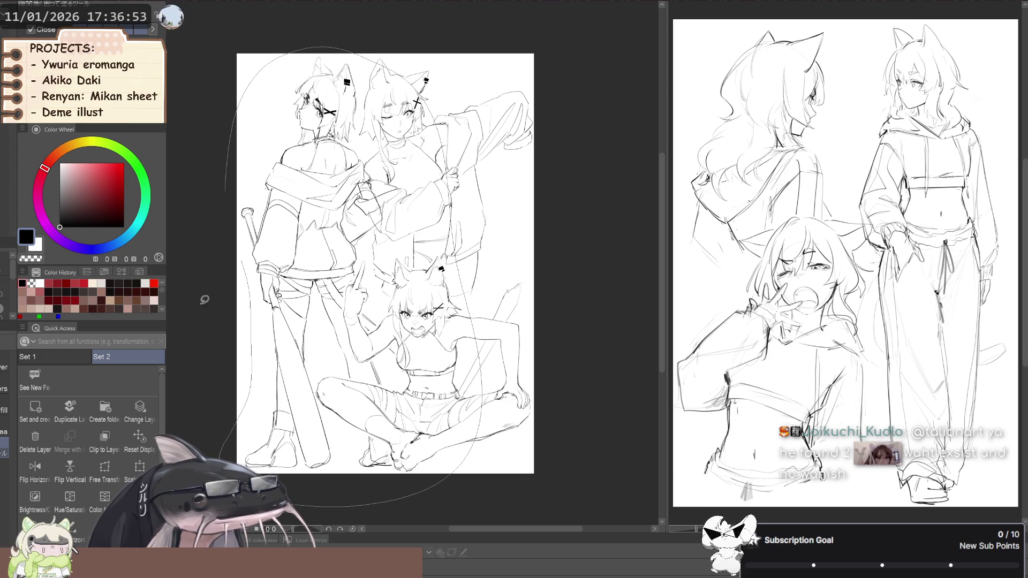
{"action": "key", "text": "ctrl+z"}
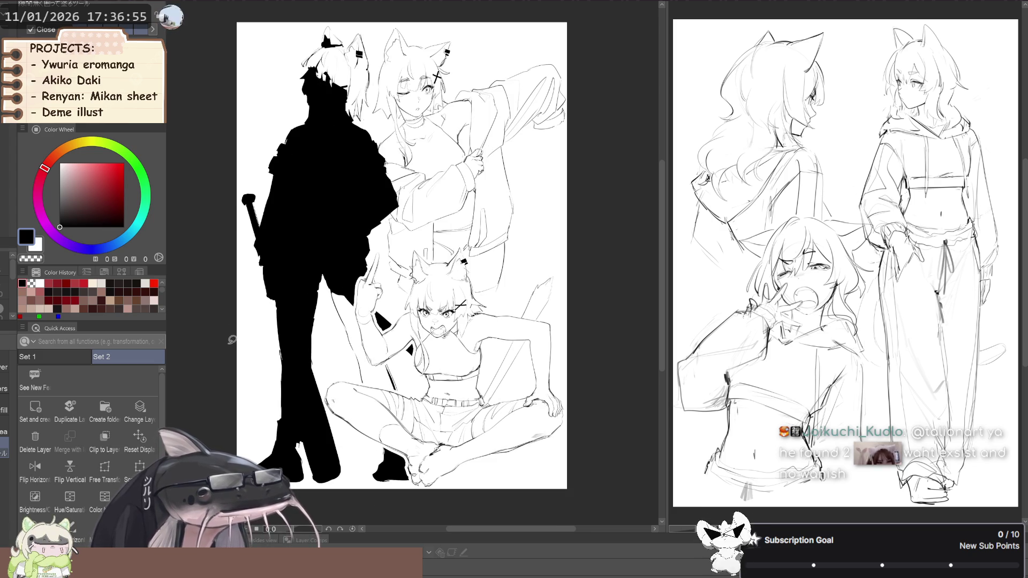
{"action": "scroll", "coordinate": [227, 357], "scroll_direction": "down", "scroll_amount": 1}
{"action": "mouse_move", "coordinate": [228, 358]}
{"action": "left_mouse_down"}
{"action": "mouse_move", "coordinate": [334, 478]}
{"action": "mouse_move", "coordinate": [403, 257]}
{"action": "mouse_move", "coordinate": [252, 178]}
{"action": "left_mouse_up"}
{"action": "key", "text": "ctrl+z"}
{"action": "key", "text": "x"}
{"action": "mouse_move", "coordinate": [273, 134]}
{"action": "left_mouse_down"}
{"action": "mouse_move", "coordinate": [240, 310]}
{"action": "mouse_move", "coordinate": [446, 355]}
{"action": "mouse_move", "coordinate": [254, 114]}
{"action": "left_mouse_up"}
{"action": "mouse_move", "coordinate": [236, 252]}
{"action": "left_mouse_down"}
{"action": "mouse_move", "coordinate": [240, 297]}
{"action": "mouse_move", "coordinate": [229, 328]}
{"action": "left_mouse_up"}
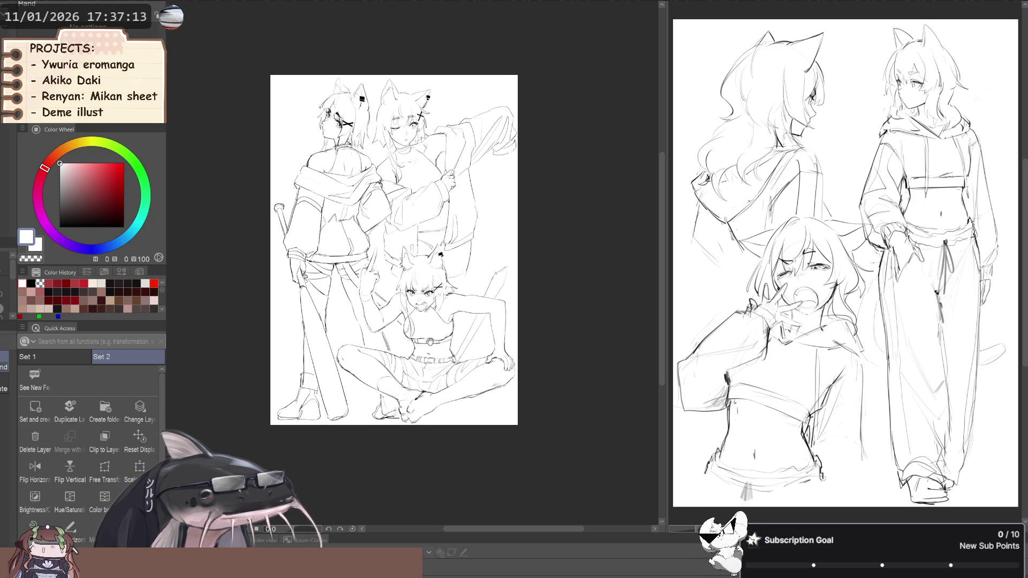
{"action": "scroll", "coordinate": [495, 322], "scroll_direction": "up", "scroll_amount": 1}
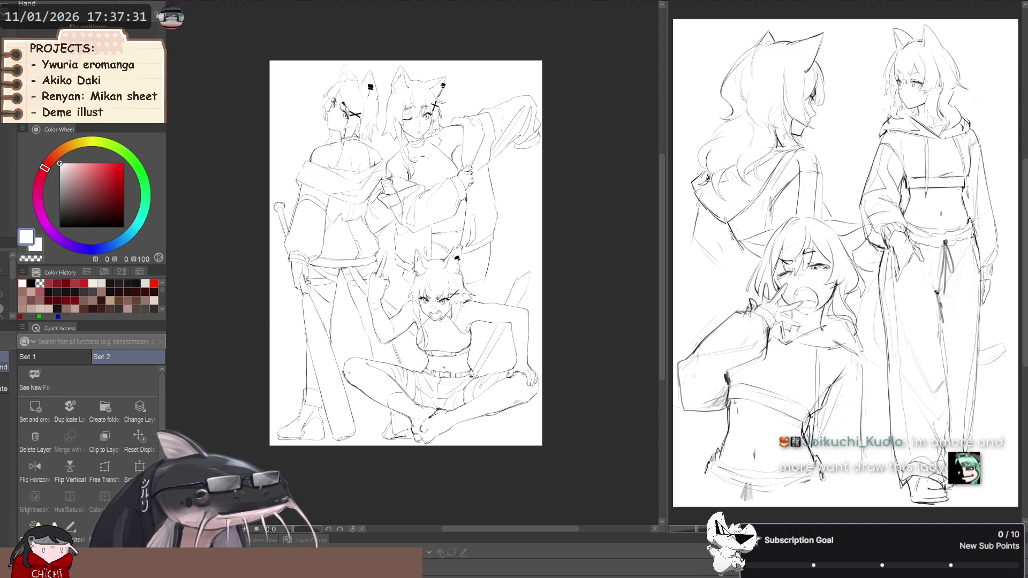
{"action": "key", "text": "g"}
{"action": "mouse_move", "coordinate": [469, 206]}
{"action": "left_mouse_down"}
{"action": "mouse_move", "coordinate": [365, 169]}
{"action": "mouse_move", "coordinate": [555, 80]}
{"action": "mouse_move", "coordinate": [337, 72]}
{"action": "mouse_move", "coordinate": [327, 85]}
{"action": "left_mouse_up"}
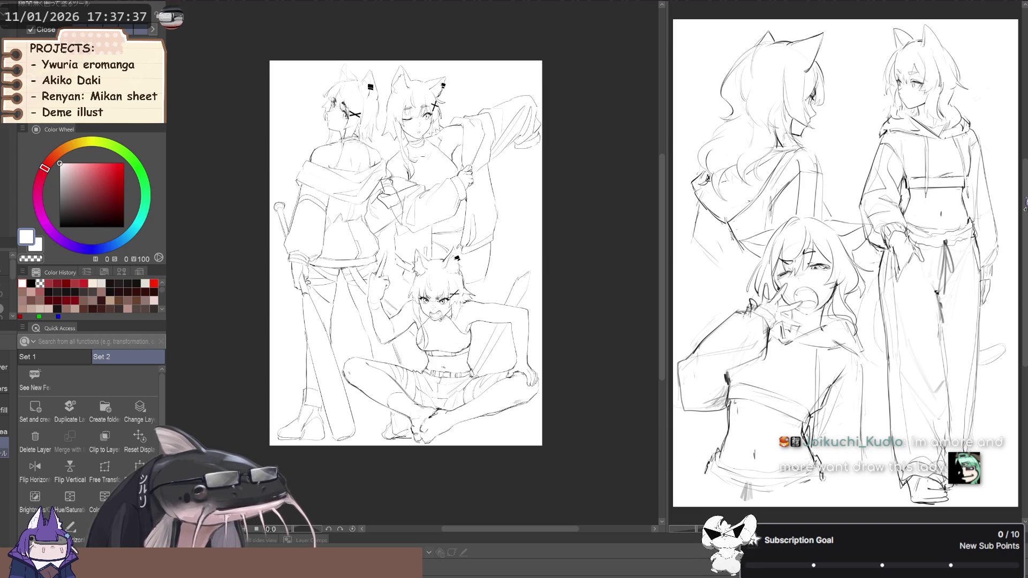
{"action": "key", "text": "p"}
{"action": "scroll", "coordinate": [388, 187], "scroll_direction": "up", "scroll_amount": 1}
{"action": "key", "text": "bracketright"}
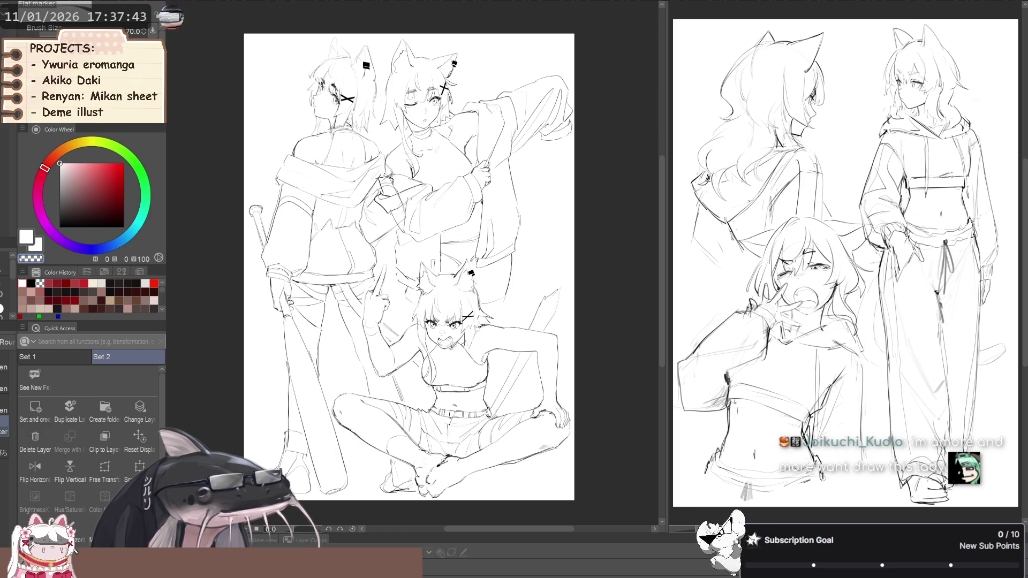
{"action": "scroll", "coordinate": [301, 300], "scroll_direction": "down", "scroll_amount": 3}
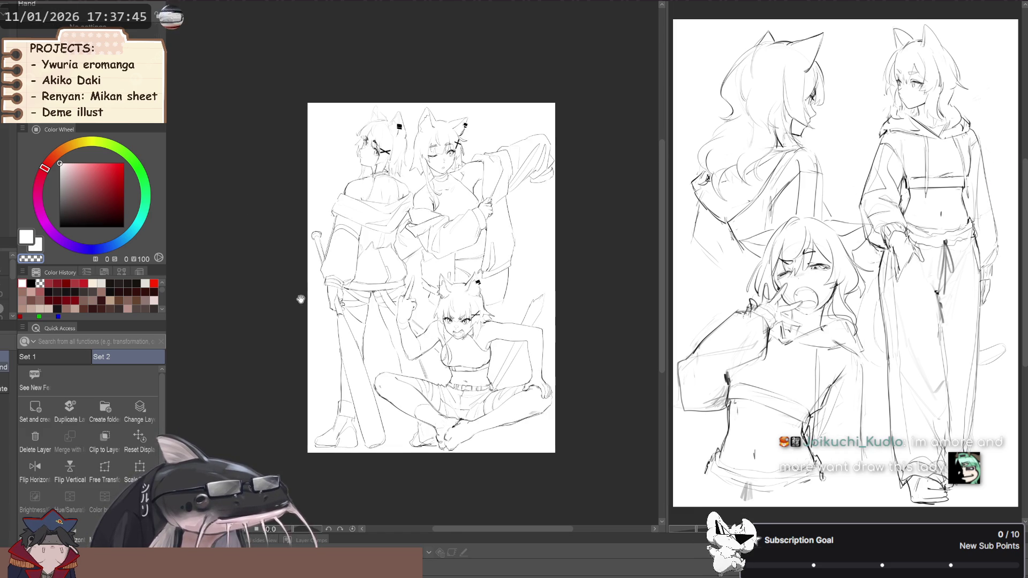
{"action": "left_click_drag", "start_coordinate": [301, 300], "coordinate": [299, 289]}
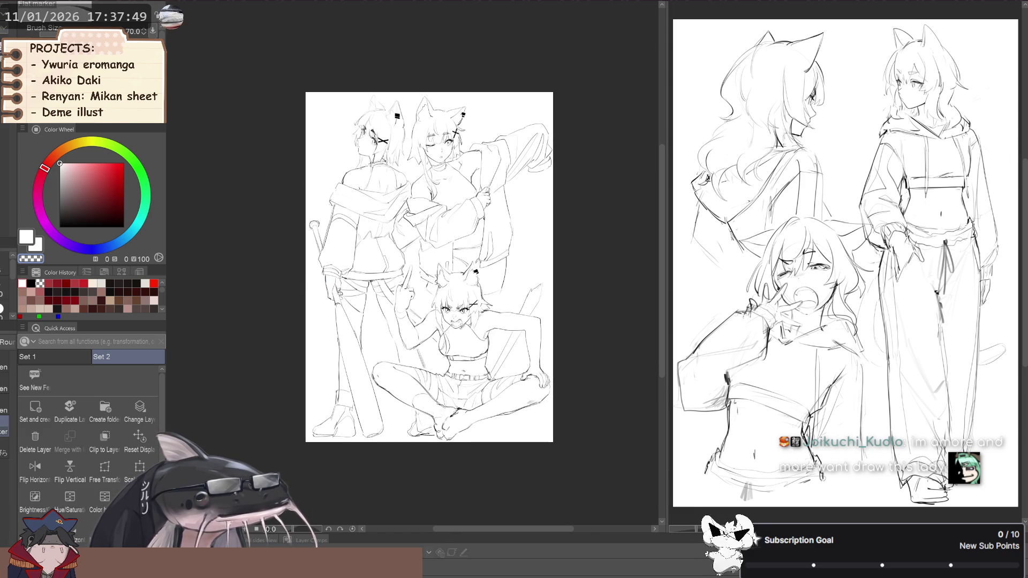
{"action": "scroll", "coordinate": [230, 289], "scroll_direction": "up", "scroll_amount": 2}
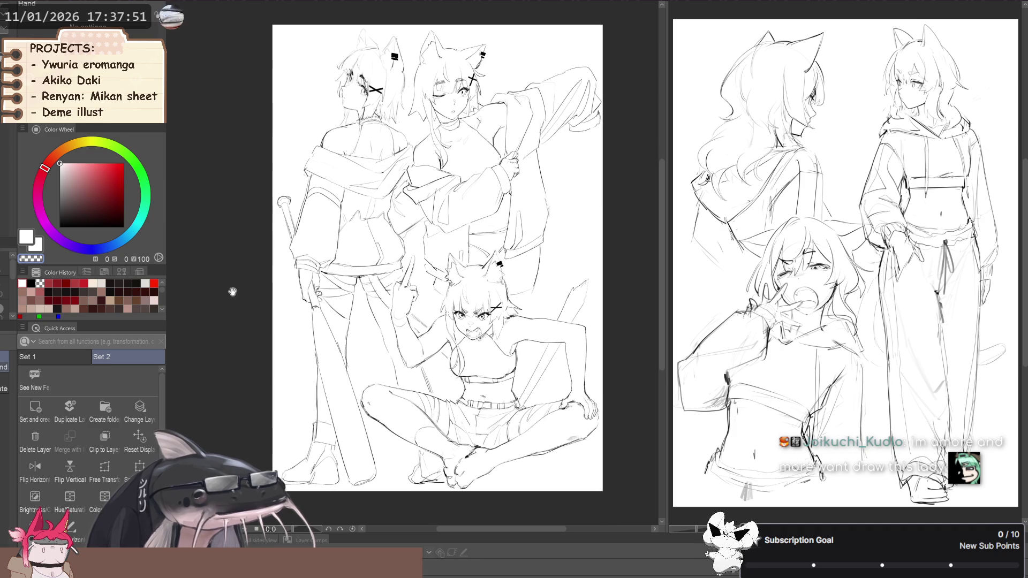
{"action": "scroll", "coordinate": [209, 308], "scroll_direction": "up", "scroll_amount": 1}
{"action": "scroll", "coordinate": [210, 308], "scroll_direction": "down", "scroll_amount": 1}
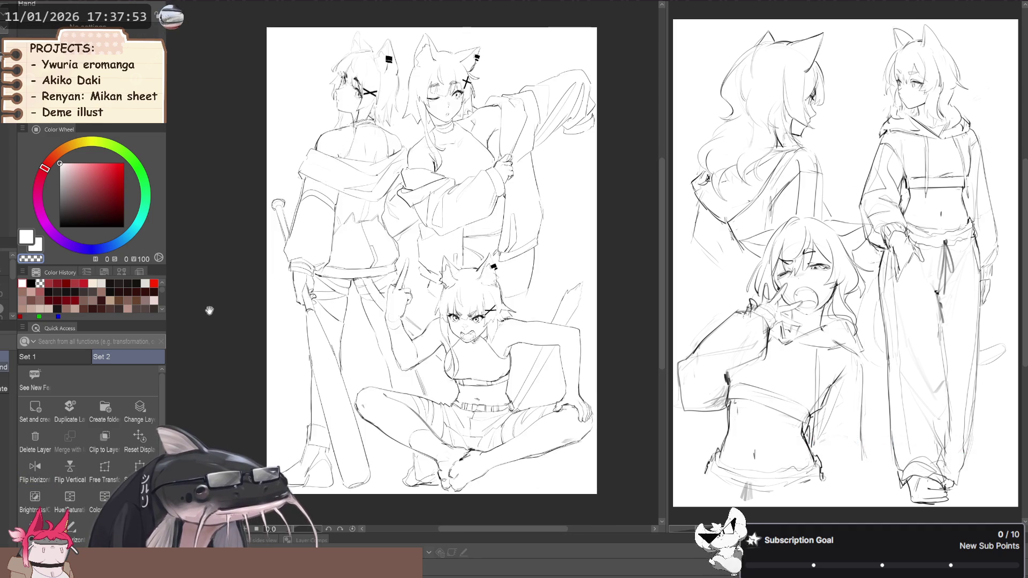
{"action": "scroll", "coordinate": [388, 242], "scroll_direction": "down", "scroll_amount": 1}
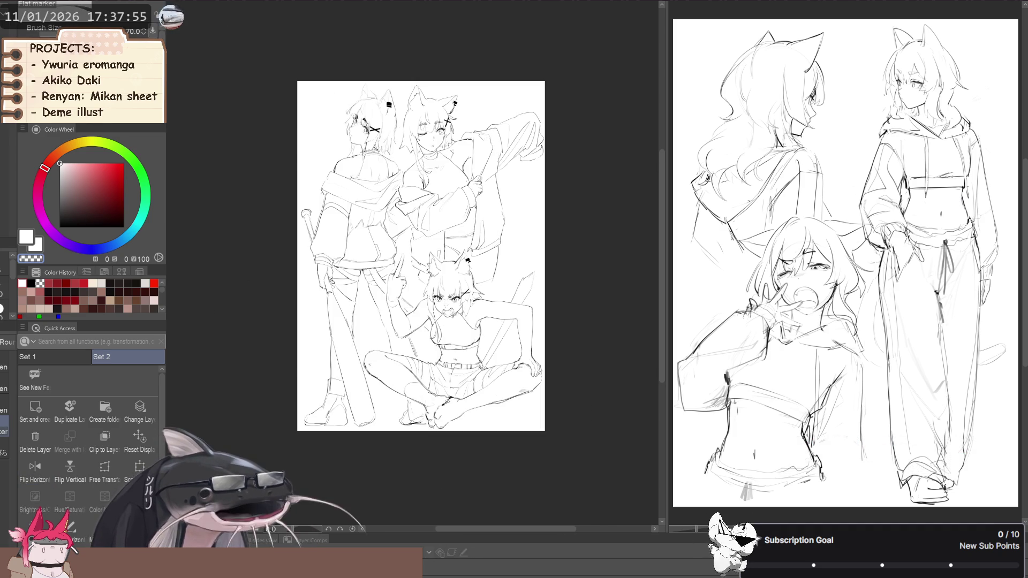
{"action": "key", "text": "k"}
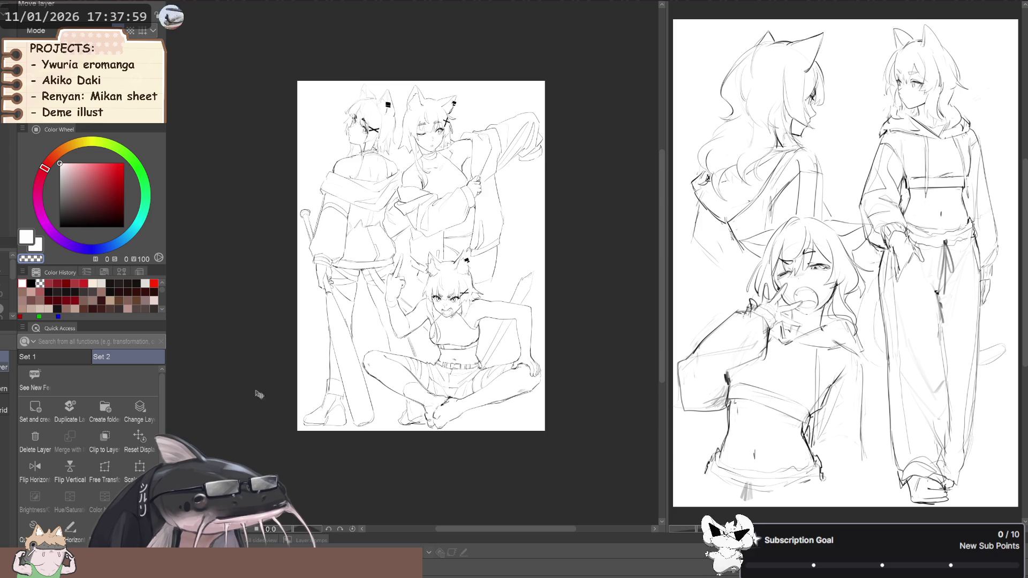
{"action": "scroll", "coordinate": [417, 285], "scroll_direction": "up", "scroll_amount": 1}
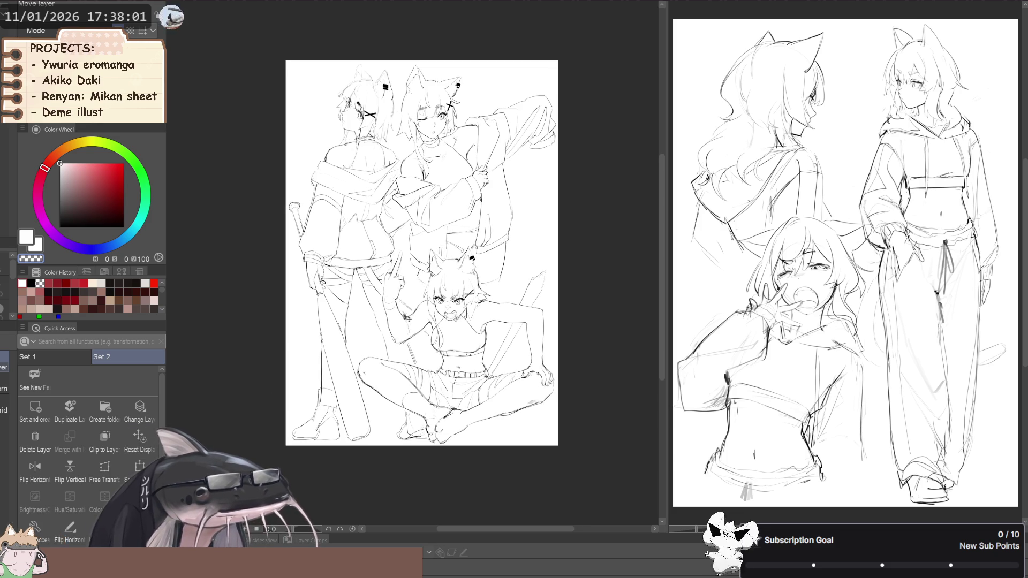
{"action": "scroll", "coordinate": [393, 265], "scroll_direction": "up", "scroll_amount": 2}
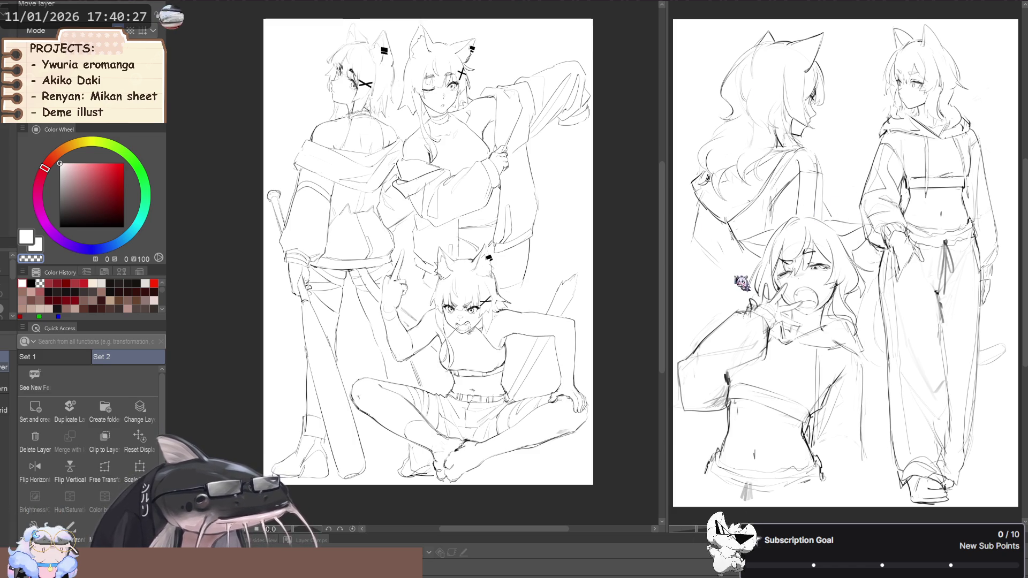
{"action": "scroll", "coordinate": [902, 80], "scroll_direction": "up", "scroll_amount": 5}
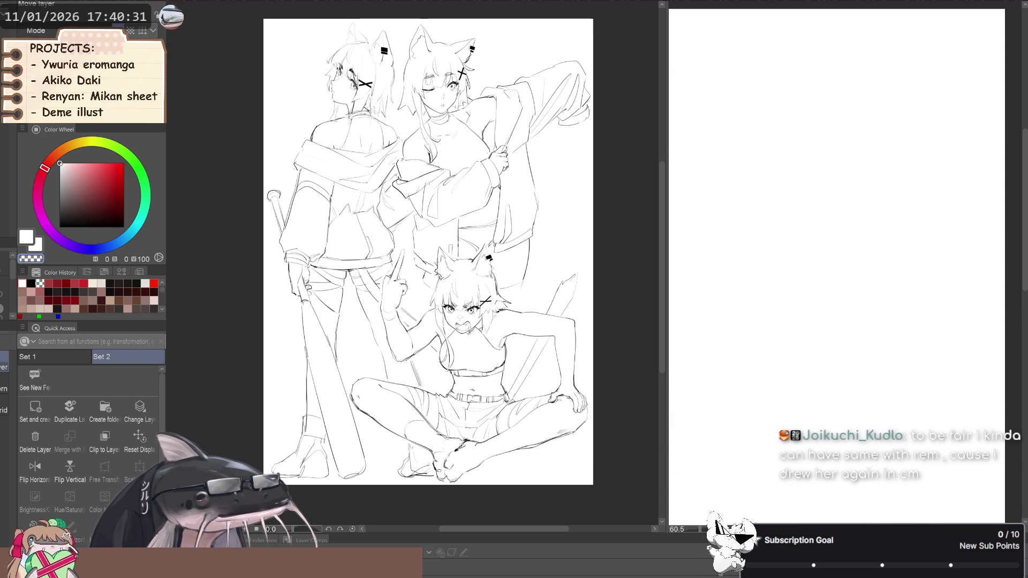
- Lasso the hooded girl's head, stretch it taller, deselect, and set Liquify to size 50
{"action": "scroll", "coordinate": [837, 268], "scroll_direction": "up", "scroll_amount": 1}
{"action": "key", "text": "m"}
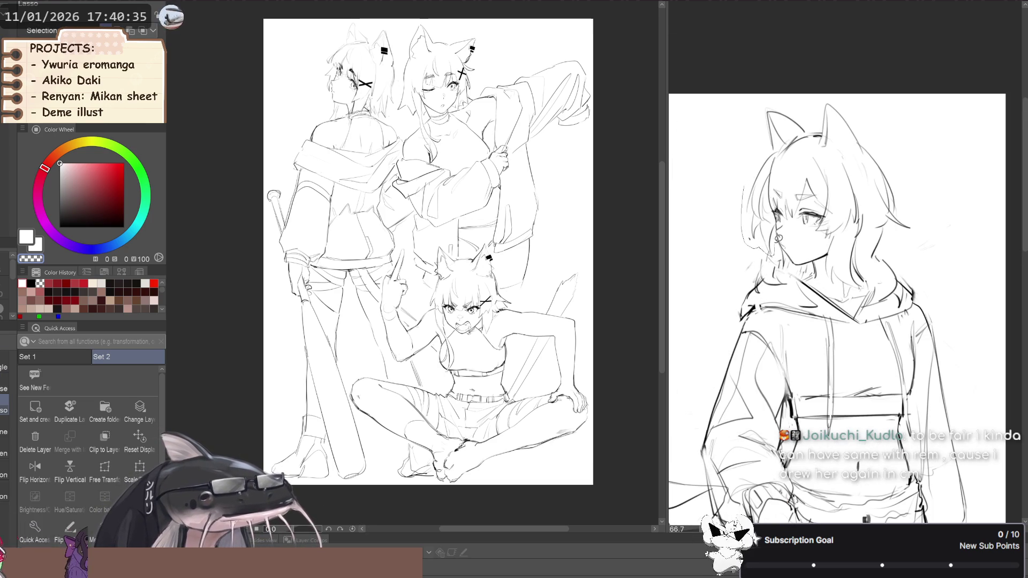
{"action": "mouse_move", "coordinate": [783, 235]}
{"action": "left_mouse_down"}
{"action": "mouse_move", "coordinate": [869, 235]}
{"action": "mouse_move", "coordinate": [935, 157]}
{"action": "mouse_move", "coordinate": [771, 90]}
{"action": "left_mouse_up"}
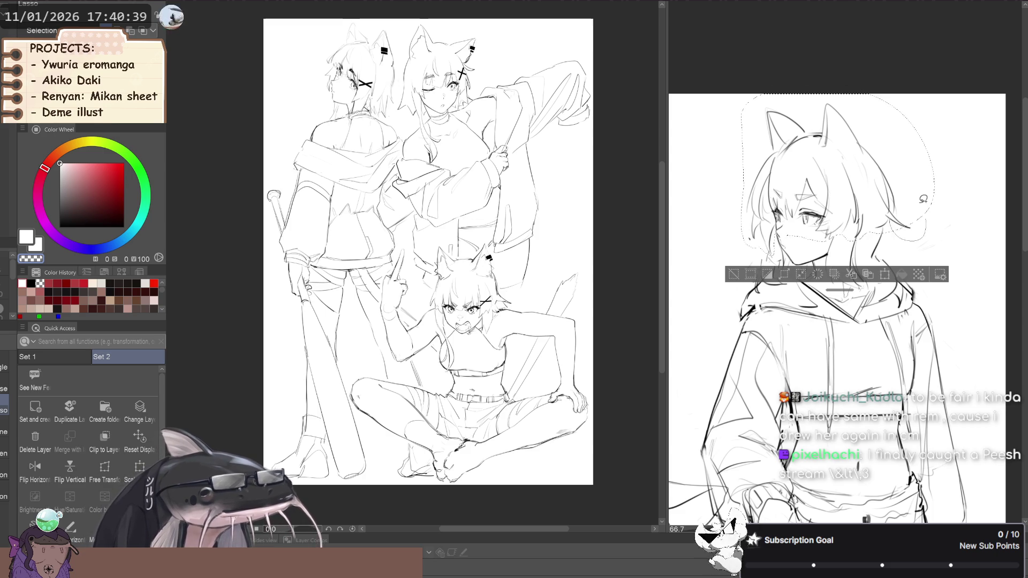
{"action": "scroll", "coordinate": [923, 201], "scroll_direction": "down", "scroll_amount": 3}
{"action": "left_click", "coordinate": [139, 468]}
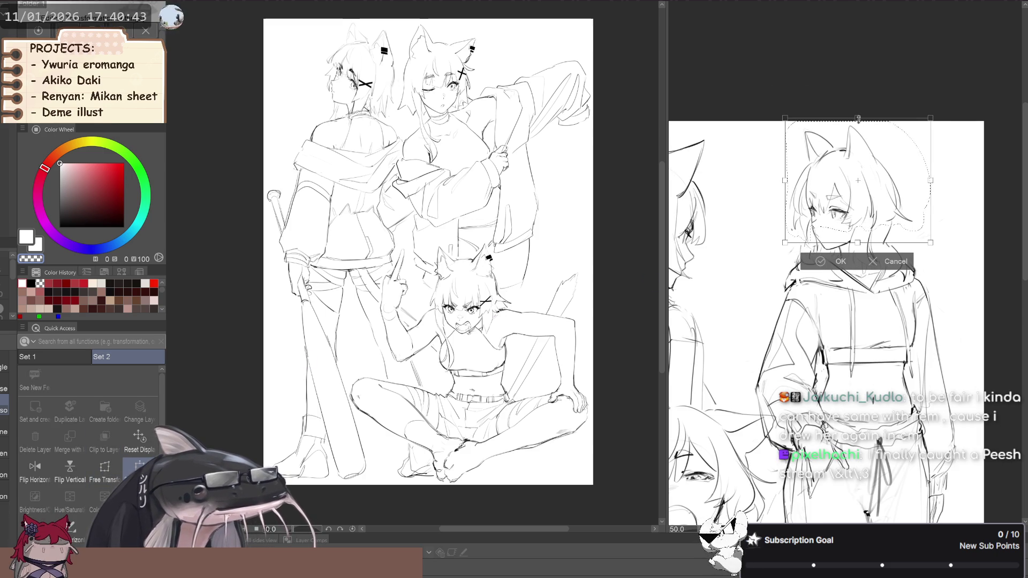
{"action": "left_click_drag", "start_coordinate": [858, 121], "coordinate": [859, 117]}
{"action": "left_click", "coordinate": [829, 262]}
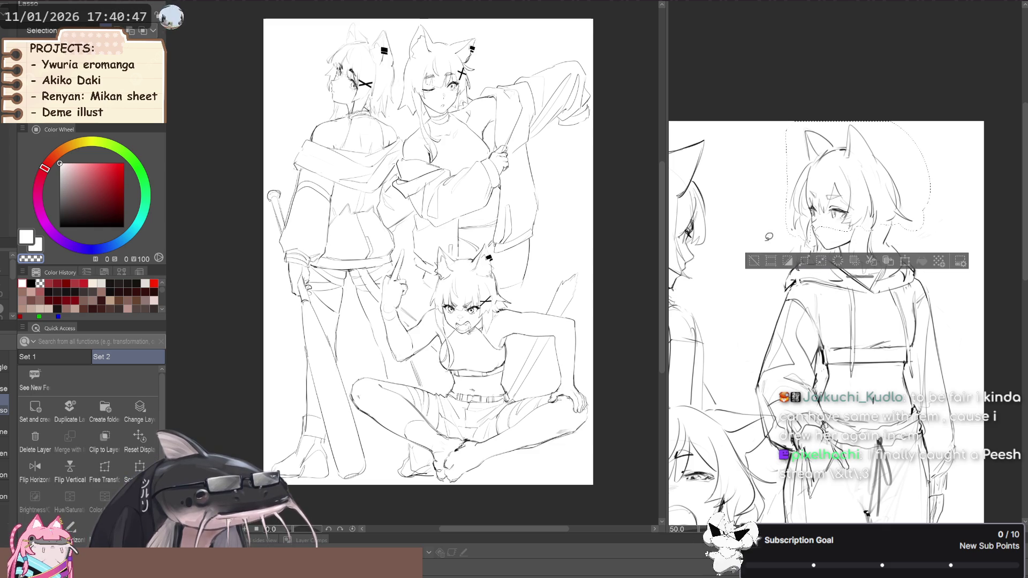
{"action": "left_click_drag", "start_coordinate": [878, 167], "coordinate": [874, 168]}
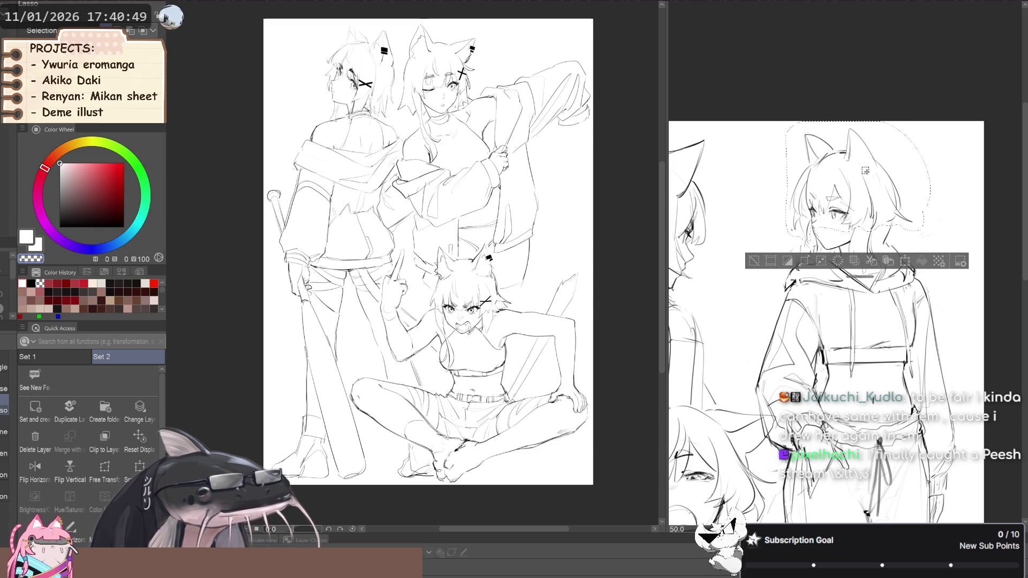
{"action": "left_click", "coordinate": [755, 261]}
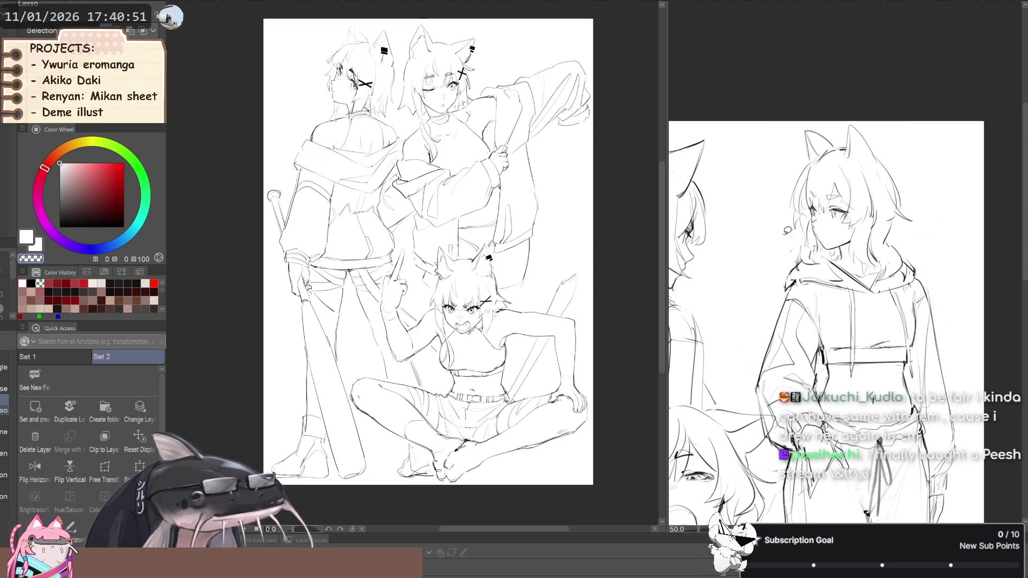
{"action": "key", "text": "j"}
{"action": "key", "text": "bracketleft"}
{"action": "key", "text": "bracketleft"}
{"action": "key", "text": "bracketleft"}
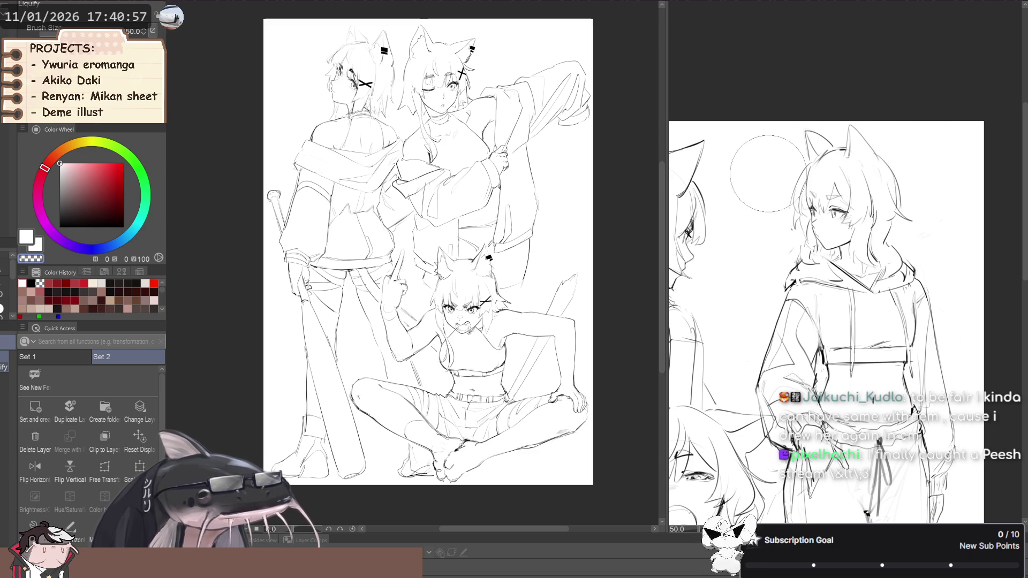
- Mirror the character sheet horizontally and bring the whole hooded figure into view
{"action": "mouse_move", "coordinate": [704, 257]}
{"action": "left_mouse_down"}
{"action": "mouse_move", "coordinate": [739, 236]}
{"action": "mouse_move", "coordinate": [718, 252]}
{"action": "left_mouse_up"}
{"action": "scroll", "coordinate": [740, 236], "scroll_direction": "down", "scroll_amount": 3}
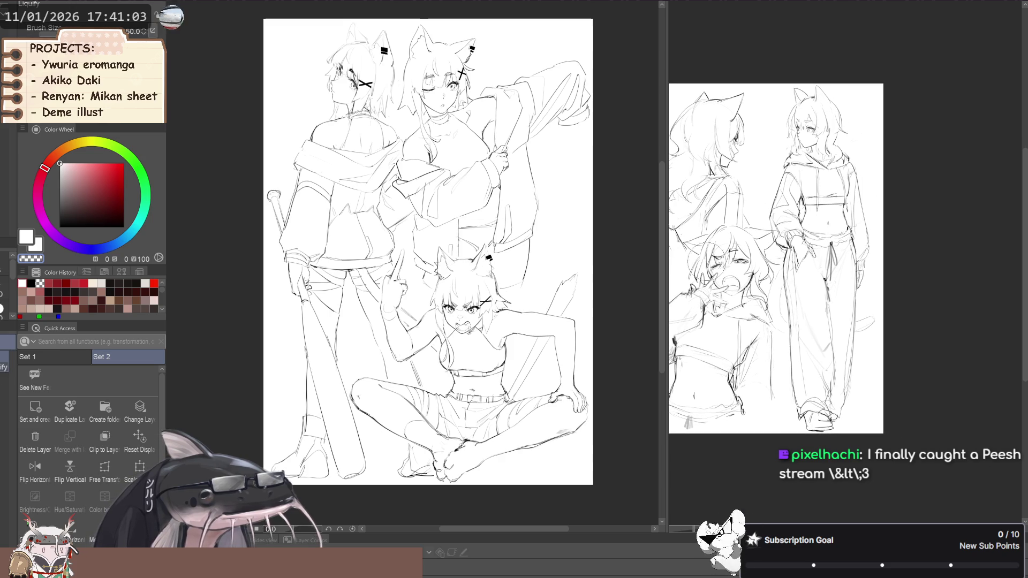
{"action": "scroll", "coordinate": [700, 337], "scroll_direction": "up", "scroll_amount": 1}
{"action": "key", "text": "h"}
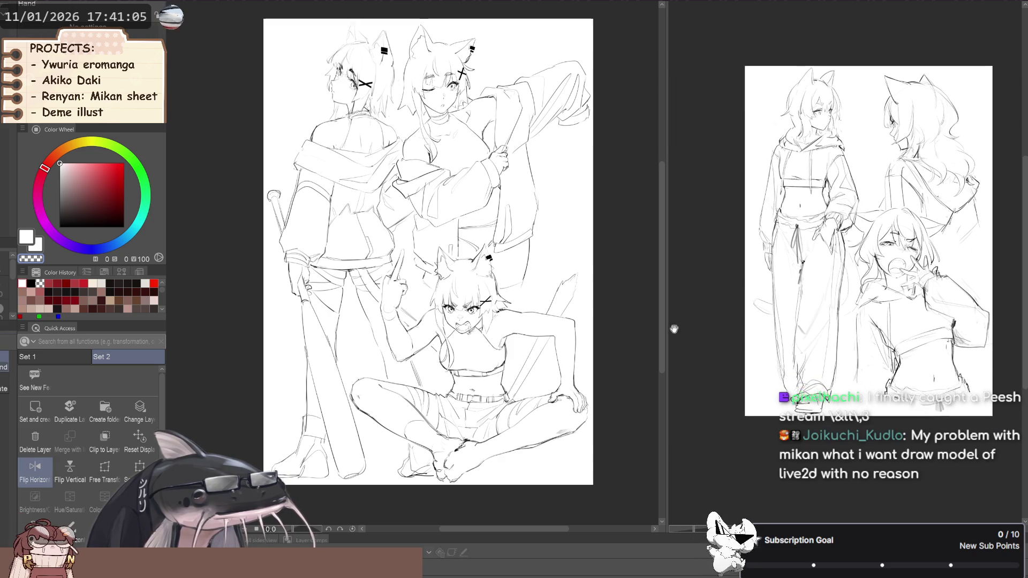
{"action": "scroll", "coordinate": [696, 353], "scroll_direction": "down", "scroll_amount": 3}
{"action": "scroll", "coordinate": [685, 373], "scroll_direction": "up", "scroll_amount": 3}
{"action": "mouse_move", "coordinate": [685, 373]}
{"action": "left_mouse_down"}
{"action": "mouse_move", "coordinate": [706, 371]}
{"action": "mouse_move", "coordinate": [715, 343]}
{"action": "left_mouse_up"}
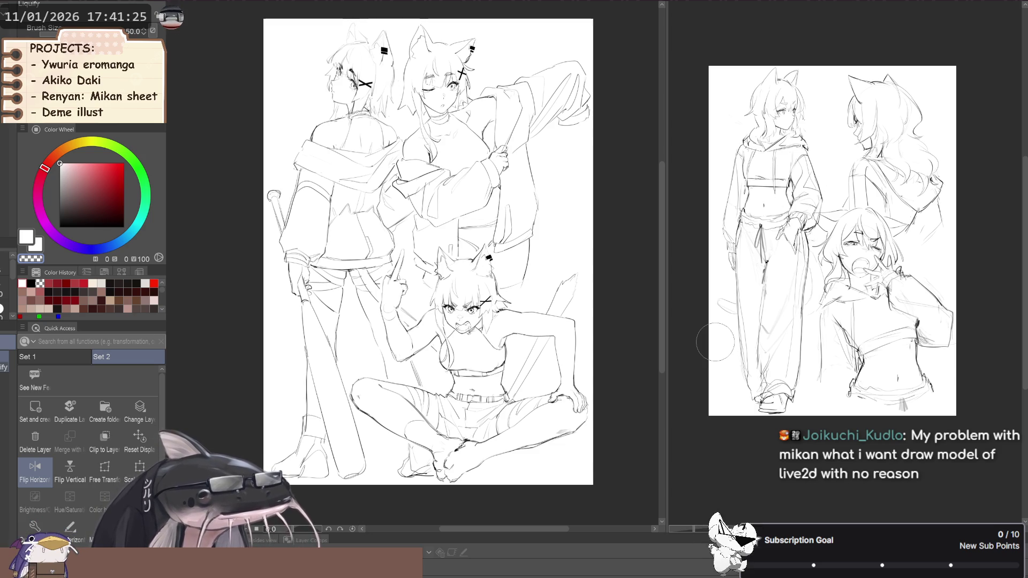
- Widen the reference pane and enlarge and reposition the character sheet inside it
{"action": "left_click_drag", "start_coordinate": [666, 380], "coordinate": [622, 382]}
{"action": "scroll", "coordinate": [857, 268], "scroll_direction": "up", "scroll_amount": 2}
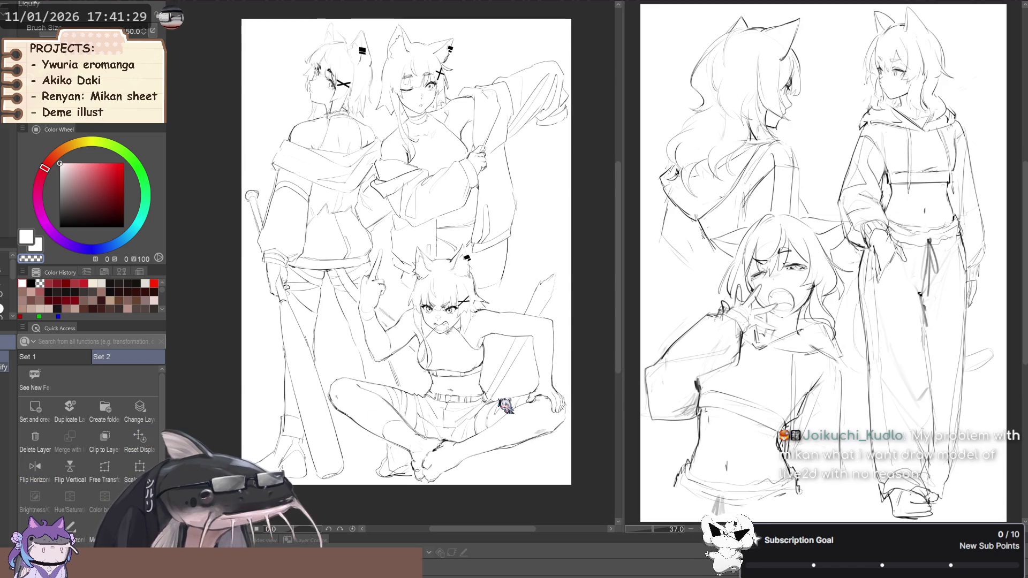
{"action": "left_click_drag", "start_coordinate": [974, 241], "coordinate": [994, 117]}
{"action": "left_click_drag", "start_coordinate": [924, 123], "coordinate": [902, 120]}
{"action": "left_click_drag", "start_coordinate": [682, 226], "coordinate": [690, 222]}
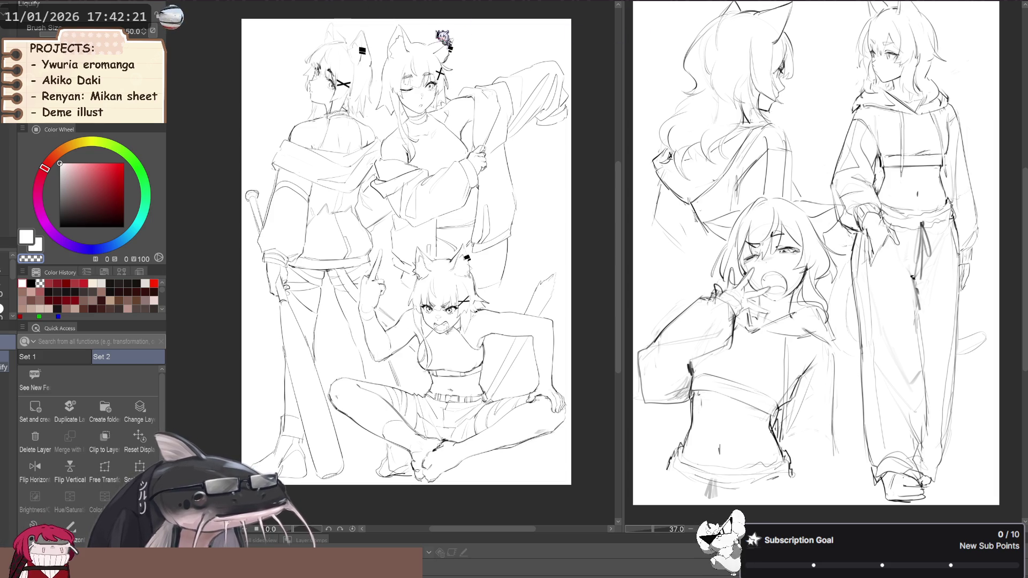
- Cycle the document tabs to put the character sheet on the main canvas
{"action": "left_click", "coordinate": [710, 6]}
{"action": "left_click", "coordinate": [647, 4]}
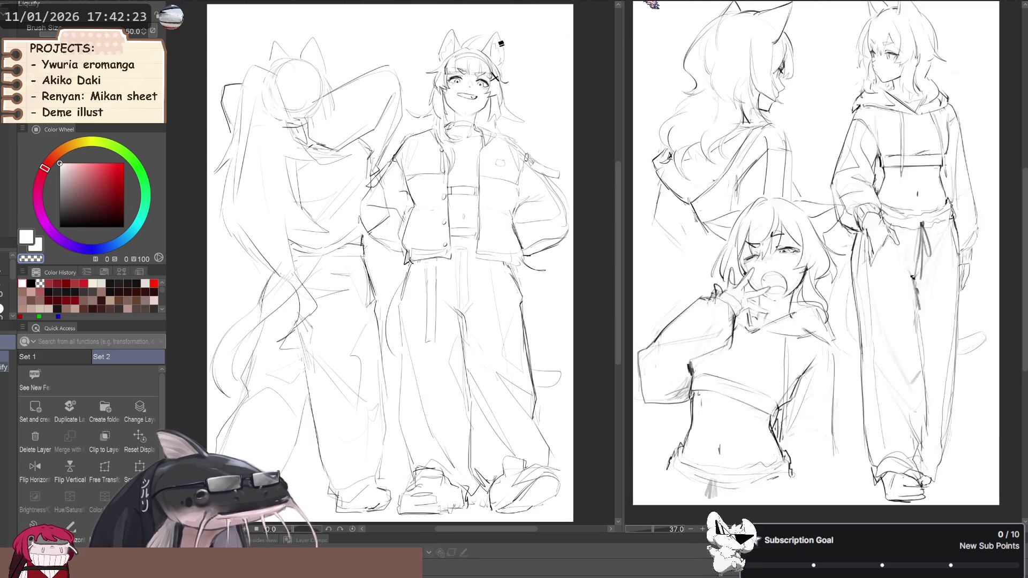
{"action": "left_click", "coordinate": [407, 8]}
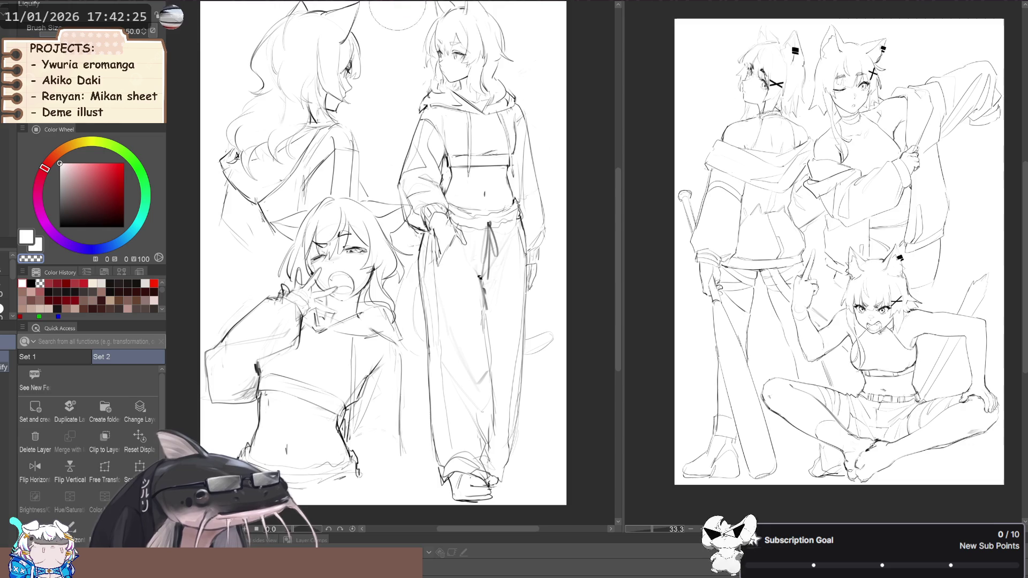
{"action": "scroll", "coordinate": [544, 143], "scroll_direction": "down", "scroll_amount": 3}
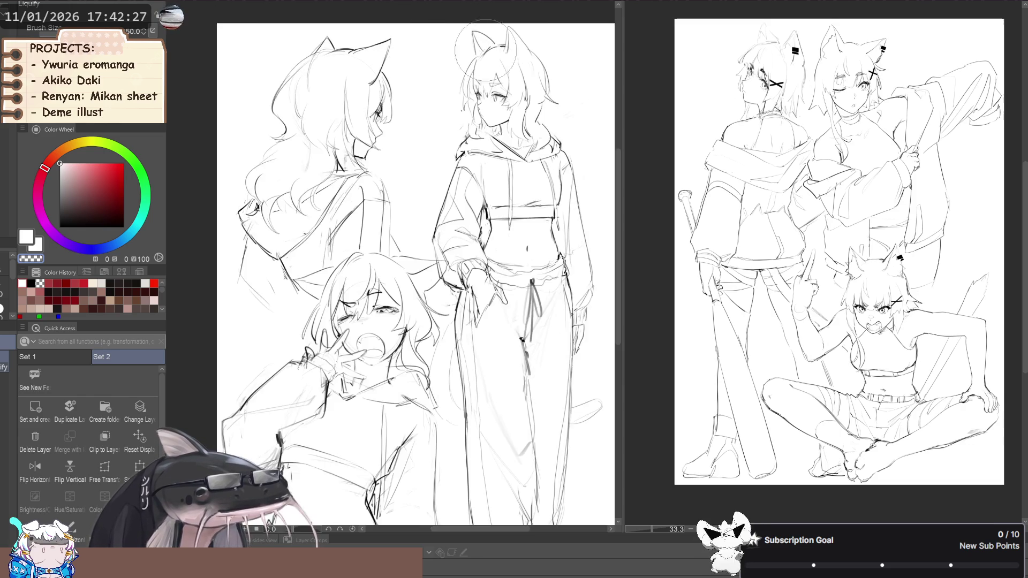
{"action": "scroll", "coordinate": [564, 95], "scroll_direction": "up", "scroll_amount": 1}
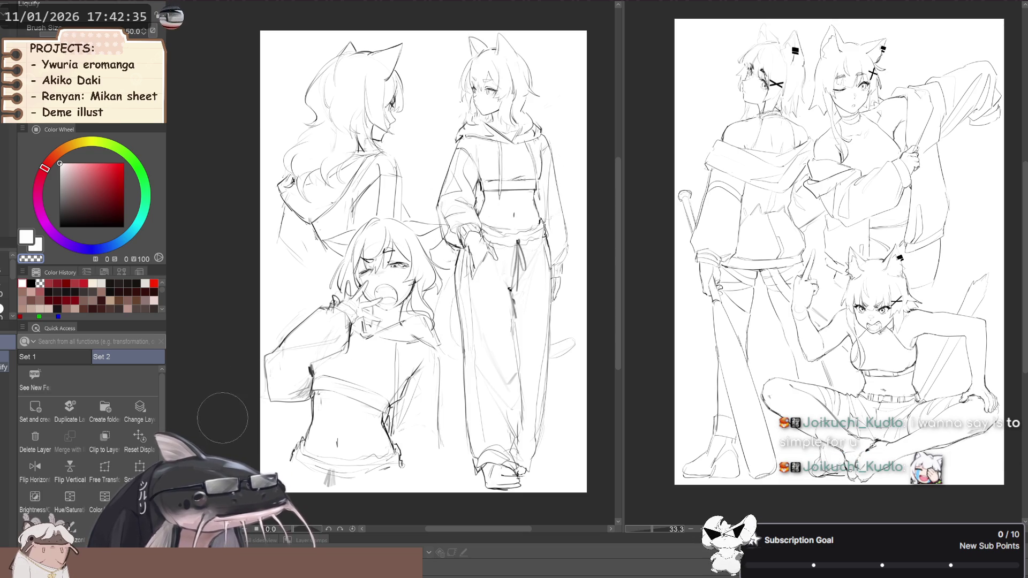
- Scale the character sheet sketch slightly shorter from top and bottom, and confirm
{"action": "left_click", "coordinate": [139, 469]}
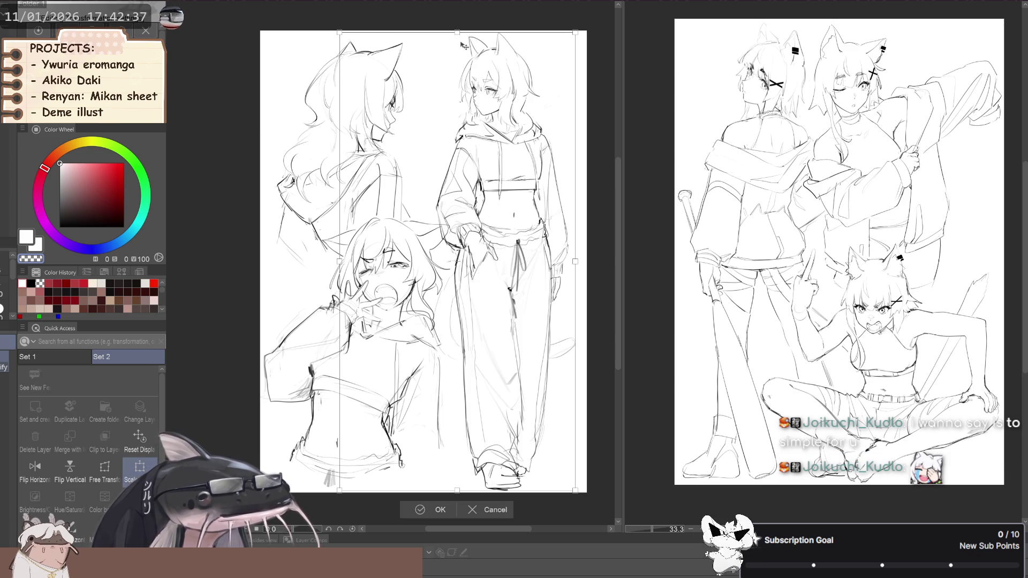
{"action": "left_click_drag", "start_coordinate": [458, 35], "coordinate": [458, 40]}
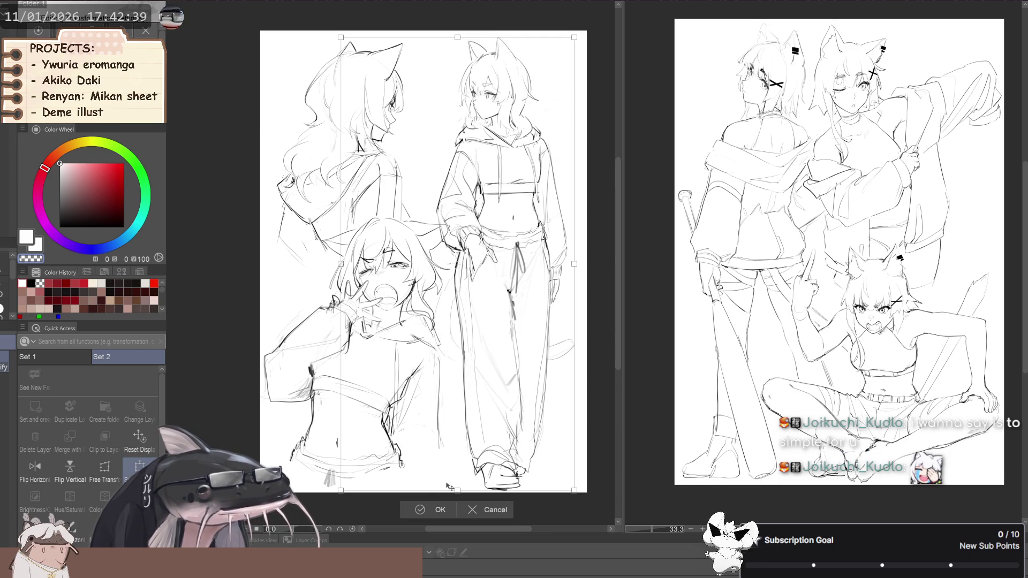
{"action": "left_click_drag", "start_coordinate": [456, 490], "coordinate": [458, 485]}
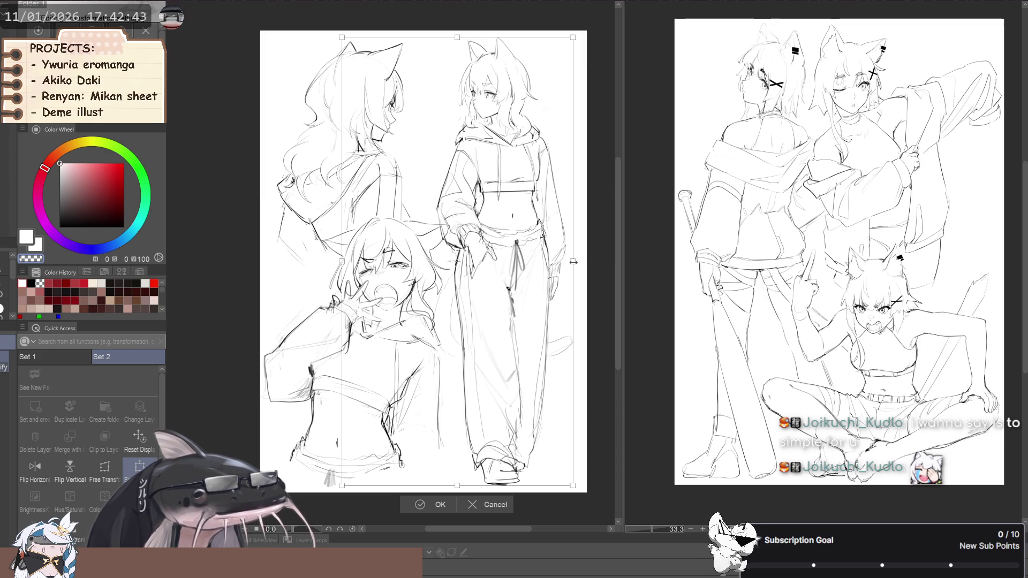
{"action": "left_click_drag", "start_coordinate": [573, 262], "coordinate": [569, 265]}
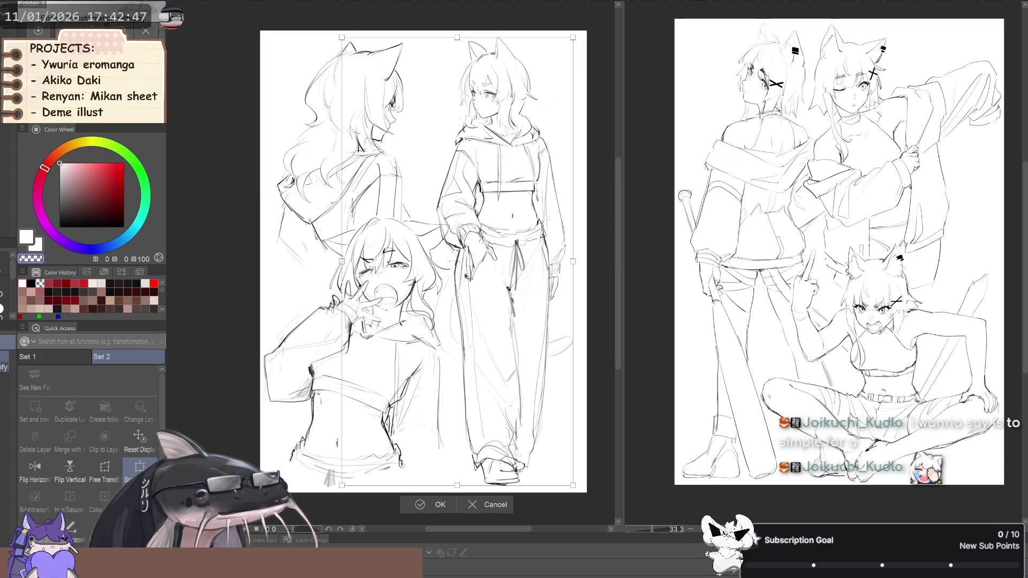
{"action": "left_click", "coordinate": [423, 504]}
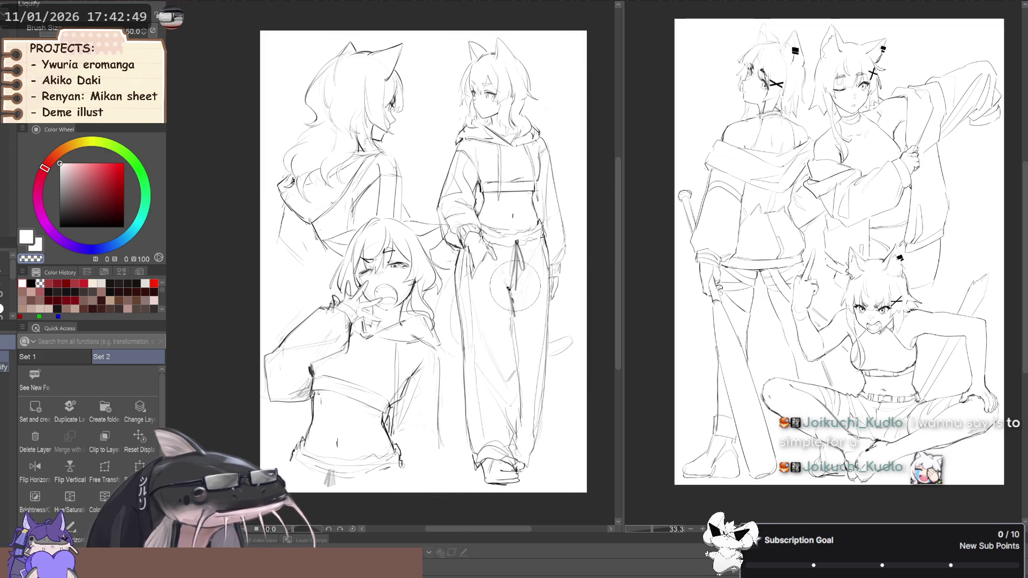
{"action": "scroll", "coordinate": [514, 291], "scroll_direction": "down", "scroll_amount": 4}
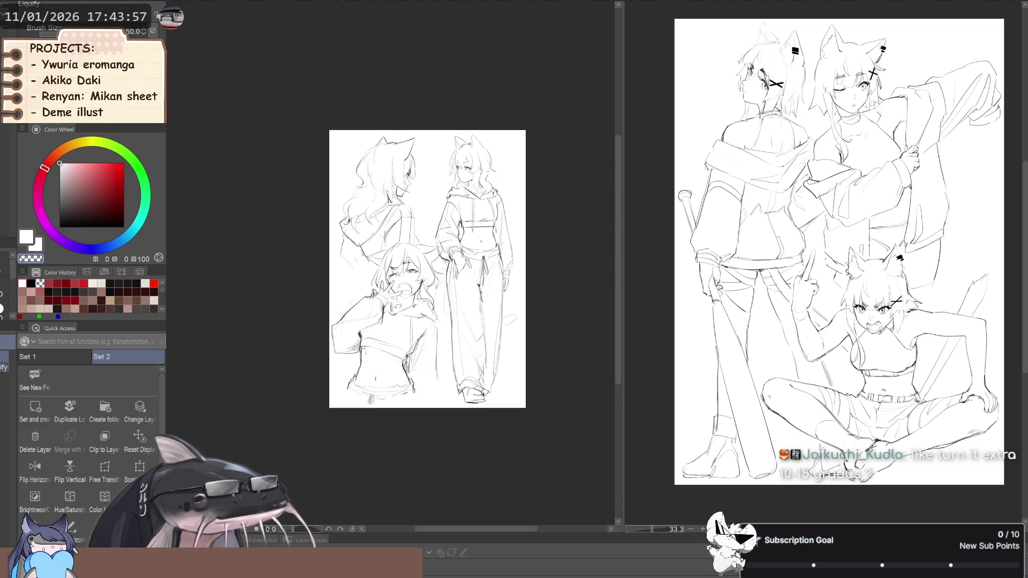
{"action": "scroll", "coordinate": [478, 217], "scroll_direction": "up", "scroll_amount": 4}
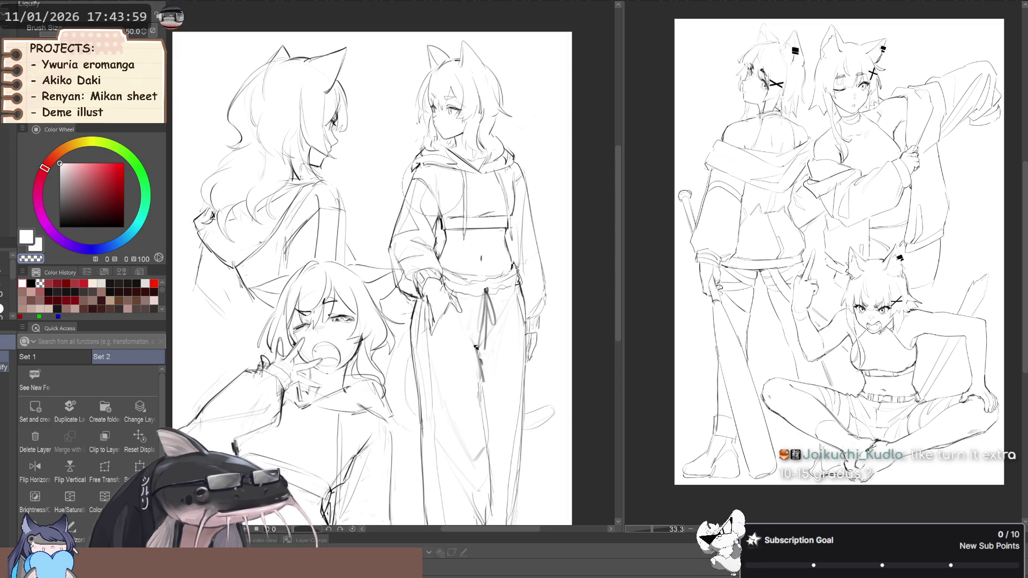
{"action": "scroll", "coordinate": [426, 177], "scroll_direction": "down", "scroll_amount": 3}
{"action": "scroll", "coordinate": [427, 177], "scroll_direction": "up", "scroll_amount": 2}
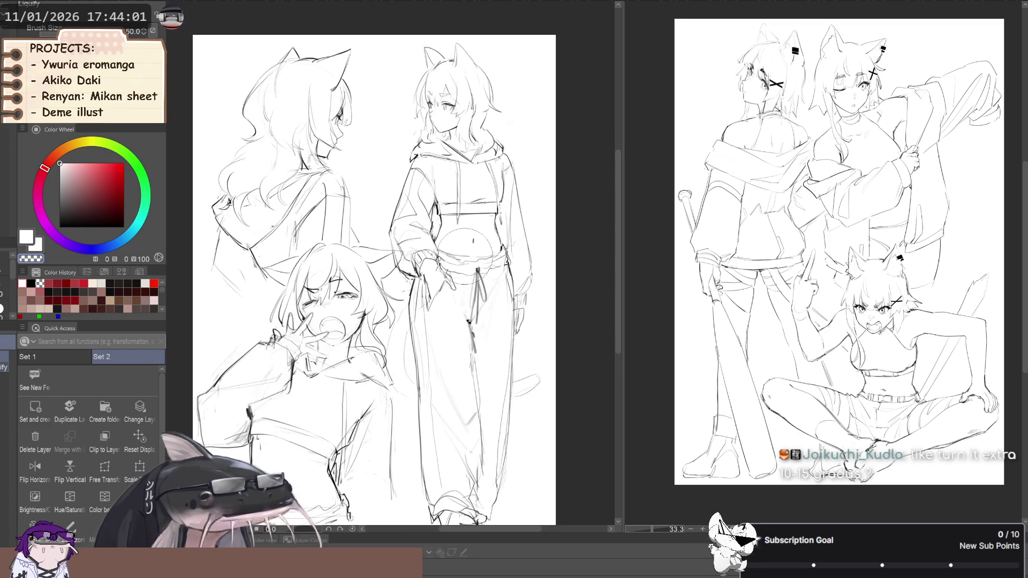
{"action": "scroll", "coordinate": [481, 185], "scroll_direction": "up", "scroll_amount": 1}
{"action": "scroll", "coordinate": [482, 186], "scroll_direction": "down", "scroll_amount": 3}
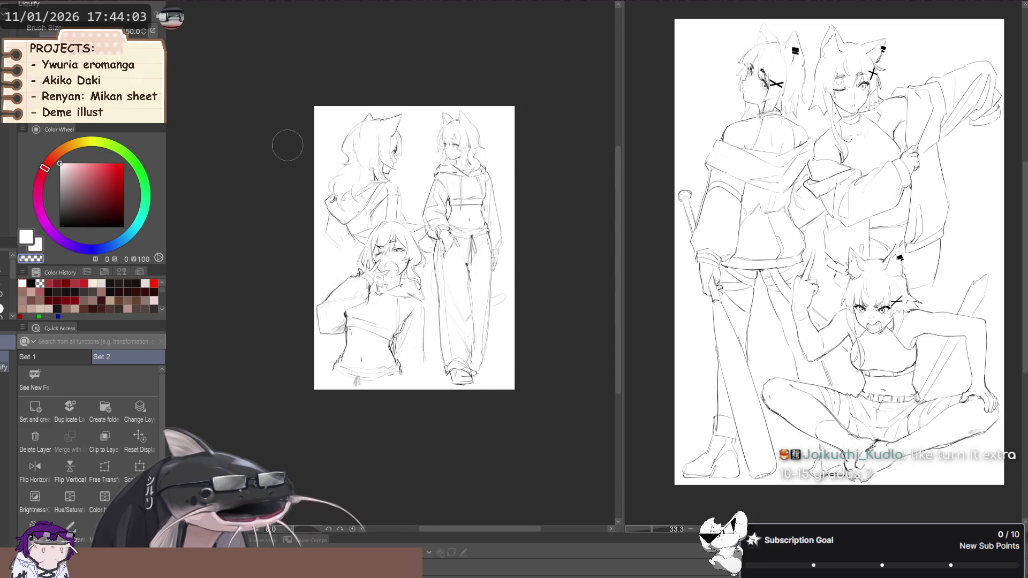
{"action": "scroll", "coordinate": [485, 234], "scroll_direction": "up", "scroll_amount": 4}
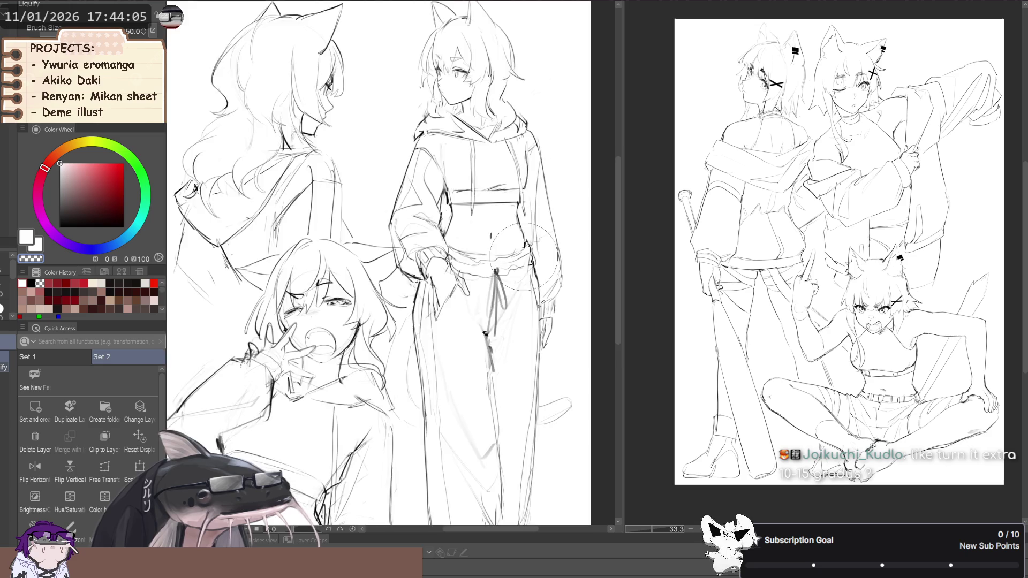
{"action": "scroll", "coordinate": [485, 230], "scroll_direction": "down", "scroll_amount": 3}
{"action": "scroll", "coordinate": [490, 203], "scroll_direction": "up", "scroll_amount": 1}
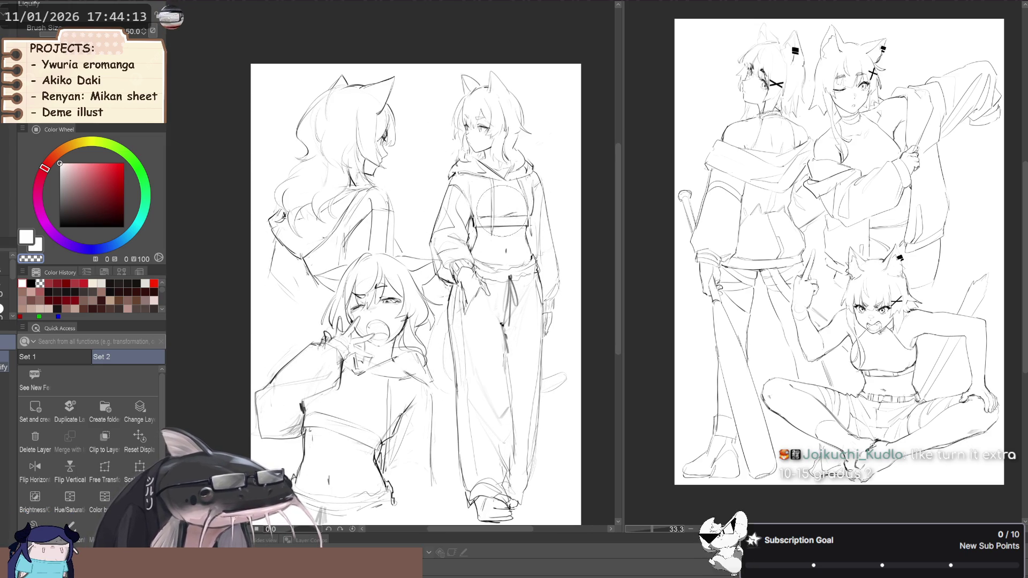
{"action": "key", "text": "ctrl+minus"}
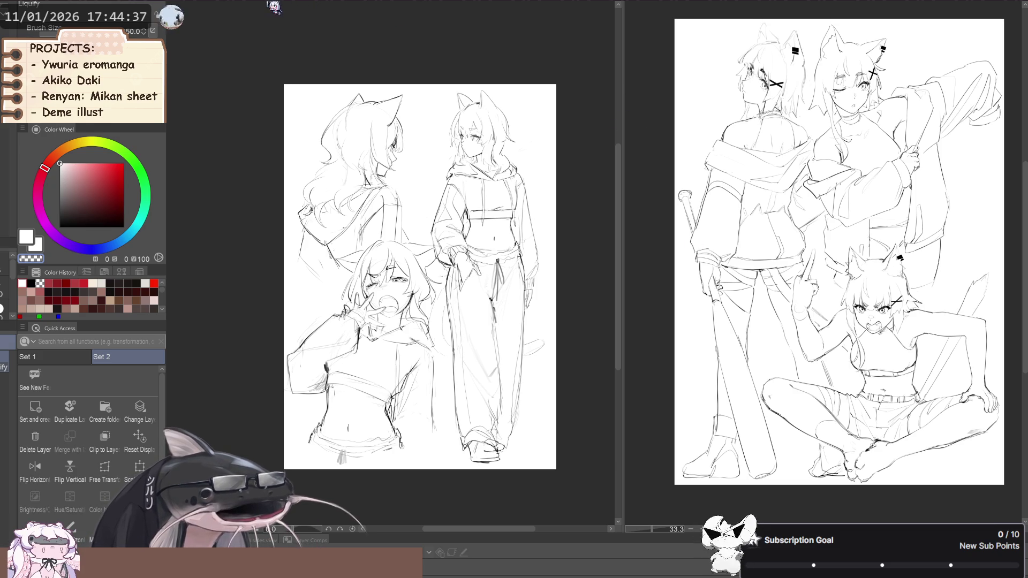
- Switch the main canvas between duo sketch and character sheet, and shift the group piece left
{"action": "left_click", "coordinate": [244, 6]}
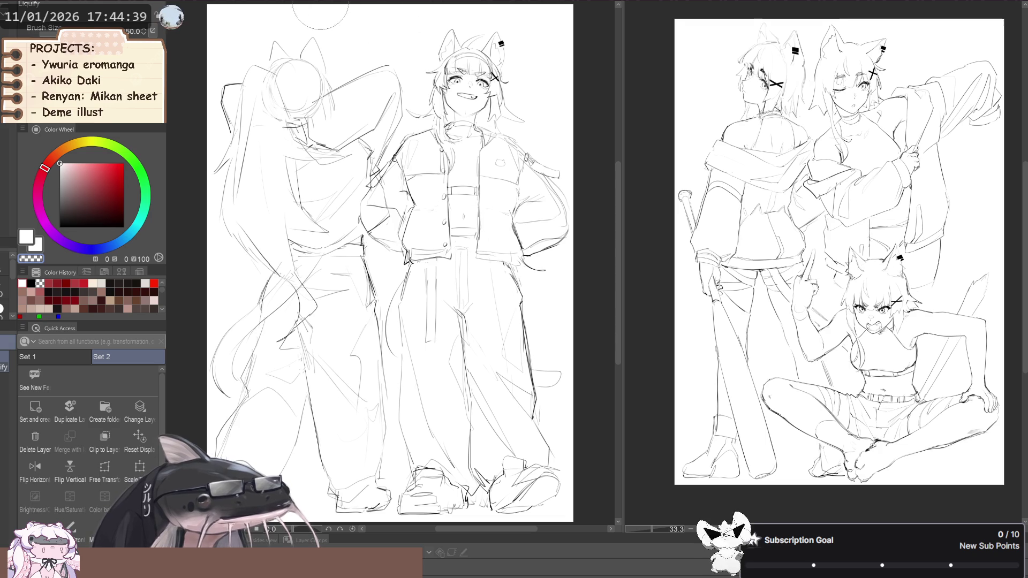
{"action": "left_click", "coordinate": [323, 7]}
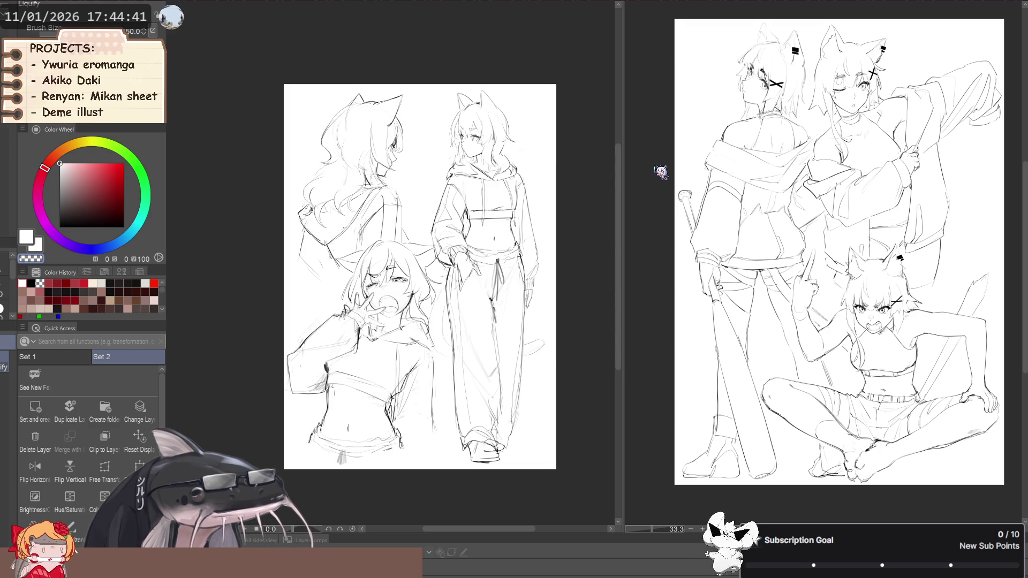
{"action": "mouse_move", "coordinate": [653, 165]}
{"action": "left_mouse_down"}
{"action": "mouse_move", "coordinate": [619, 178]}
{"action": "mouse_move", "coordinate": [660, 178]}
{"action": "mouse_move", "coordinate": [625, 179]}
{"action": "mouse_move", "coordinate": [580, 155]}
{"action": "left_mouse_up"}
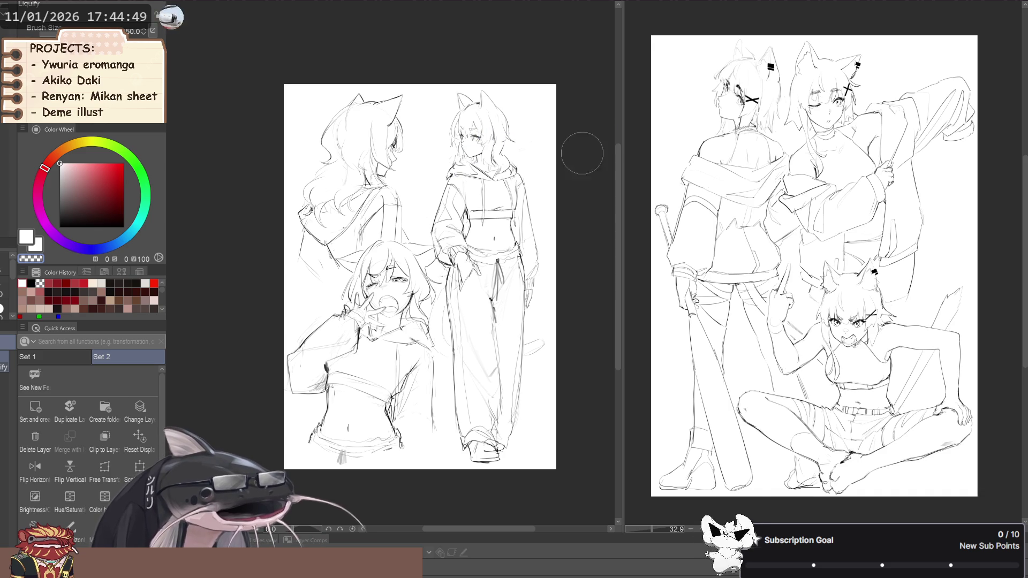
{"action": "scroll", "coordinate": [468, 126], "scroll_direction": "up", "scroll_amount": 5}
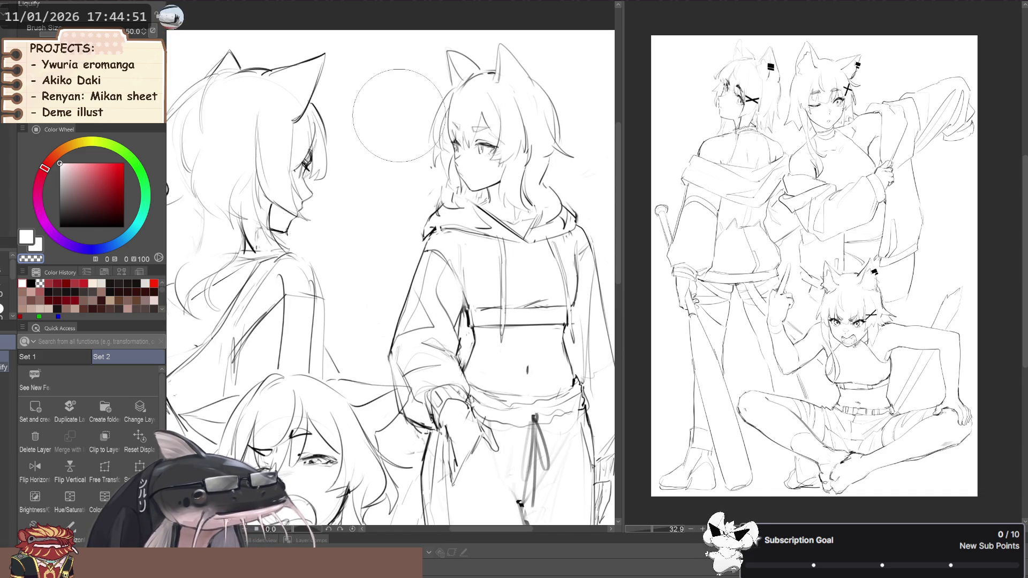
{"action": "scroll", "coordinate": [398, 115], "scroll_direction": "down", "scroll_amount": 5}
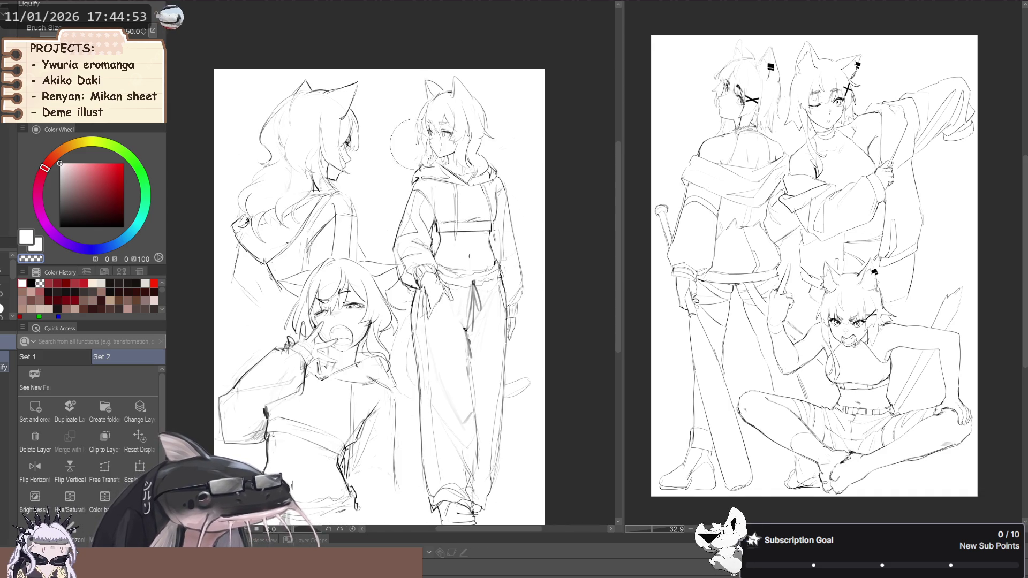
{"action": "scroll", "coordinate": [417, 128], "scroll_direction": "up", "scroll_amount": 2}
{"action": "scroll", "coordinate": [446, 102], "scroll_direction": "down", "scroll_amount": 1}
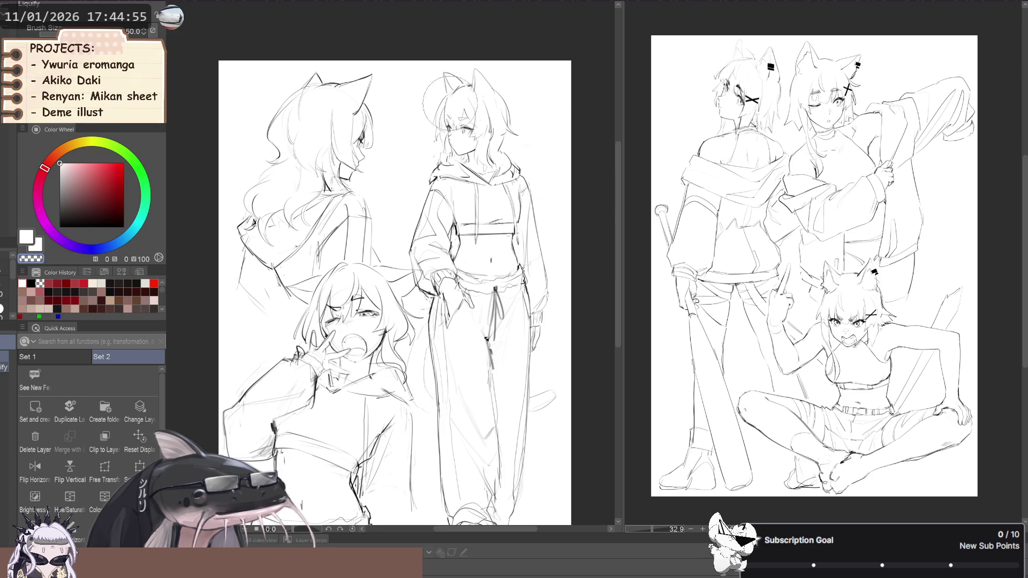
- Zoom around the pieces, then show the duo sketch document in the left canvas
{"action": "scroll", "coordinate": [503, 80], "scroll_direction": "down", "scroll_amount": 1}
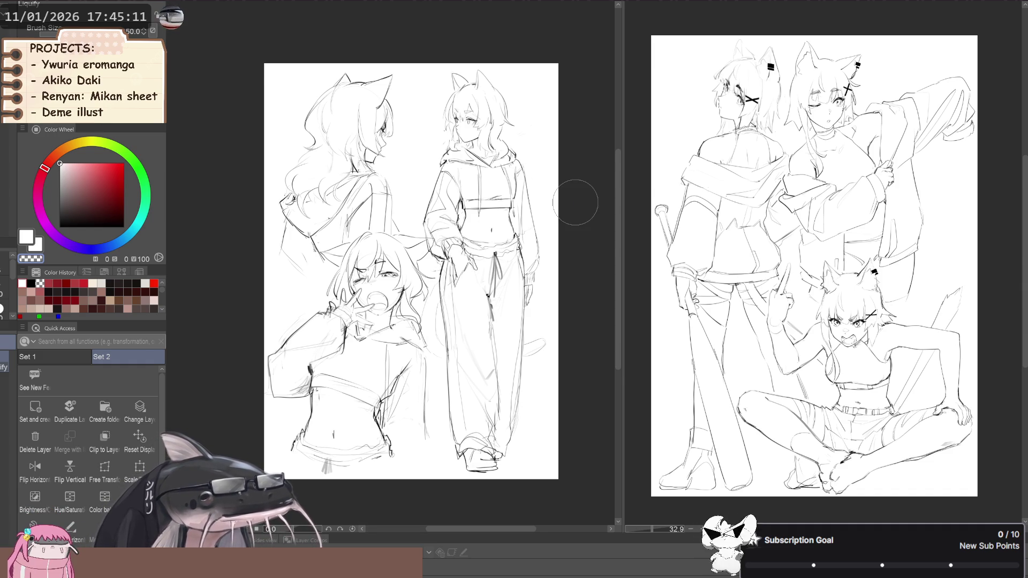
{"action": "scroll", "coordinate": [575, 202], "scroll_direction": "up", "scroll_amount": 2}
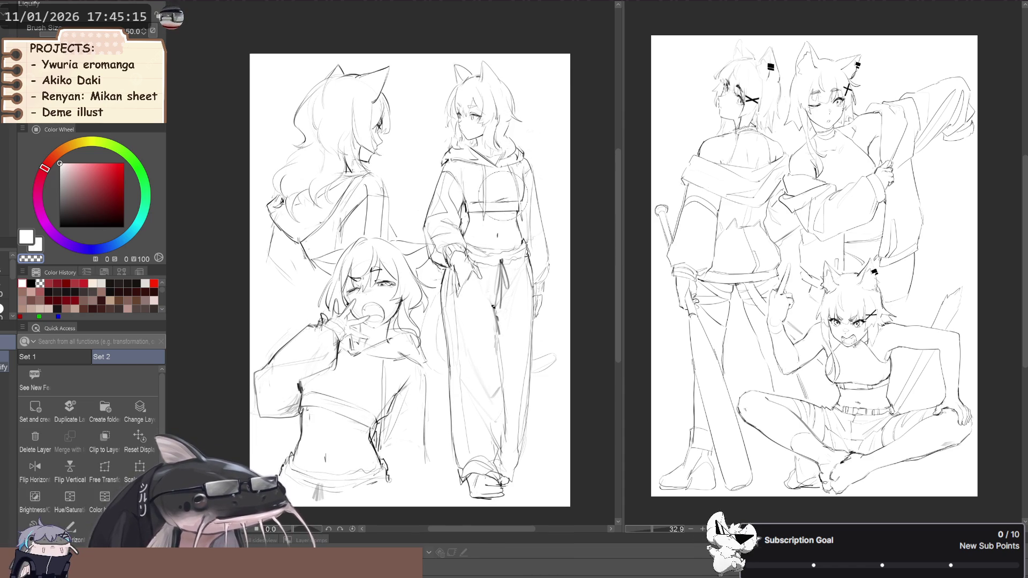
{"action": "scroll", "coordinate": [503, 196], "scroll_direction": "down", "scroll_amount": 2}
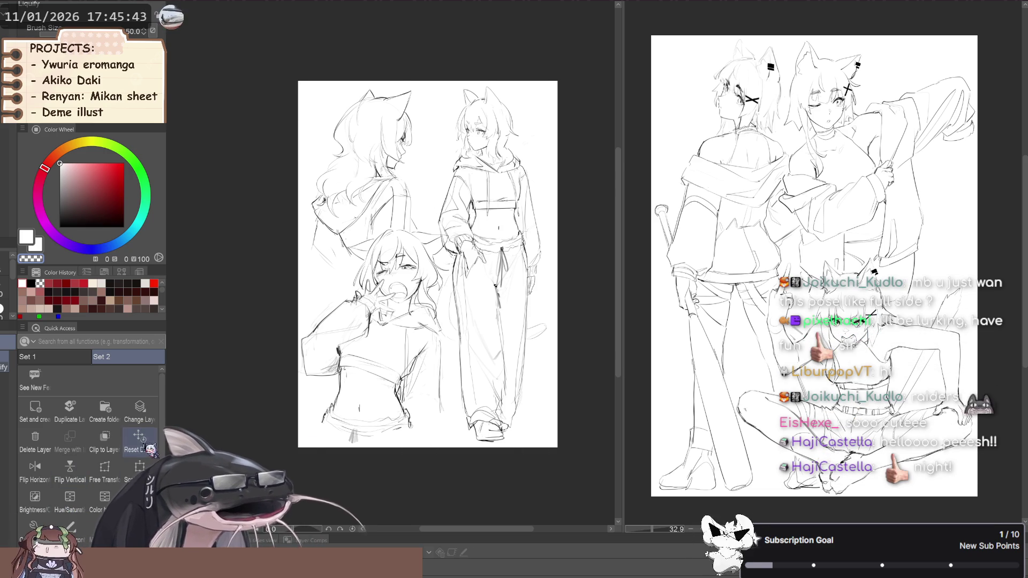
{"action": "scroll", "coordinate": [519, 266], "scroll_direction": "up", "scroll_amount": 1}
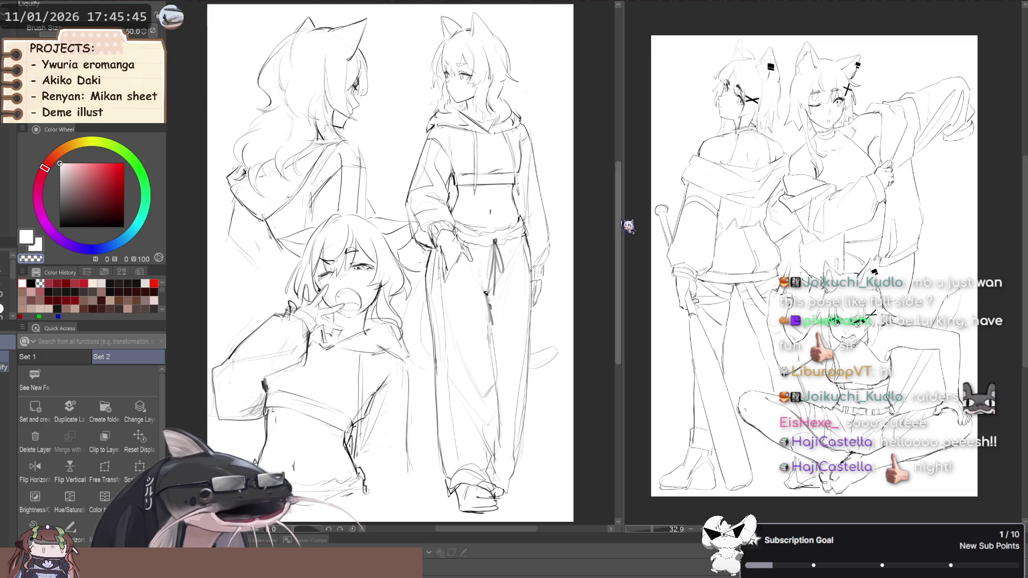
{"action": "scroll", "coordinate": [623, 262], "scroll_direction": "up", "scroll_amount": 1}
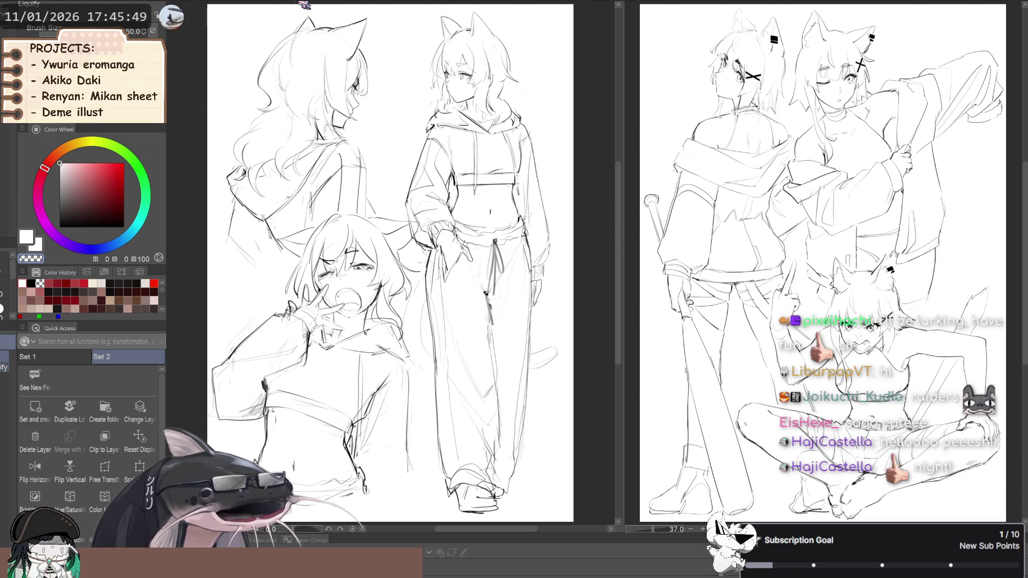
{"action": "left_click", "coordinate": [261, 4]}
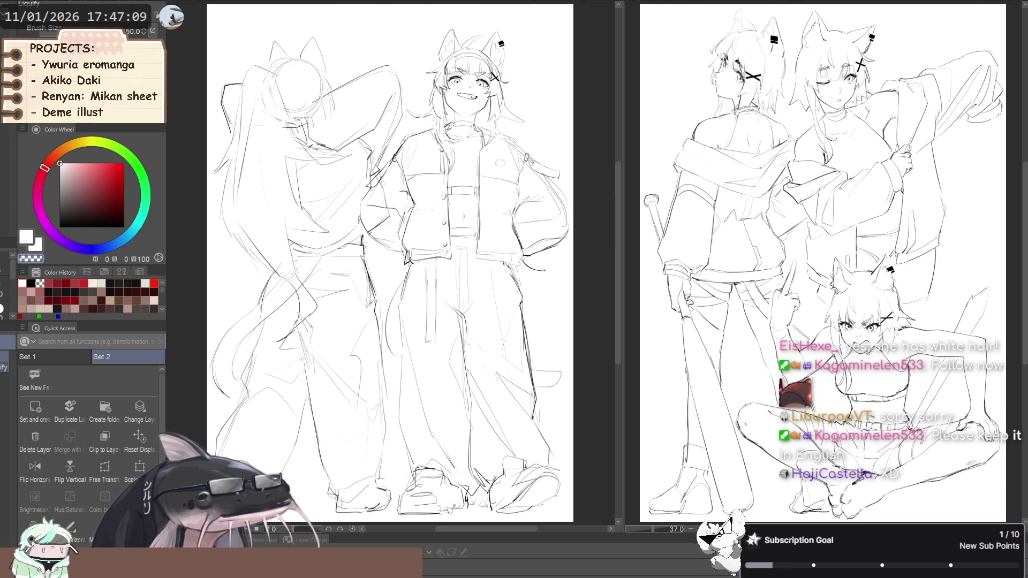
- Hide and reshow the left ponytail figure, then move the duo sketch into view
{"action": "key", "text": "ctrl+z"}
{"action": "key", "text": "ctrl+y"}
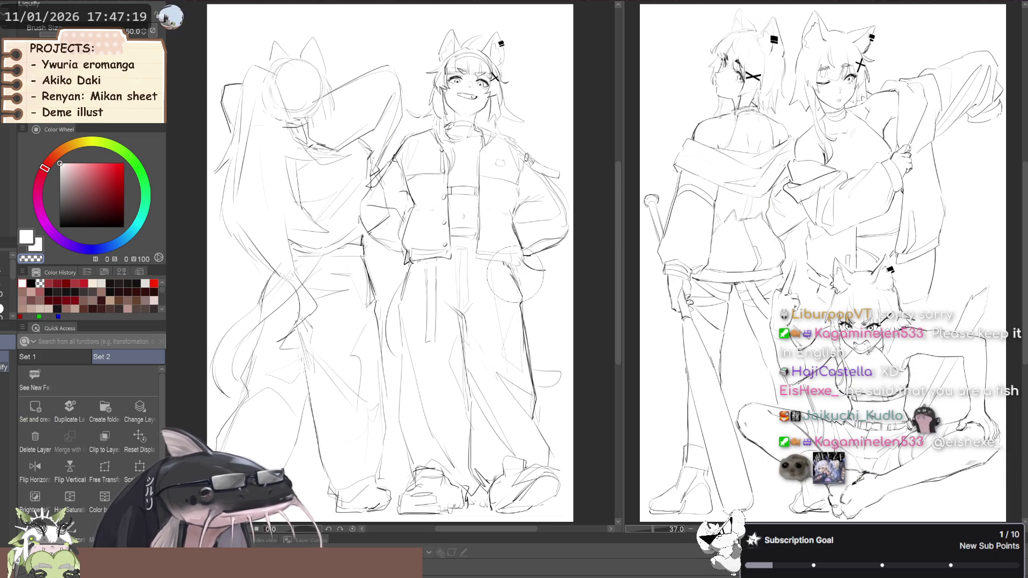
{"action": "scroll", "coordinate": [375, 321], "scroll_direction": "down", "scroll_amount": 4}
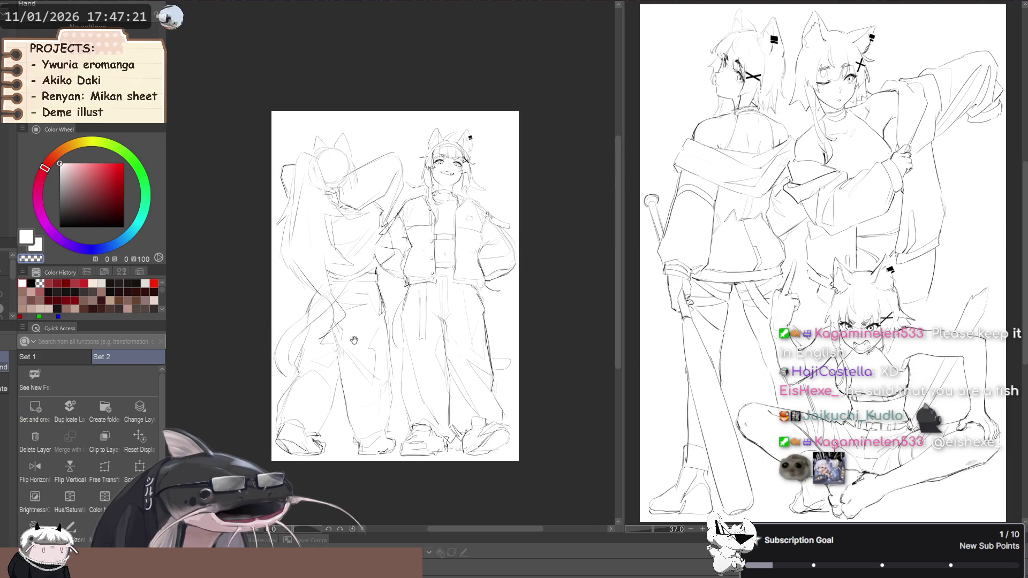
{"action": "mouse_move", "coordinate": [333, 327]}
{"action": "left_mouse_down"}
{"action": "mouse_move", "coordinate": [329, 351]}
{"action": "mouse_move", "coordinate": [346, 320]}
{"action": "left_mouse_up"}
- With the foreground colour, lasso-fill the enclosed area around the right-hand figure using Close and fill
{"action": "key", "text": "g"}
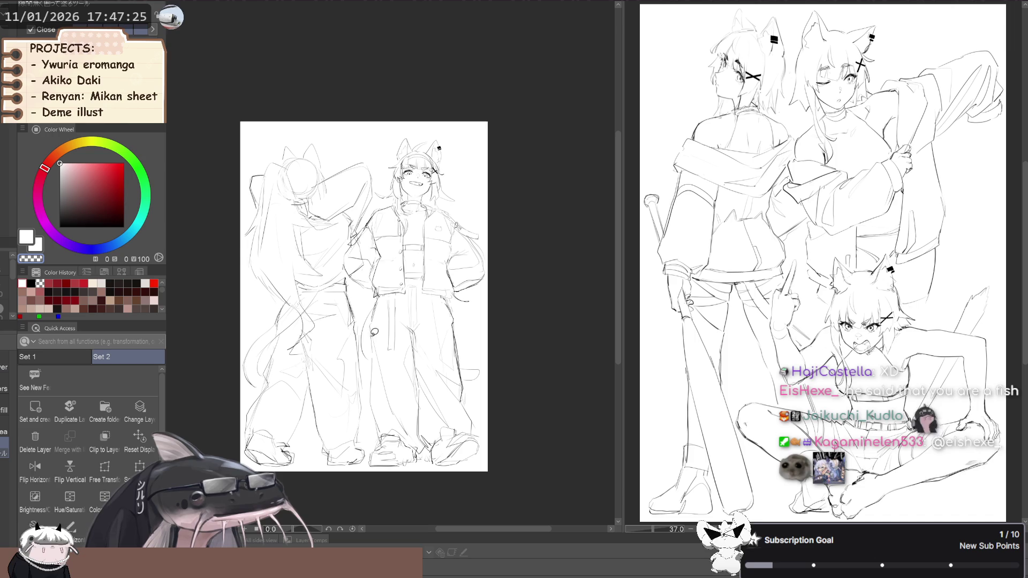
{"action": "key", "text": "g"}
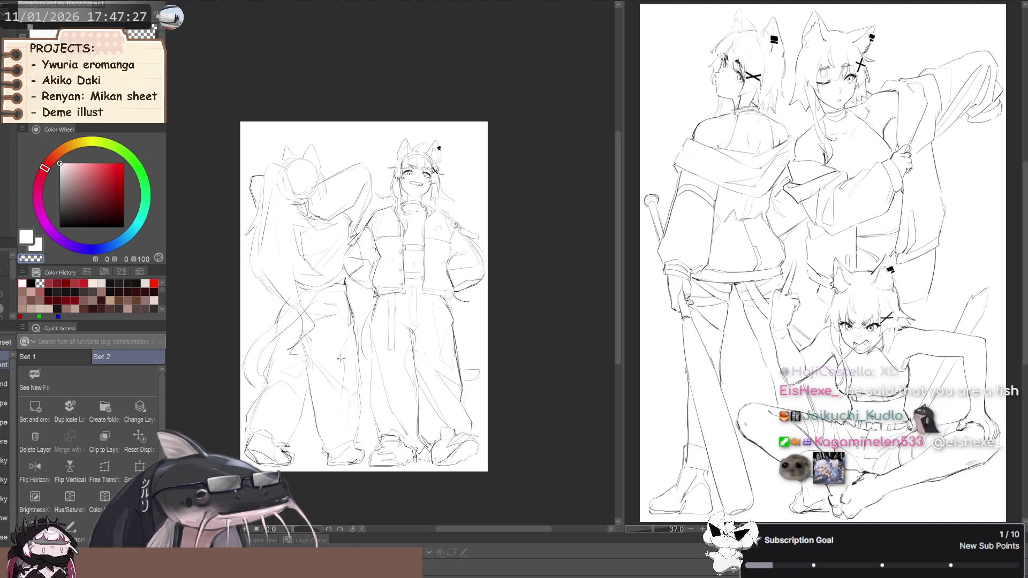
{"action": "left_click", "coordinate": [21, 232]}
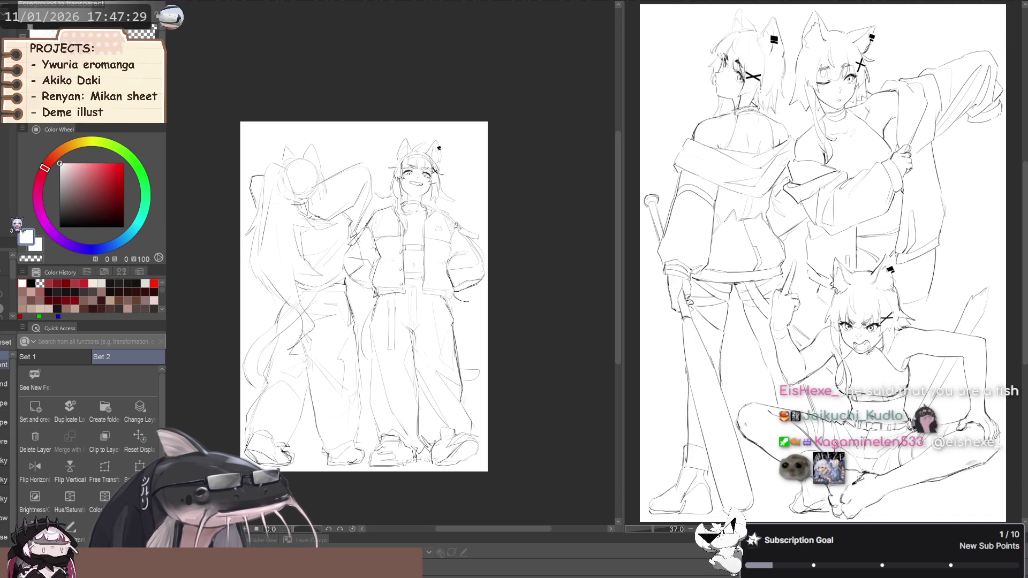
{"action": "key", "text": "g"}
{"action": "mouse_move", "coordinate": [362, 351]}
{"action": "left_mouse_down"}
{"action": "mouse_move", "coordinate": [352, 407]}
{"action": "mouse_move", "coordinate": [453, 480]}
{"action": "left_mouse_up"}
{"action": "left_click_drag", "start_coordinate": [488, 353], "coordinate": [336, 172]}
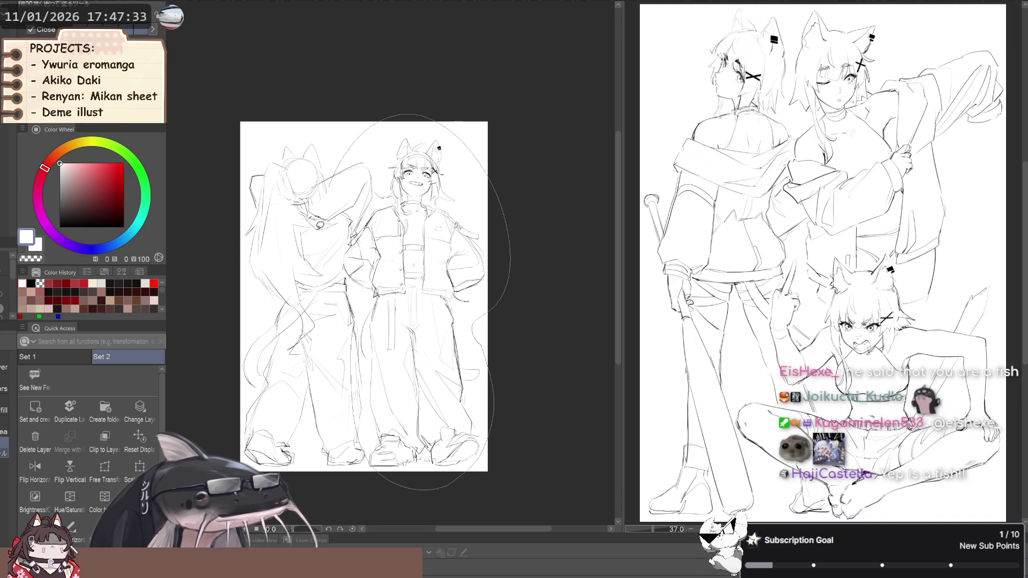
{"action": "left_click_drag", "start_coordinate": [319, 225], "coordinate": [343, 332]}
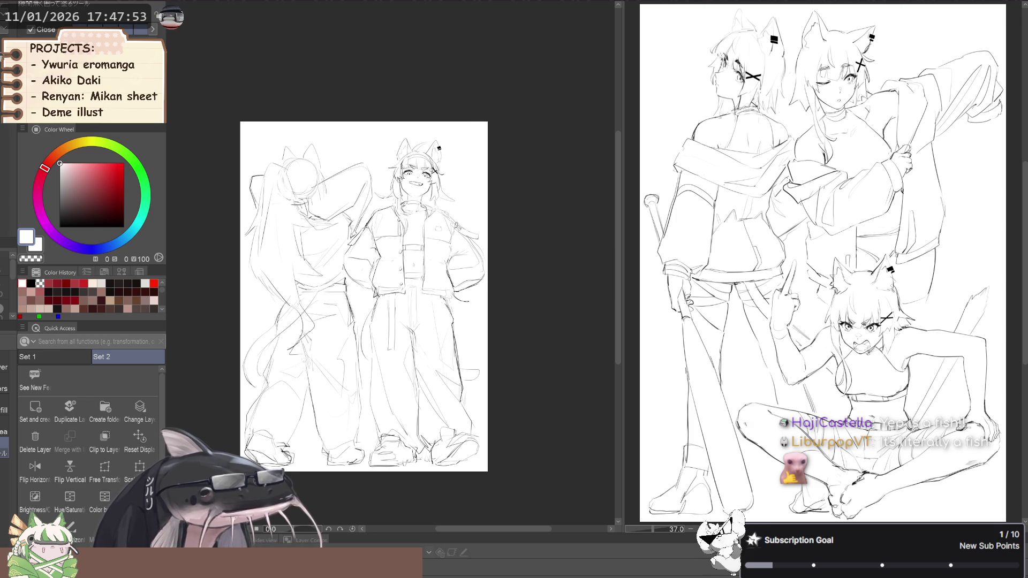
- Mirror the duo sketch view to check it, restore it, and reposition the page
{"action": "key", "text": "h"}
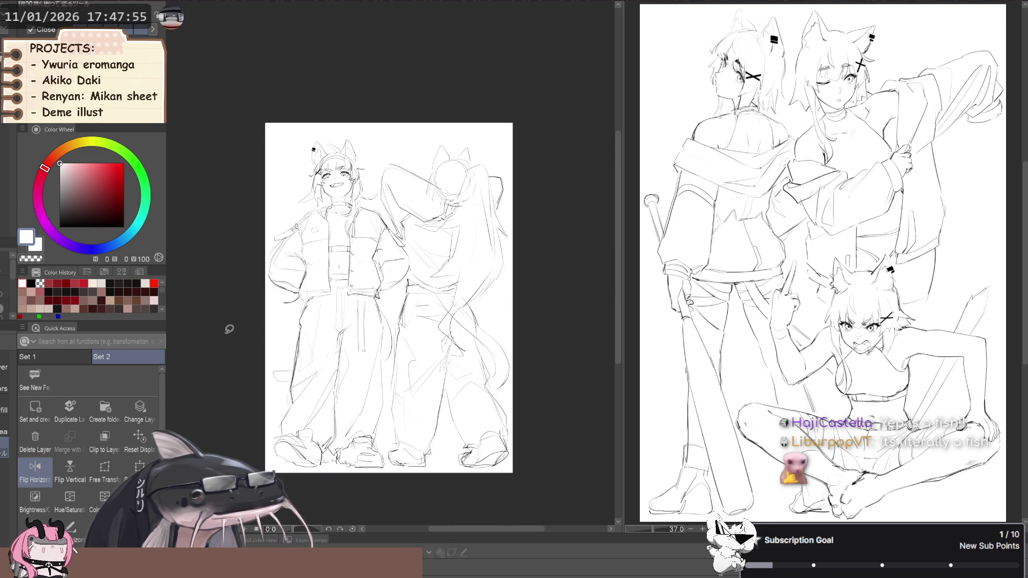
{"action": "key", "text": "h"}
{"action": "key", "text": "h"}
{"action": "key", "text": "h"}
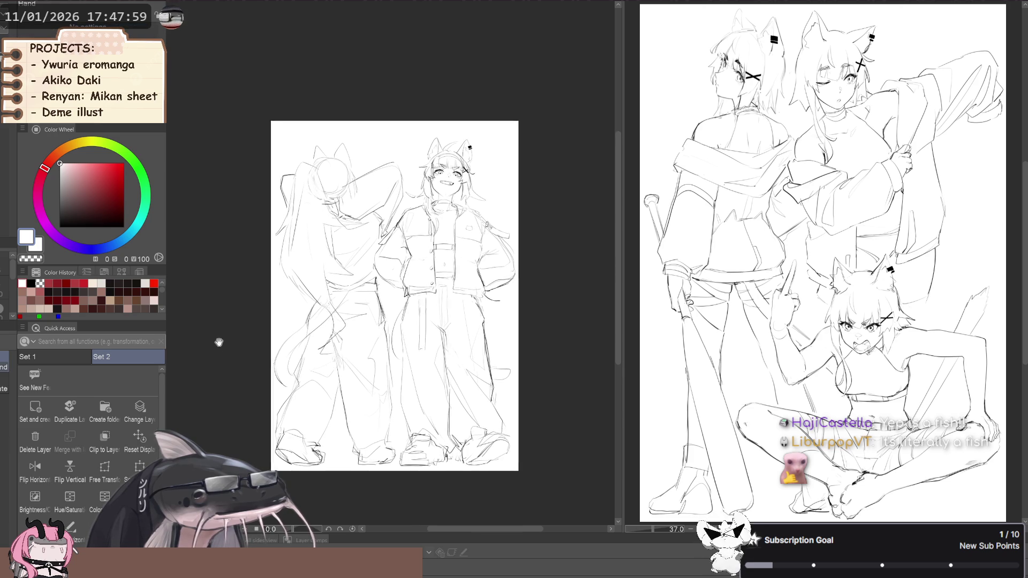
{"action": "scroll", "coordinate": [230, 337], "scroll_direction": "down", "scroll_amount": 2}
{"action": "scroll", "coordinate": [230, 338], "scroll_direction": "up", "scroll_amount": 3}
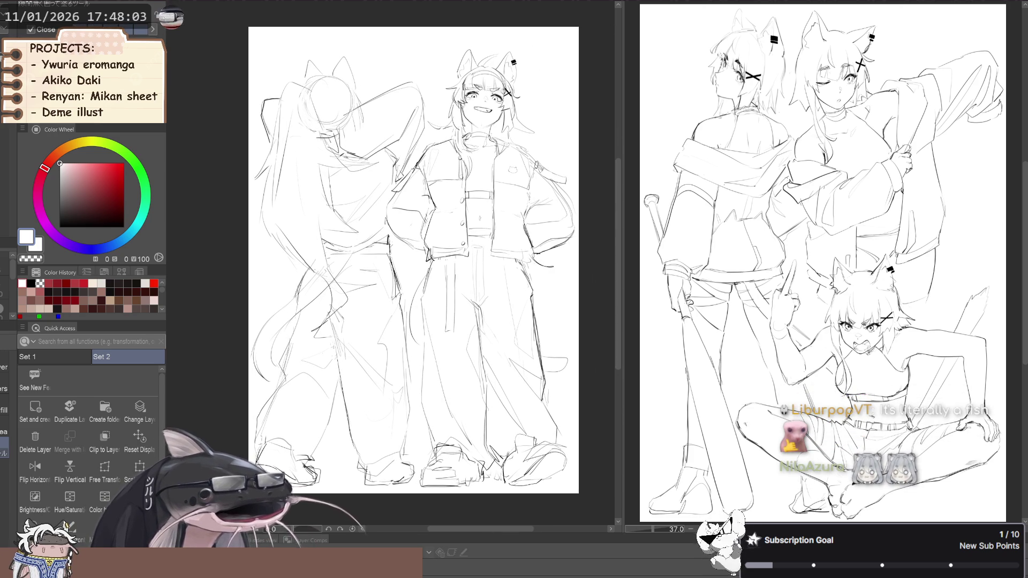
{"action": "left_click_drag", "start_coordinate": [427, 383], "coordinate": [410, 380]}
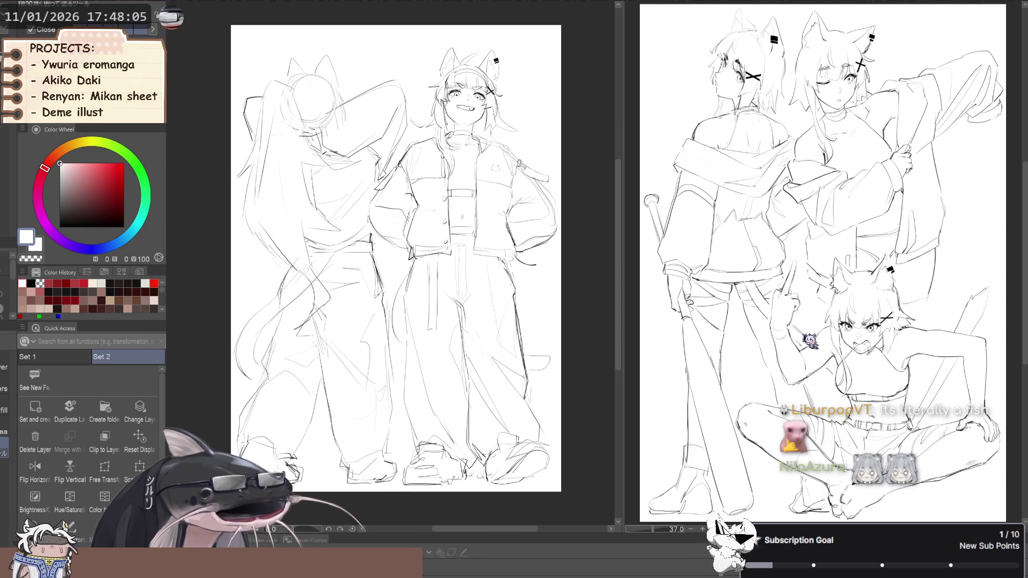
{"action": "mouse_move", "coordinate": [633, 333]}
{"action": "left_mouse_down"}
{"action": "mouse_move", "coordinate": [589, 328]}
{"action": "mouse_move", "coordinate": [584, 348]}
{"action": "mouse_move", "coordinate": [557, 347]}
{"action": "left_mouse_up"}
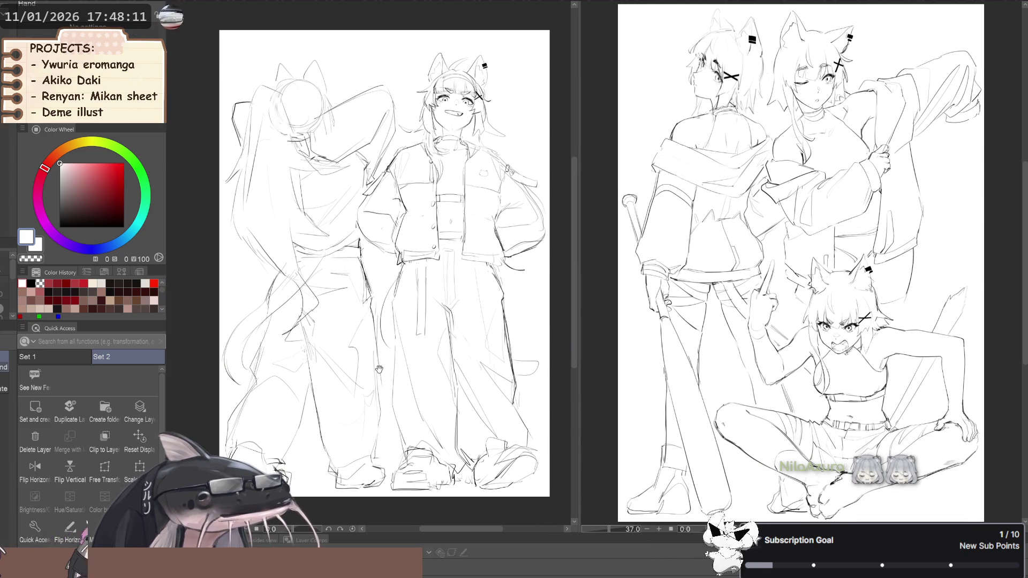
{"action": "left_click_drag", "start_coordinate": [249, 331], "coordinate": [280, 338]}
{"action": "key", "text": "h"}
{"action": "key", "text": "h"}
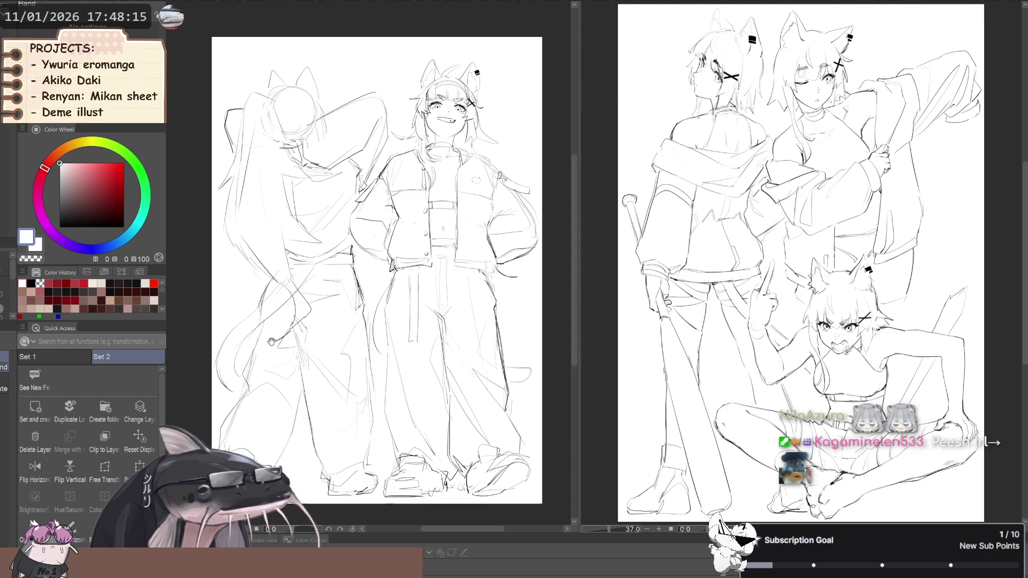
{"action": "mouse_move", "coordinate": [277, 332]}
{"action": "left_mouse_down"}
{"action": "mouse_move", "coordinate": [281, 325]}
{"action": "mouse_move", "coordinate": [280, 340]}
{"action": "mouse_move", "coordinate": [270, 338]}
{"action": "mouse_move", "coordinate": [284, 357]}
{"action": "mouse_move", "coordinate": [281, 345]}
{"action": "left_mouse_up"}
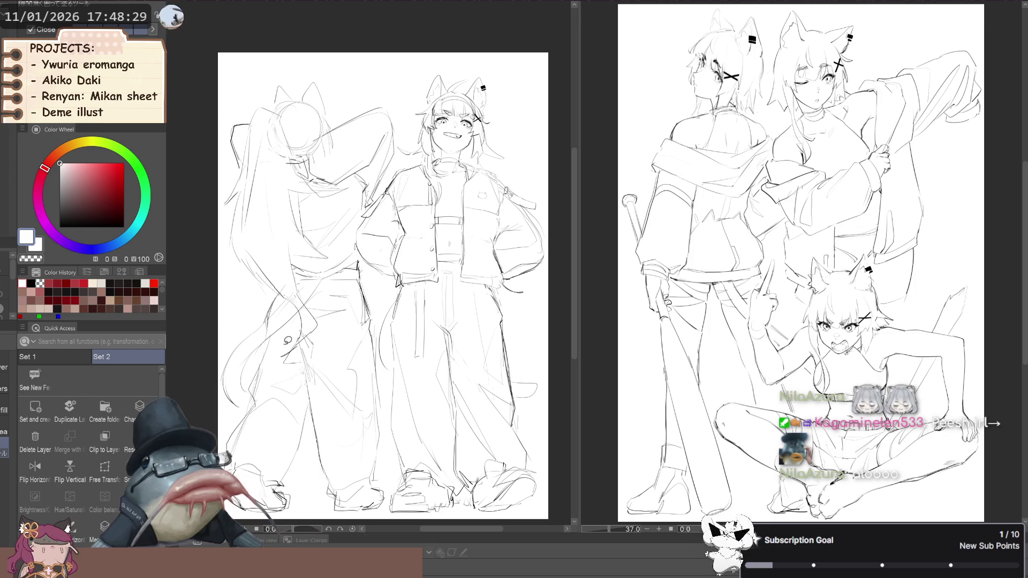
- Cycle through the fill sub-tools, then switch to the Select layer tool
{"action": "key", "text": "g"}
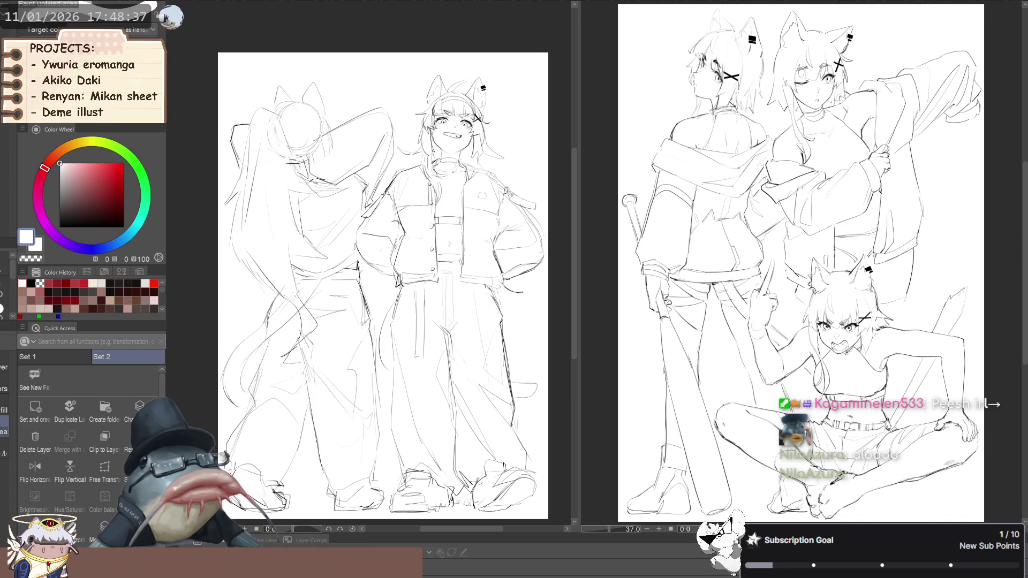
{"action": "left_click", "coordinate": [4, 410]}
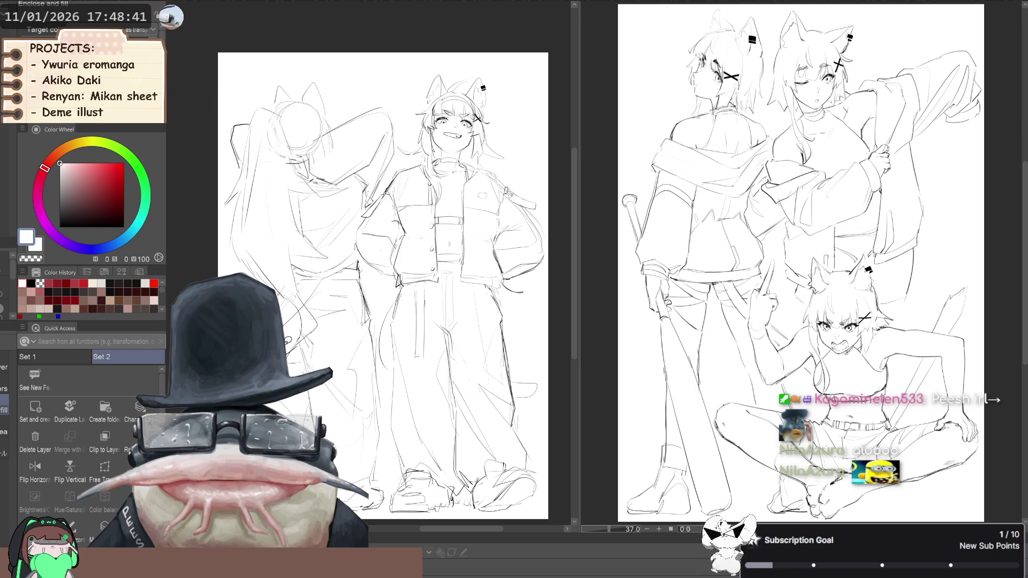
{"action": "key", "text": "k"}
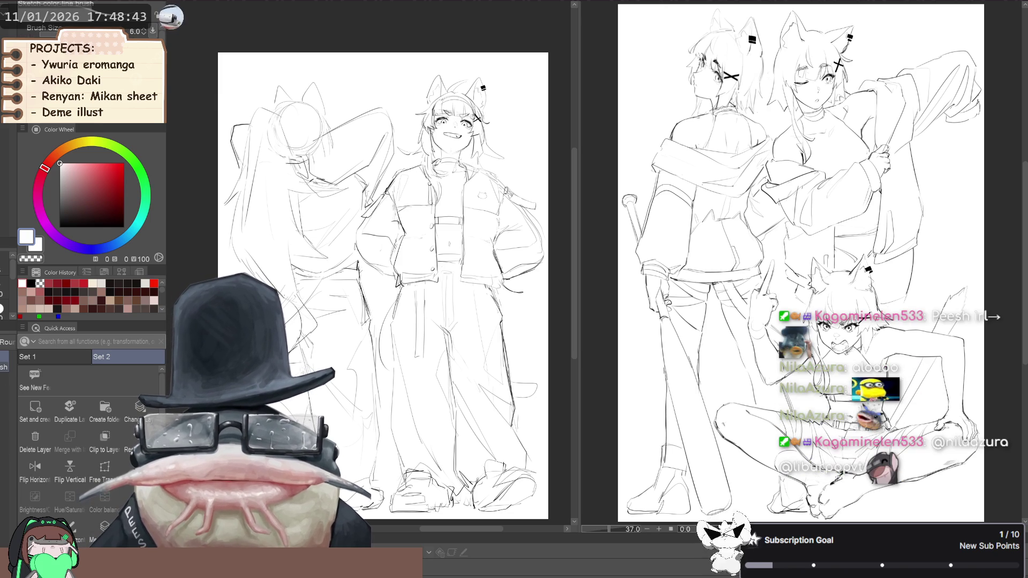
{"action": "key", "text": "o"}
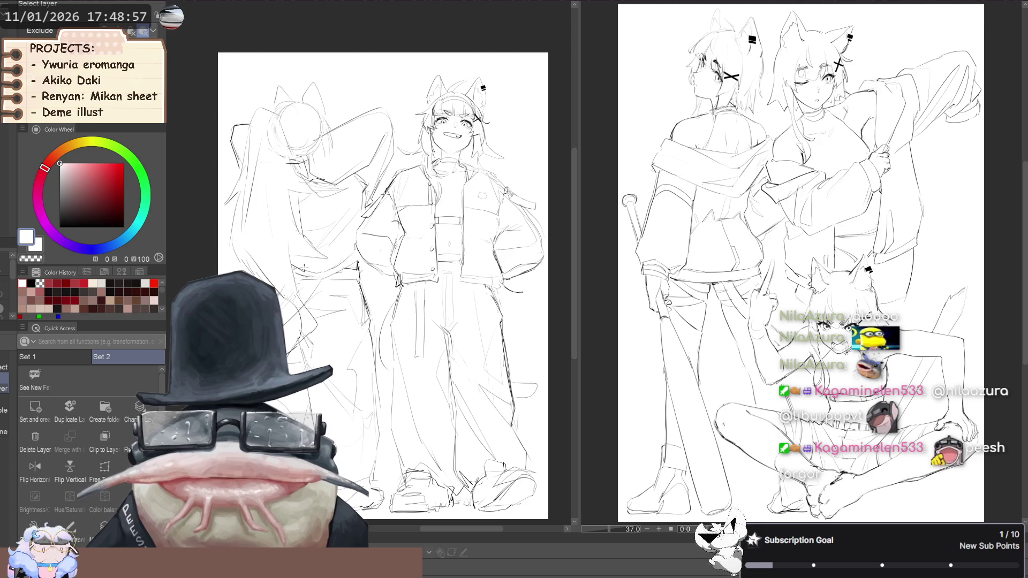
- Reposition the duo sketch and hide then restore the right-hand figure to compare
{"action": "scroll", "coordinate": [334, 349], "scroll_direction": "down", "scroll_amount": 3}
{"action": "scroll", "coordinate": [335, 349], "scroll_direction": "up", "scroll_amount": 1}
{"action": "left_click_drag", "start_coordinate": [334, 349], "coordinate": [269, 356]}
{"action": "scroll", "coordinate": [269, 355], "scroll_direction": "up", "scroll_amount": 3}
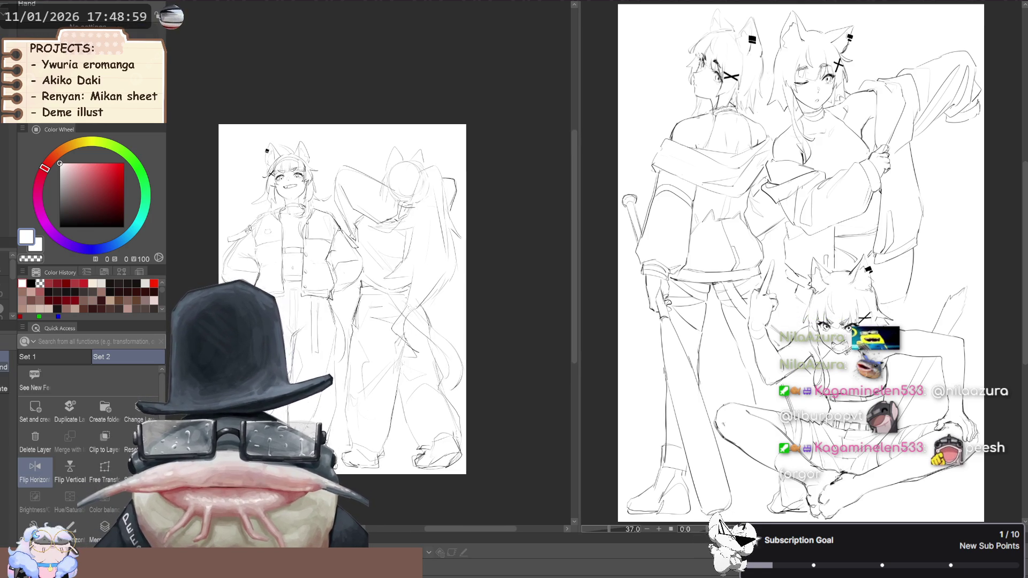
{"action": "scroll", "coordinate": [224, 248], "scroll_direction": "up", "scroll_amount": 2}
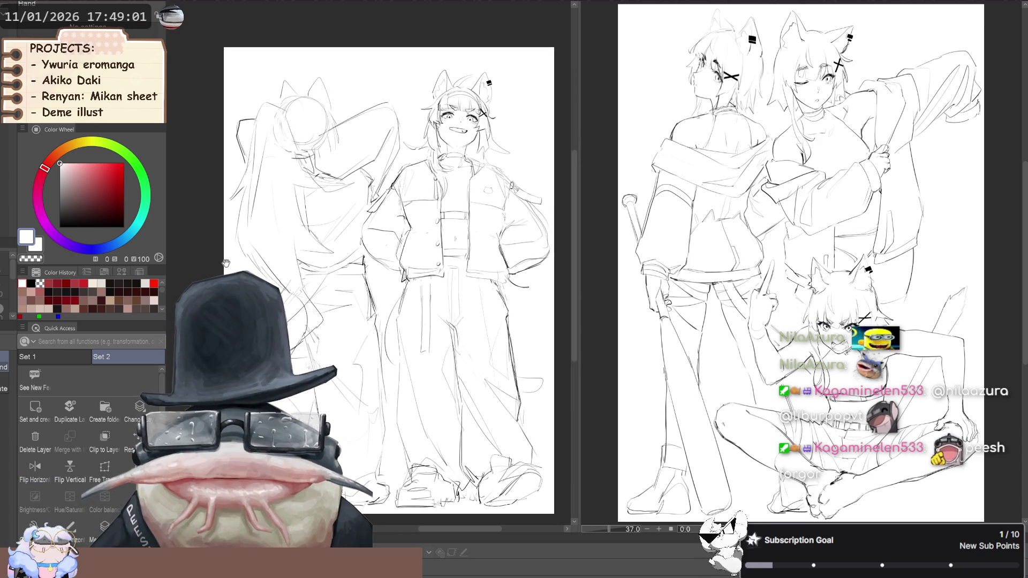
{"action": "scroll", "coordinate": [223, 248], "scroll_direction": "down", "scroll_amount": 2}
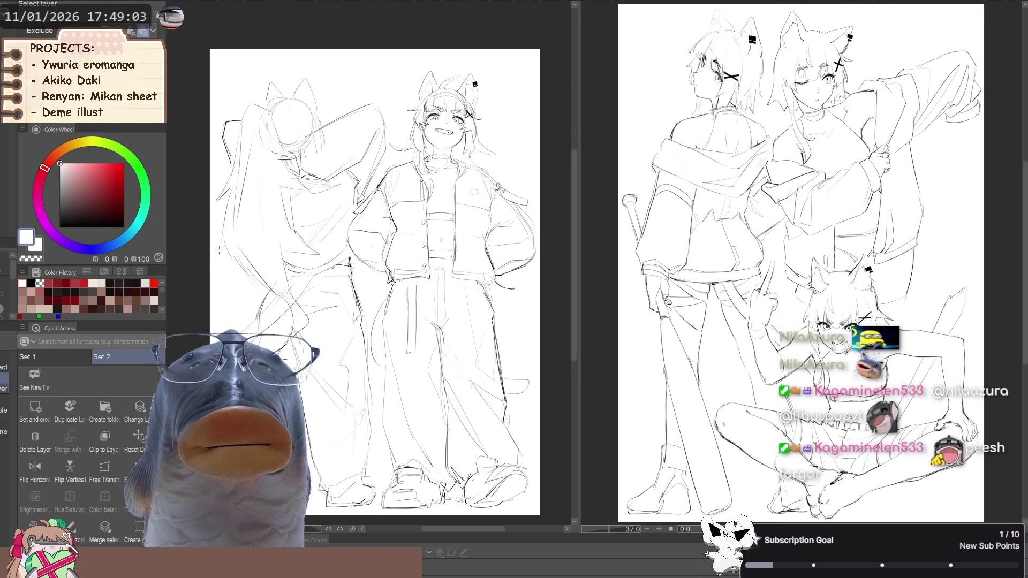
{"action": "key", "text": "Delete"}
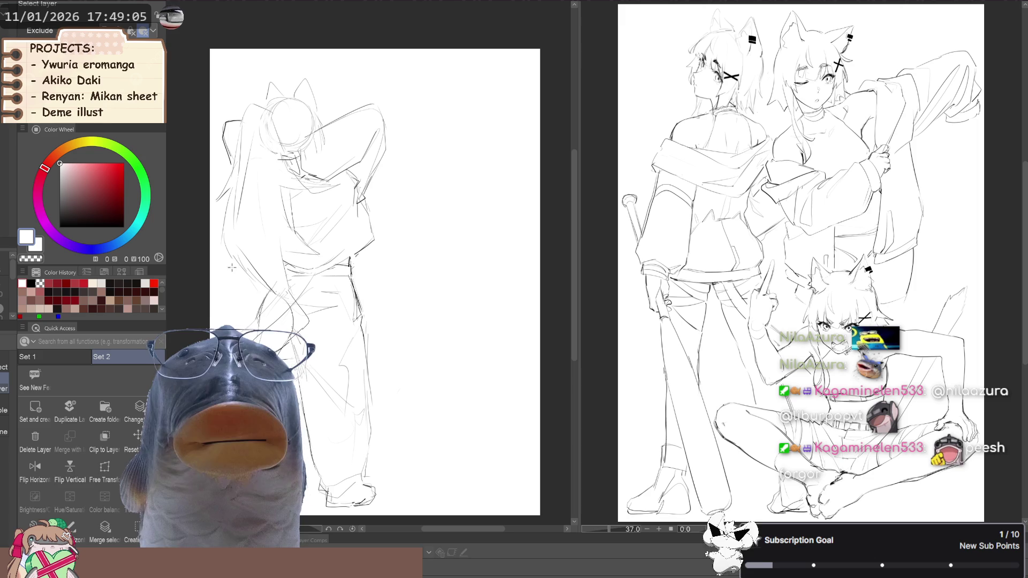
{"action": "key", "text": "ctrl+z"}
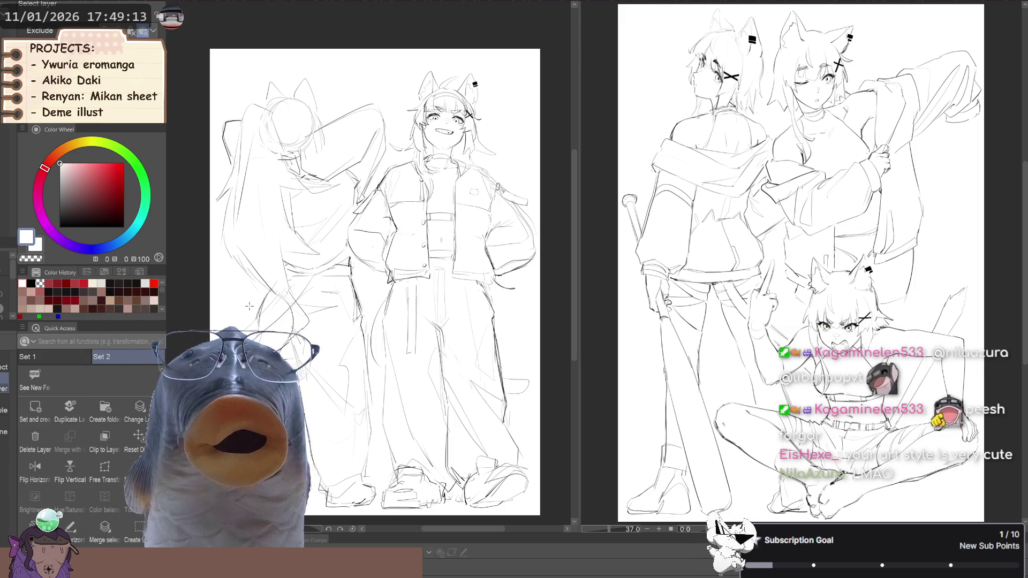
- Briefly mirror the duo sketch view, then switch the main canvas to the character sheet
{"action": "mouse_move", "coordinate": [252, 313]}
{"action": "left_mouse_down"}
{"action": "mouse_move", "coordinate": [265, 311]}
{"action": "mouse_move", "coordinate": [256, 295]}
{"action": "left_mouse_up"}
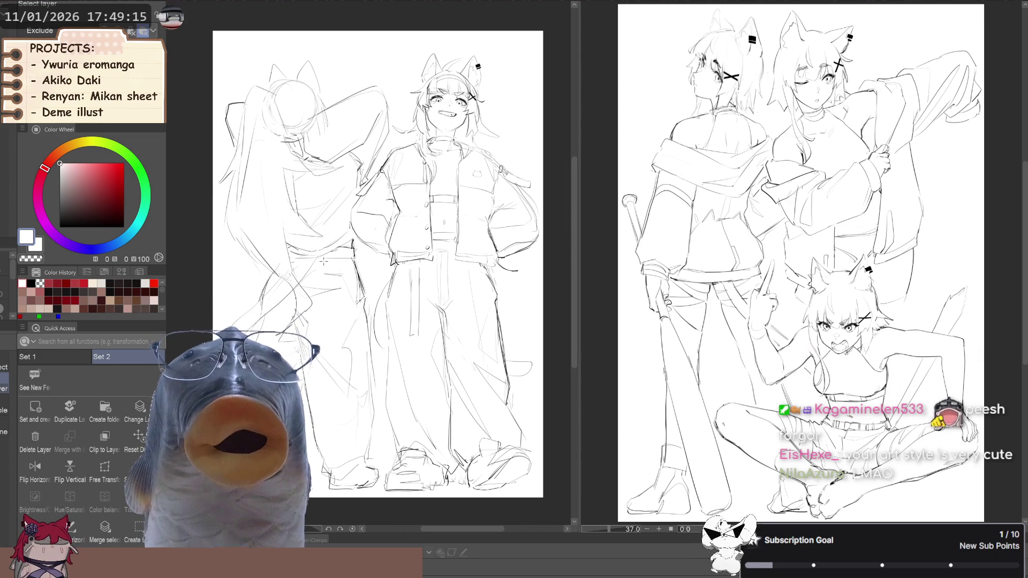
{"action": "key", "text": "h"}
{"action": "key", "text": "h"}
{"action": "left_click_drag", "start_coordinate": [261, 333], "coordinate": [260, 331]}
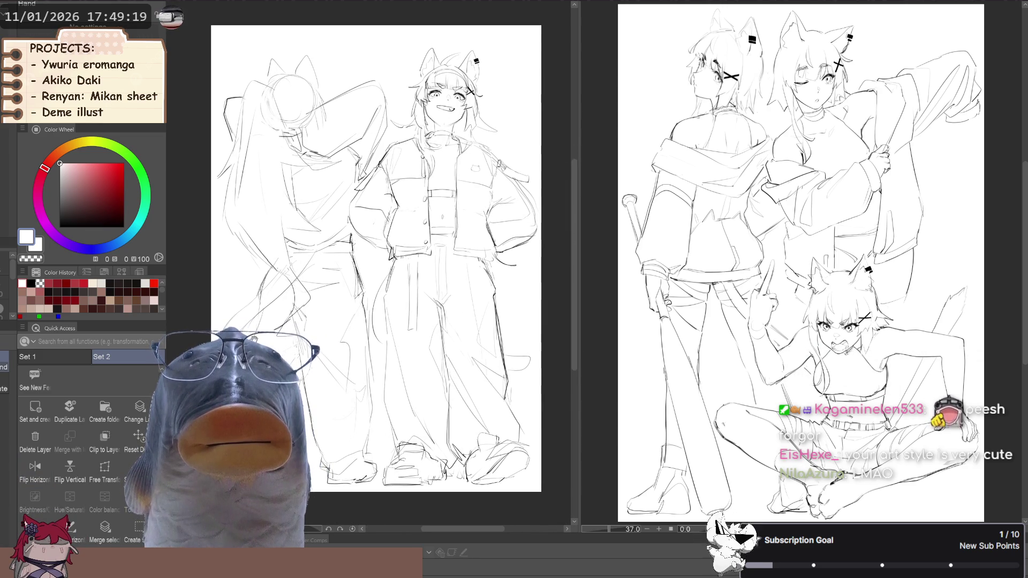
{"action": "left_click", "coordinate": [317, 4]}
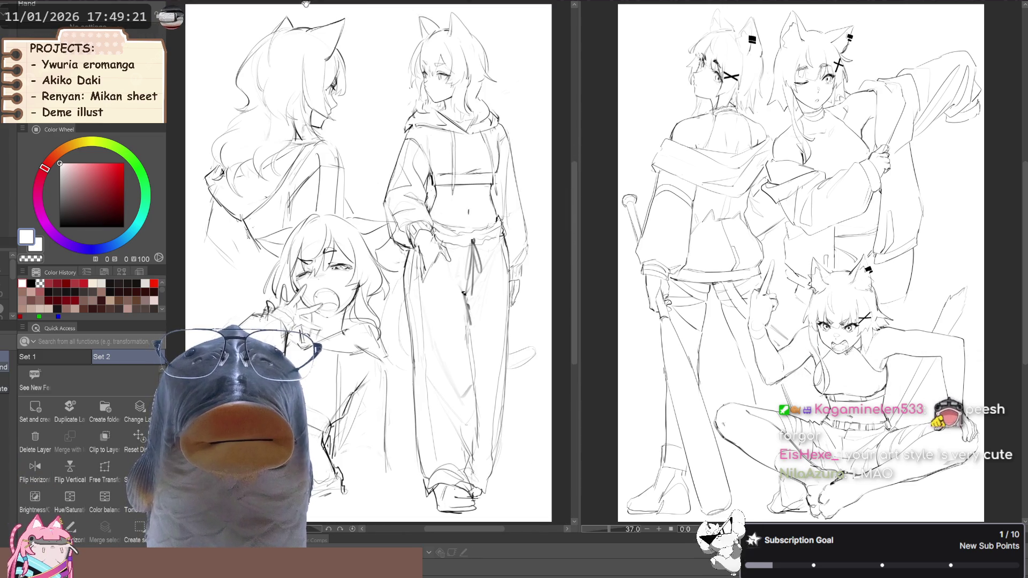
- Toggle Flip Horizontal on the character sheet to check it mirrored, and fit the page in view
{"action": "left_click_drag", "start_coordinate": [238, 327], "coordinate": [242, 295]}
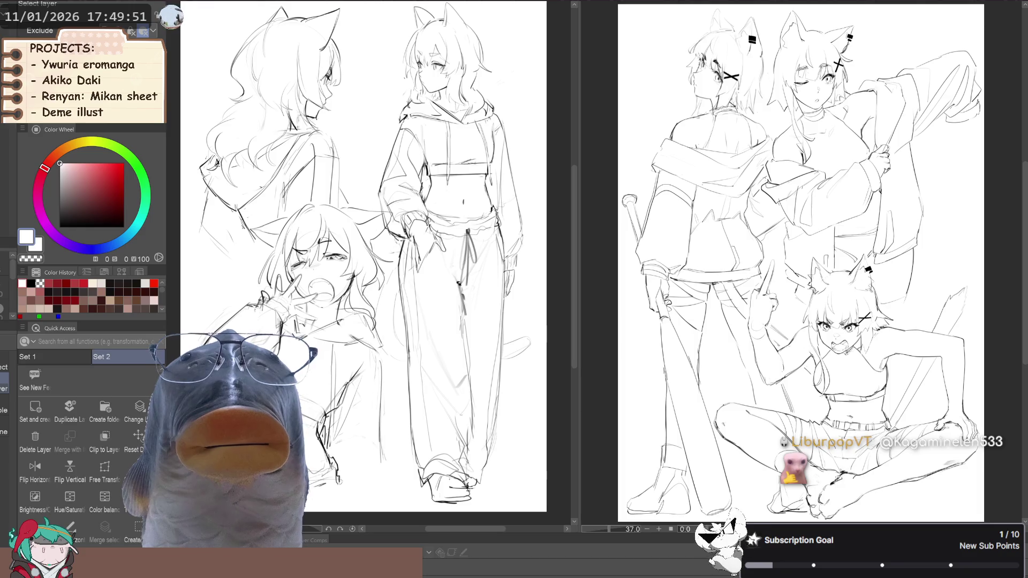
{"action": "left_click", "coordinate": [34, 469]}
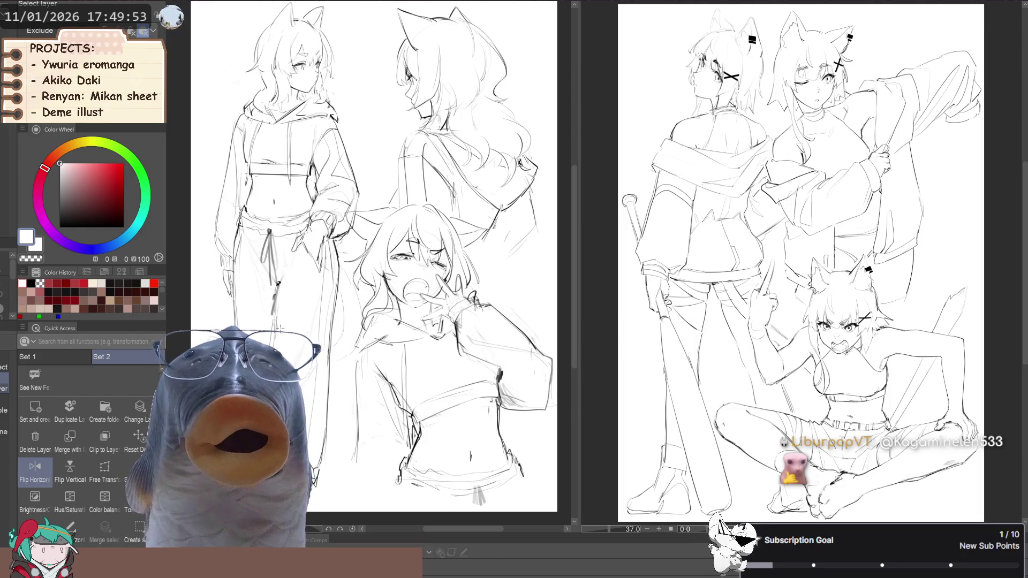
{"action": "scroll", "coordinate": [278, 316], "scroll_direction": "up", "scroll_amount": 1}
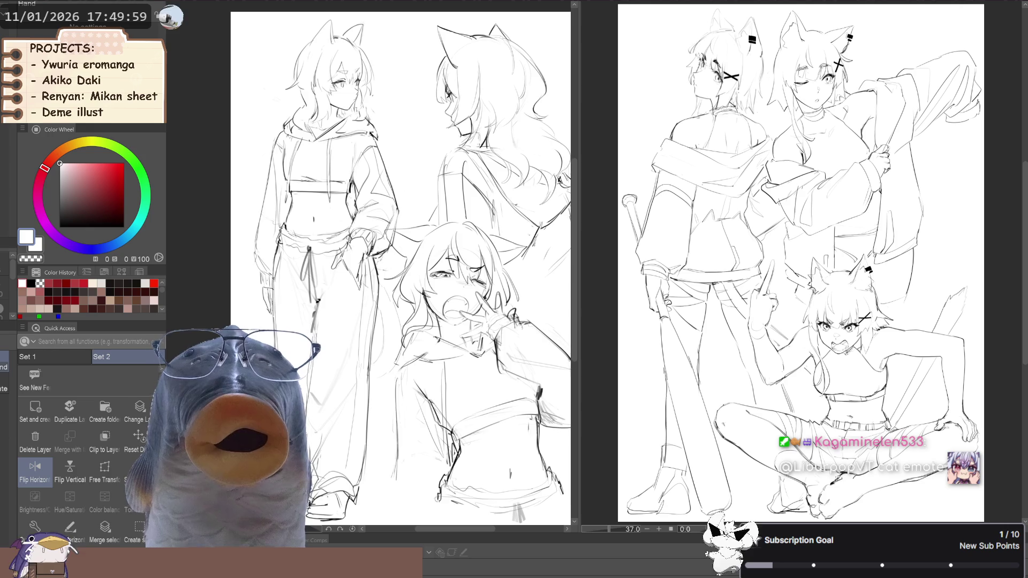
{"action": "scroll", "coordinate": [402, 267], "scroll_direction": "down", "scroll_amount": 1}
{"action": "left_click", "coordinate": [35, 471]}
{"action": "left_click", "coordinate": [35, 471]}
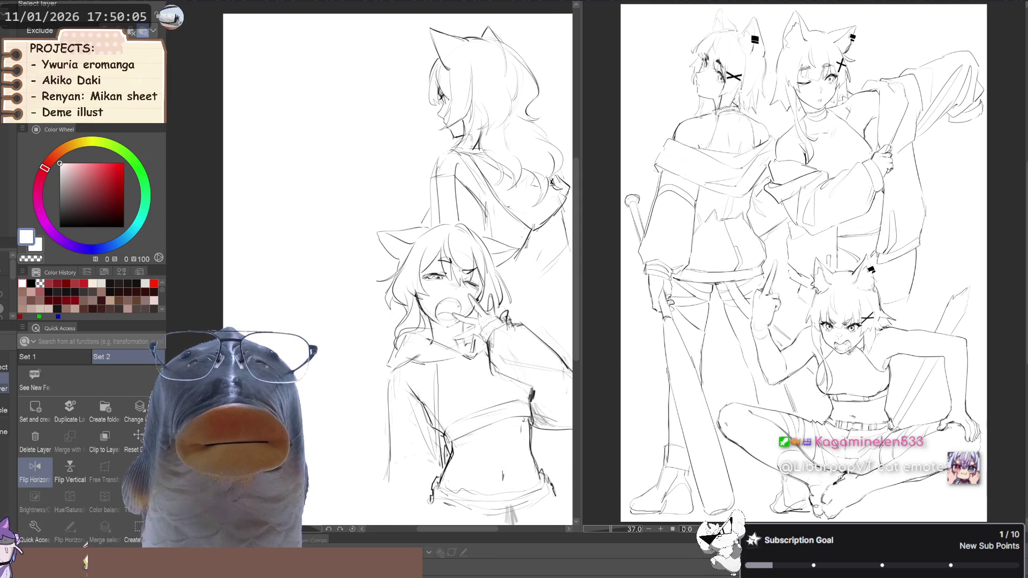
{"action": "scroll", "coordinate": [345, 271], "scroll_direction": "down", "scroll_amount": 1}
{"action": "left_click_drag", "start_coordinate": [345, 272], "coordinate": [332, 273]}
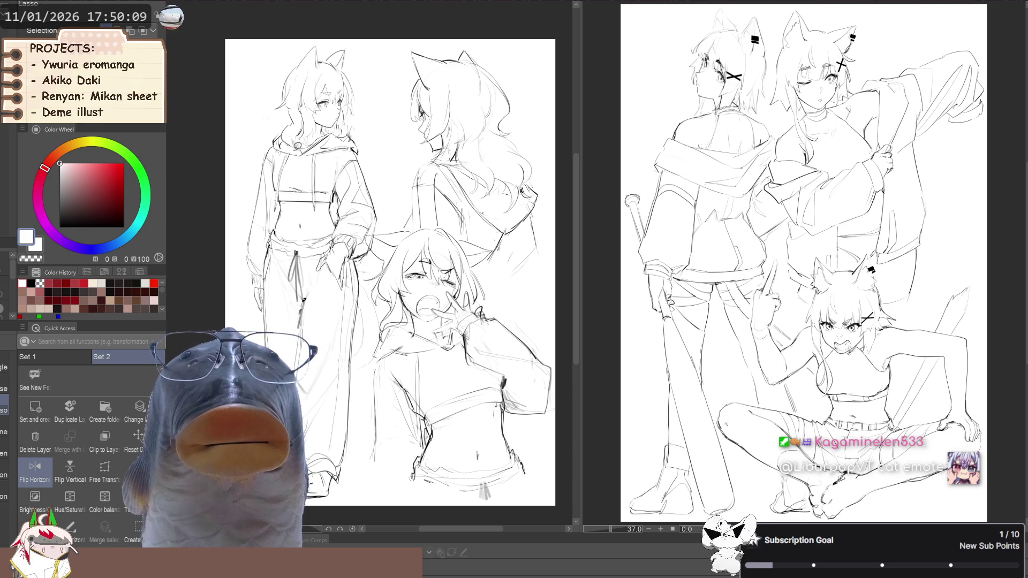
- Lasso and deselect the hooded figure's head, then undo back to the head-only sketch
{"action": "left_click_drag", "start_coordinate": [272, 63], "coordinate": [348, 126]}
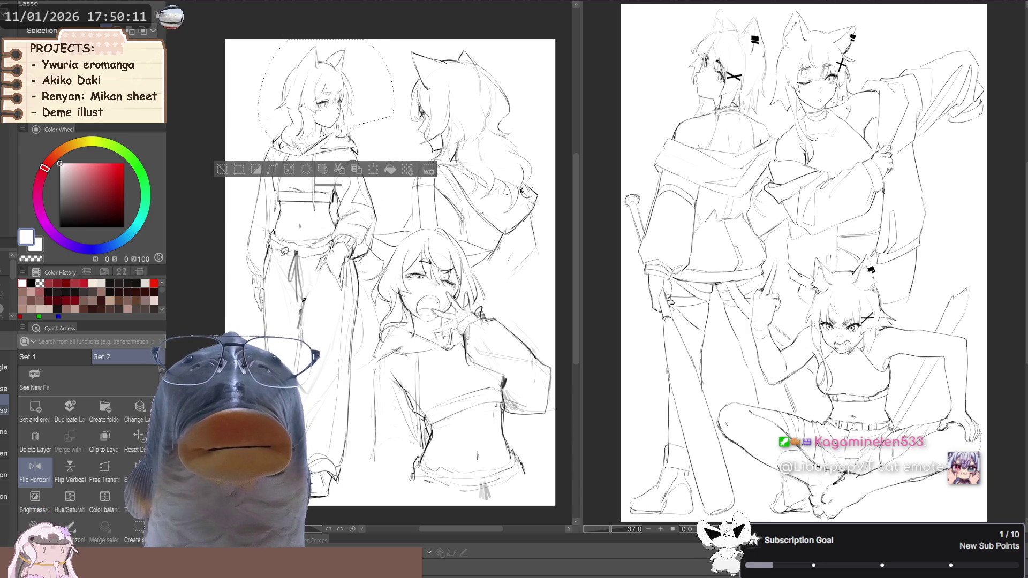
{"action": "left_click", "coordinate": [222, 168]}
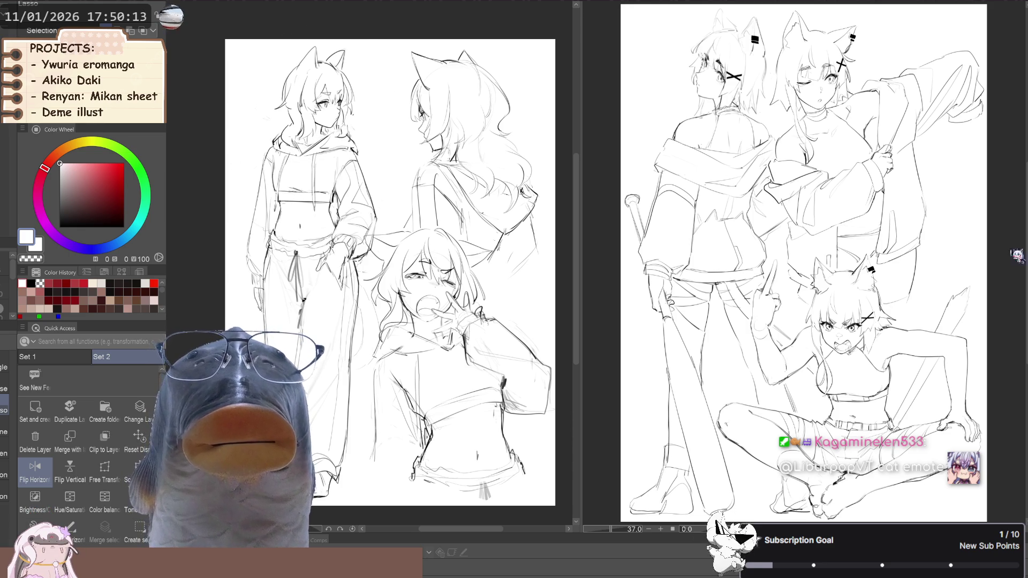
{"action": "key", "text": "ctrl+z"}
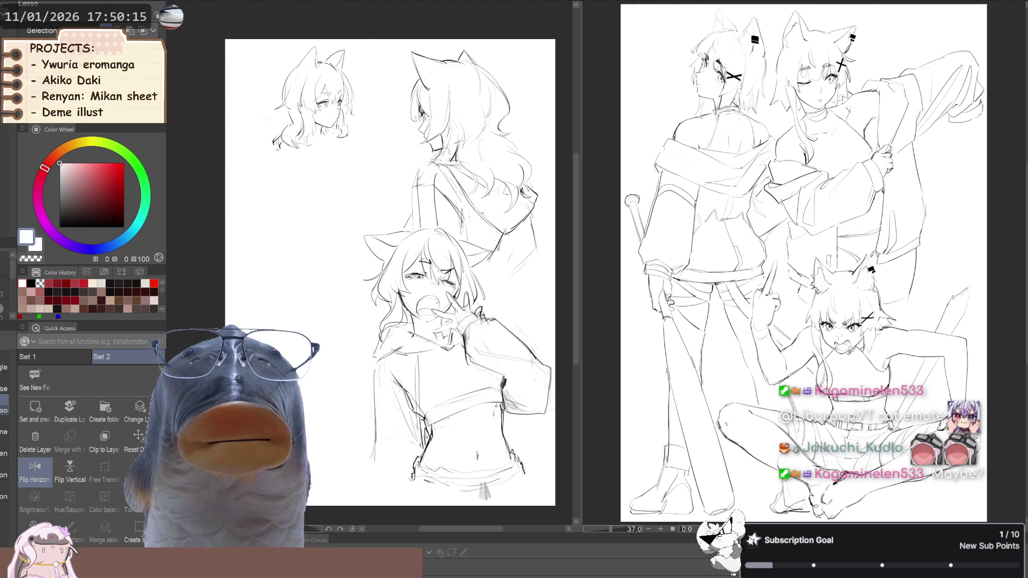
- Unflip the canvas view, pan the page around, then mirror it horizontally again
{"action": "left_click", "coordinate": [35, 471]}
{"action": "left_click_drag", "start_coordinate": [289, 305], "coordinate": [303, 322]}
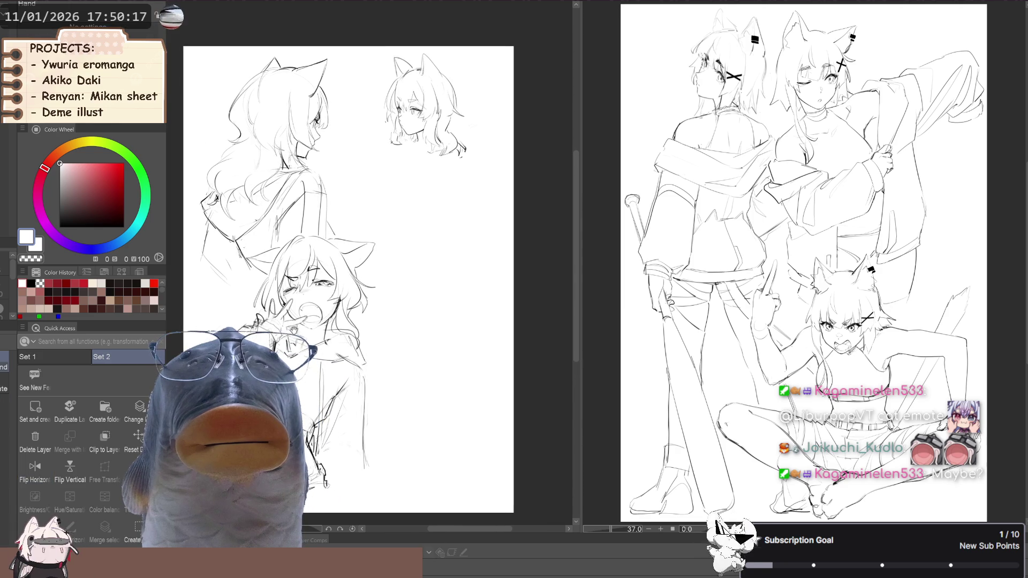
{"action": "mouse_move", "coordinate": [390, 229]}
{"action": "left_mouse_down"}
{"action": "mouse_move", "coordinate": [386, 268]}
{"action": "mouse_move", "coordinate": [355, 307]}
{"action": "left_mouse_up"}
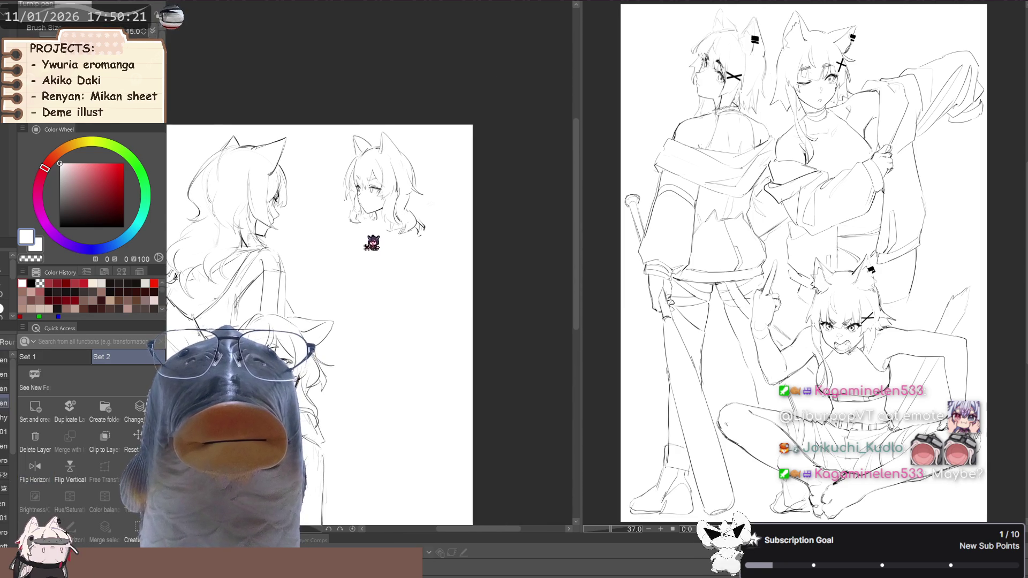
{"action": "left_click_drag", "start_coordinate": [345, 251], "coordinate": [353, 231]}
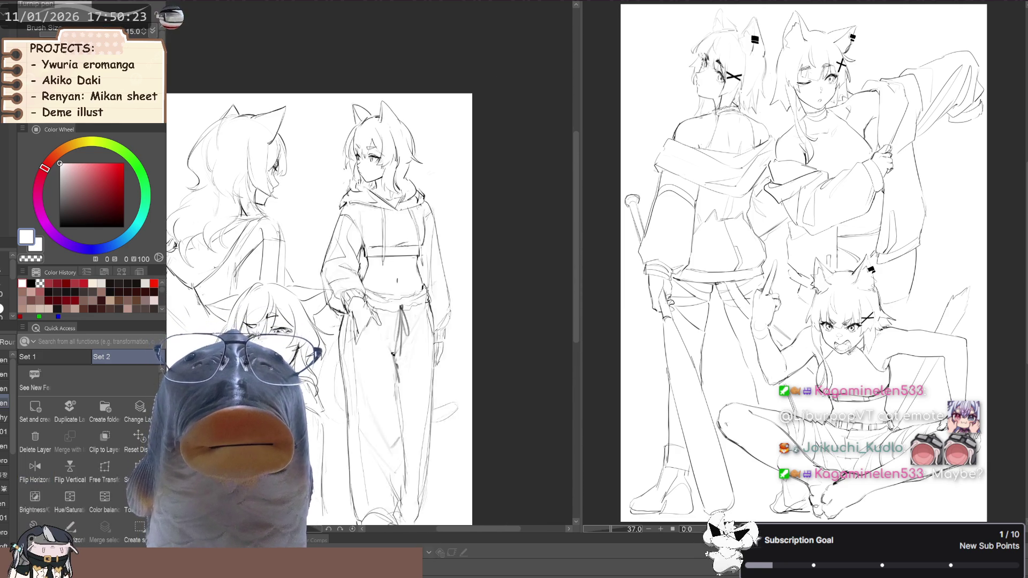
{"action": "left_click", "coordinate": [35, 468]}
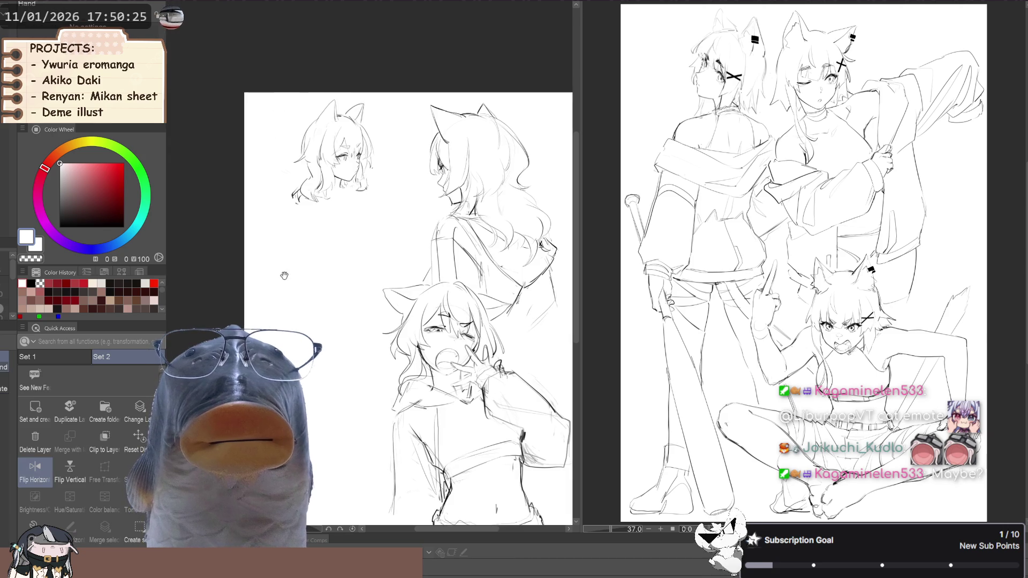
- Restore the unmirrored view and reposition the character sheet page
{"action": "key", "text": "h"}
{"action": "key", "text": "h"}
{"action": "mouse_move", "coordinate": [277, 277]}
{"action": "left_mouse_down"}
{"action": "mouse_move", "coordinate": [268, 241]}
{"action": "mouse_move", "coordinate": [259, 257]}
{"action": "mouse_move", "coordinate": [270, 259]}
{"action": "left_mouse_up"}
{"action": "scroll", "coordinate": [271, 259], "scroll_direction": "up", "scroll_amount": 3}
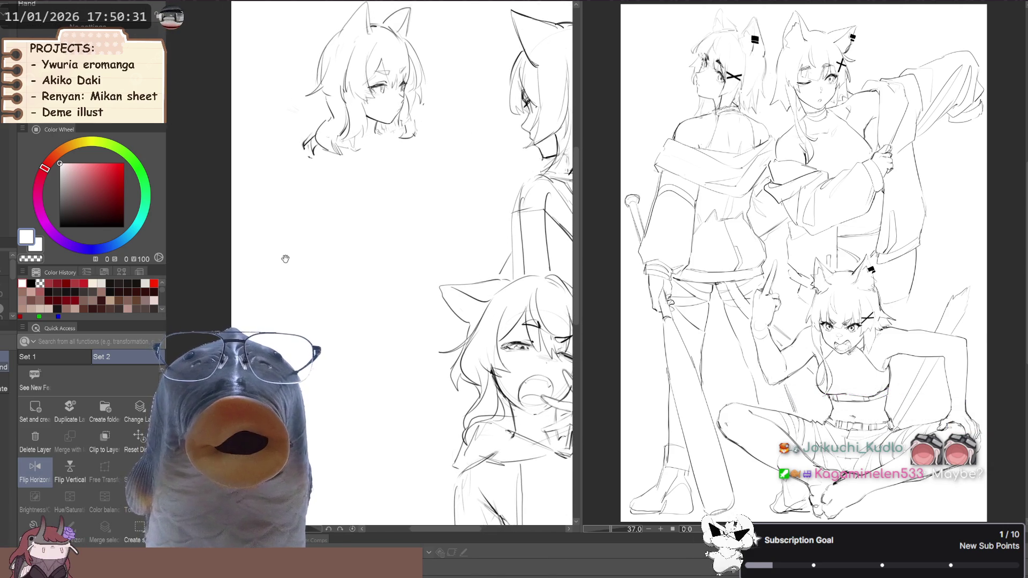
{"action": "scroll", "coordinate": [305, 233], "scroll_direction": "down", "scroll_amount": 3}
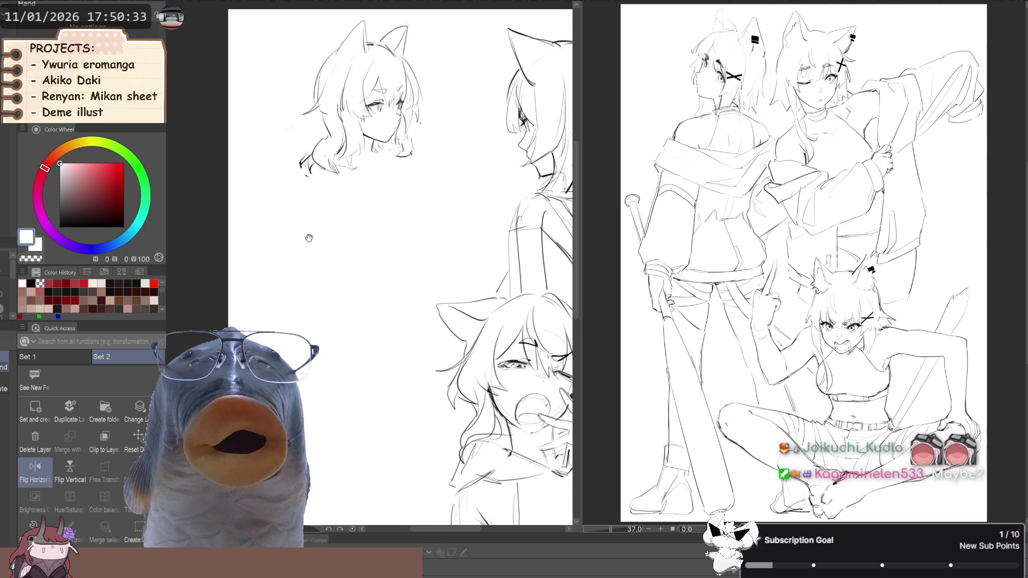
{"action": "scroll", "coordinate": [298, 252], "scroll_direction": "up", "scroll_amount": 3}
{"action": "scroll", "coordinate": [298, 252], "scroll_direction": "down", "scroll_amount": 3}
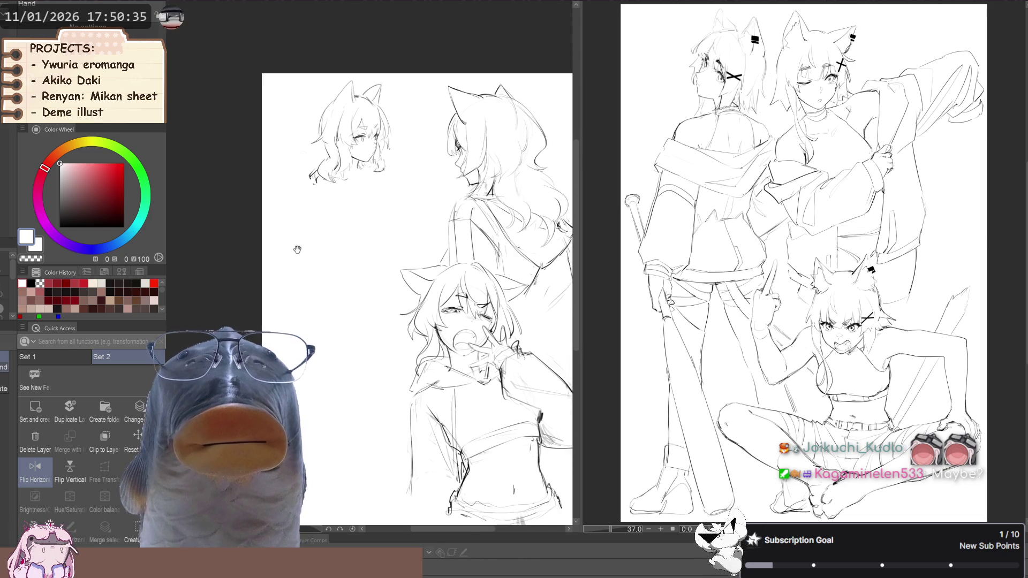
{"action": "left_click_drag", "start_coordinate": [298, 252], "coordinate": [282, 235]}
- Switch to the sketch brush and step through history until the body shows as blue rough
{"action": "key", "text": "b"}
{"action": "key", "text": "ctrl+z"}
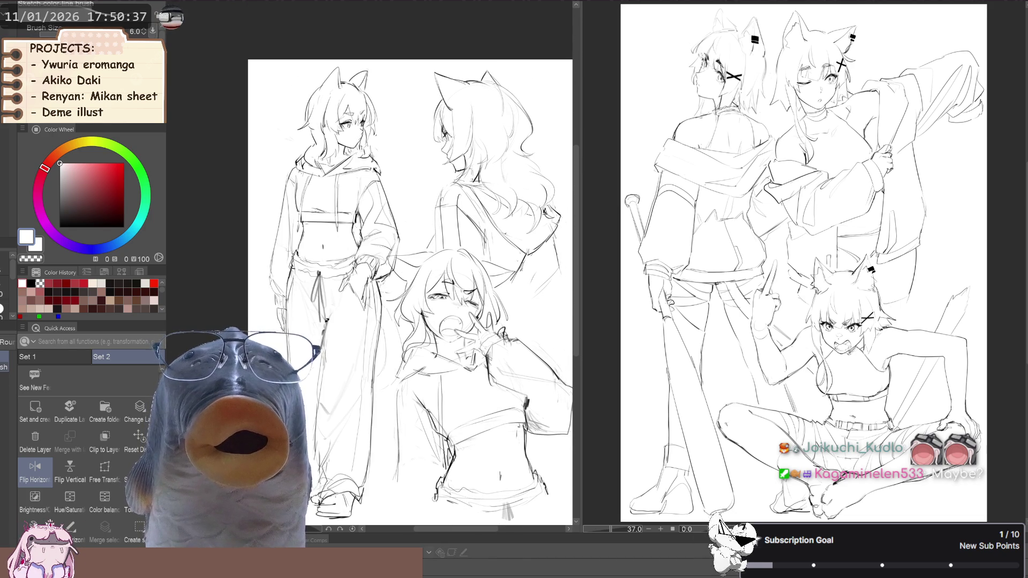
{"action": "key", "text": "ctrl+z"}
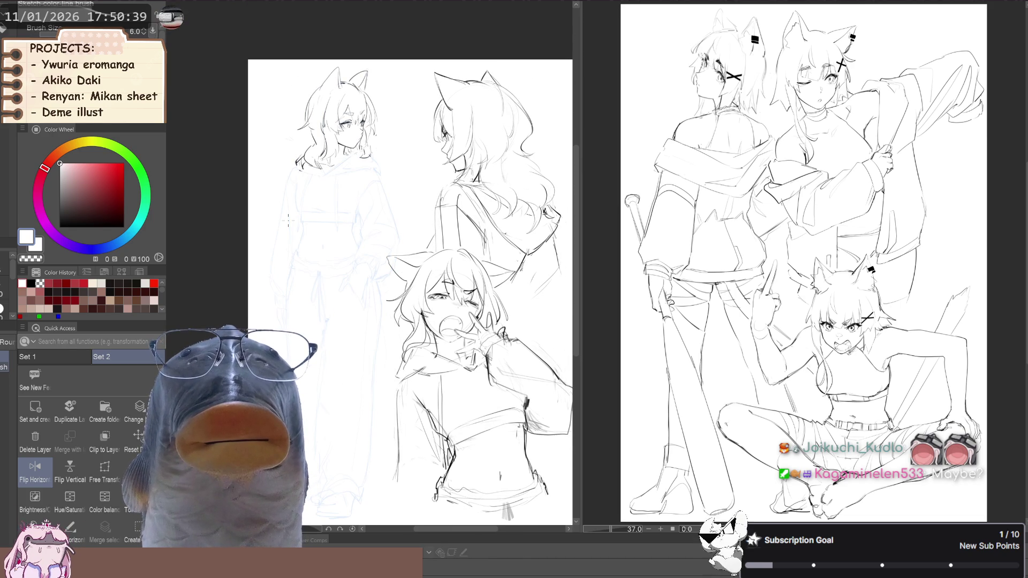
{"action": "key", "text": "ctrl+z"}
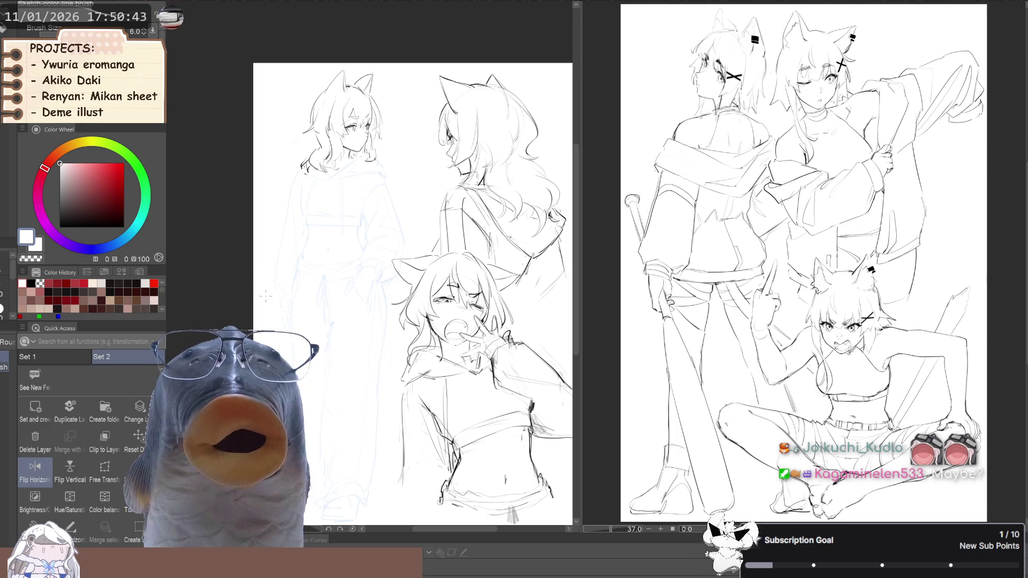
{"action": "scroll", "coordinate": [274, 257], "scroll_direction": "up", "scroll_amount": 2}
- With the sketch brush in black, draw the hood collar around the hooded girl's neck
{"action": "key", "text": "p"}
{"action": "key", "text": "b"}
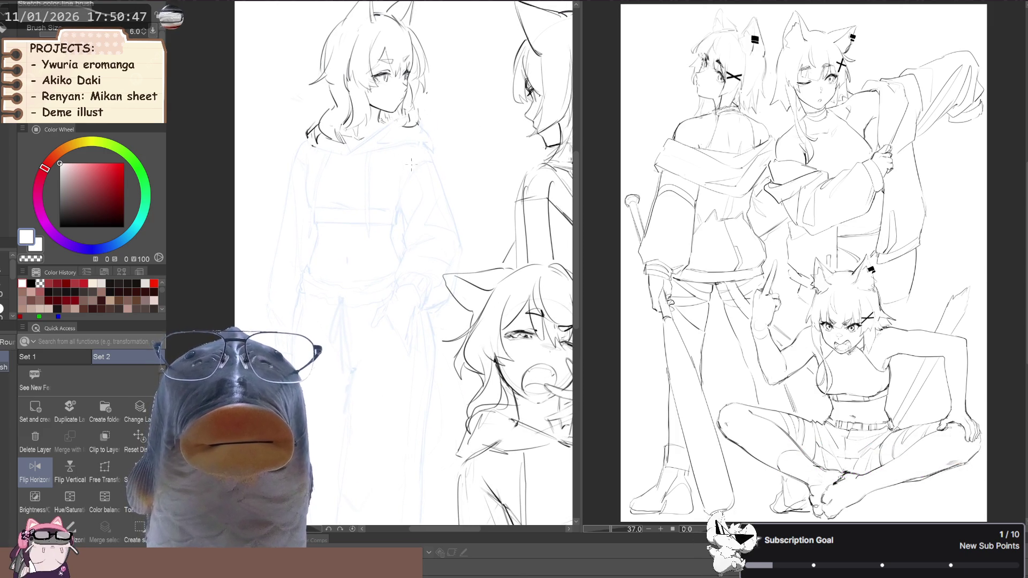
{"action": "left_click", "coordinate": [33, 282]}
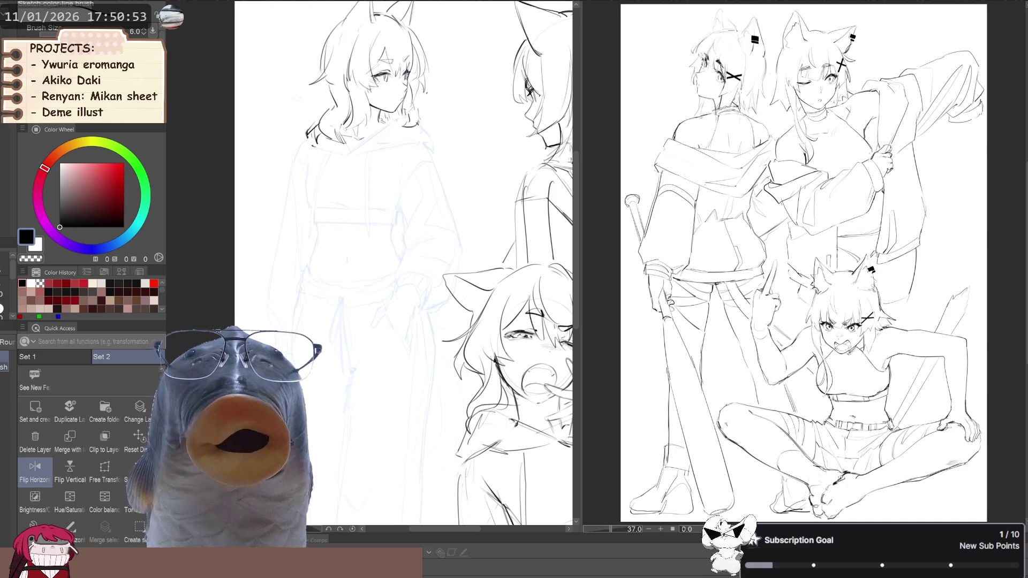
{"action": "left_click_drag", "start_coordinate": [418, 174], "coordinate": [352, 197]}
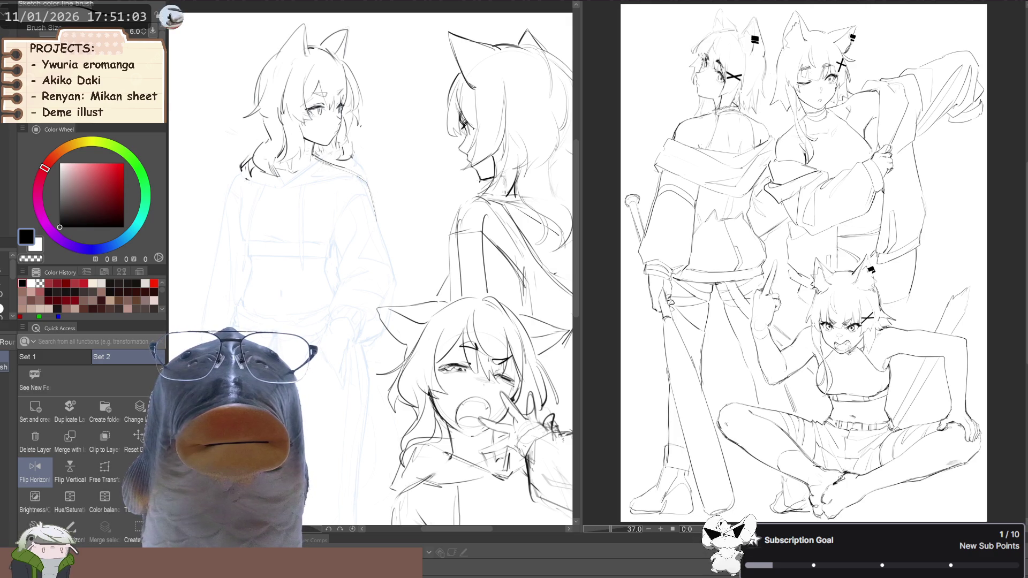
{"action": "left_click_drag", "start_coordinate": [369, 267], "coordinate": [359, 301]}
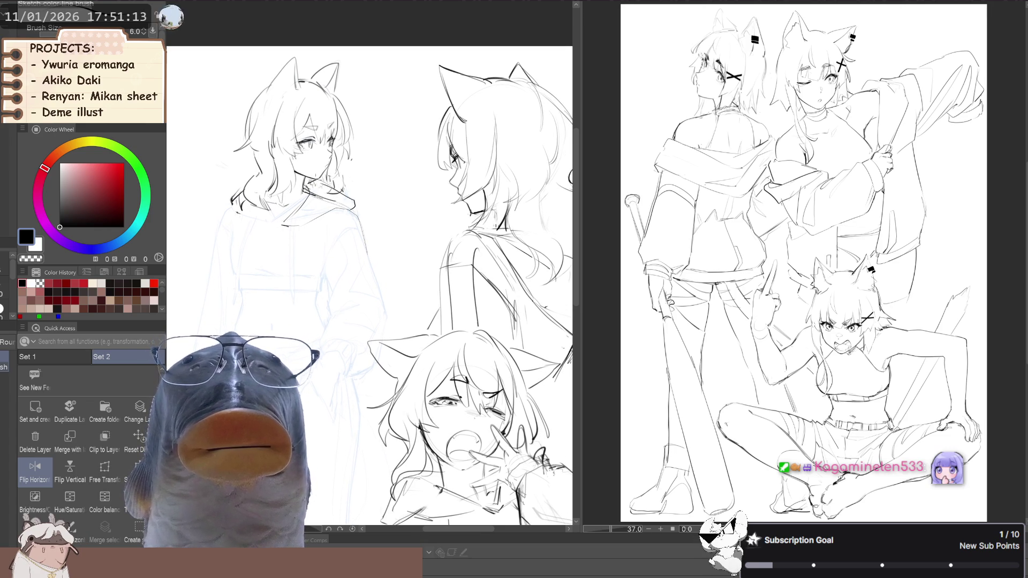
{"action": "left_click_drag", "start_coordinate": [370, 268], "coordinate": [396, 278]}
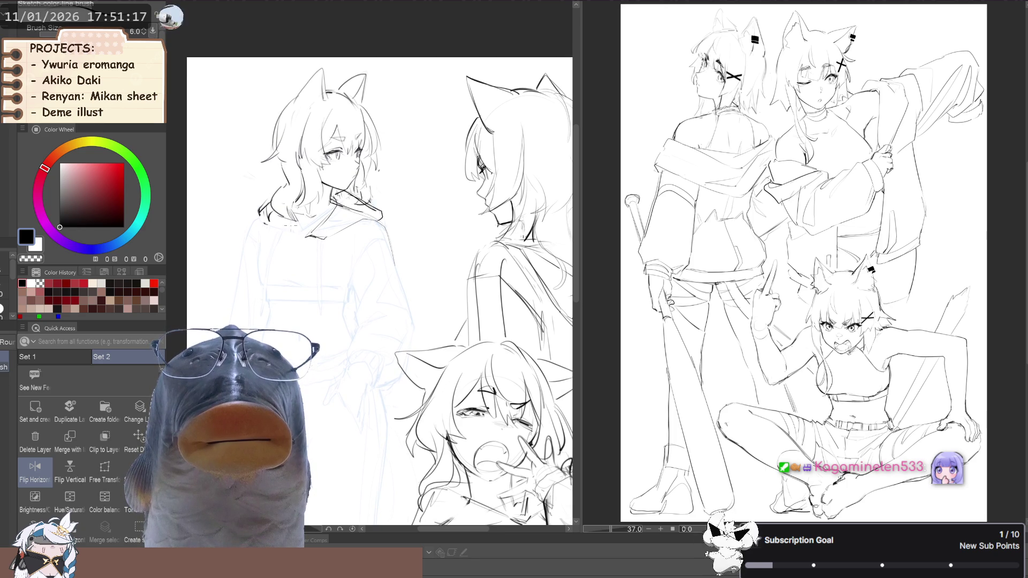
{"action": "left_click_drag", "start_coordinate": [302, 235], "coordinate": [266, 217]}
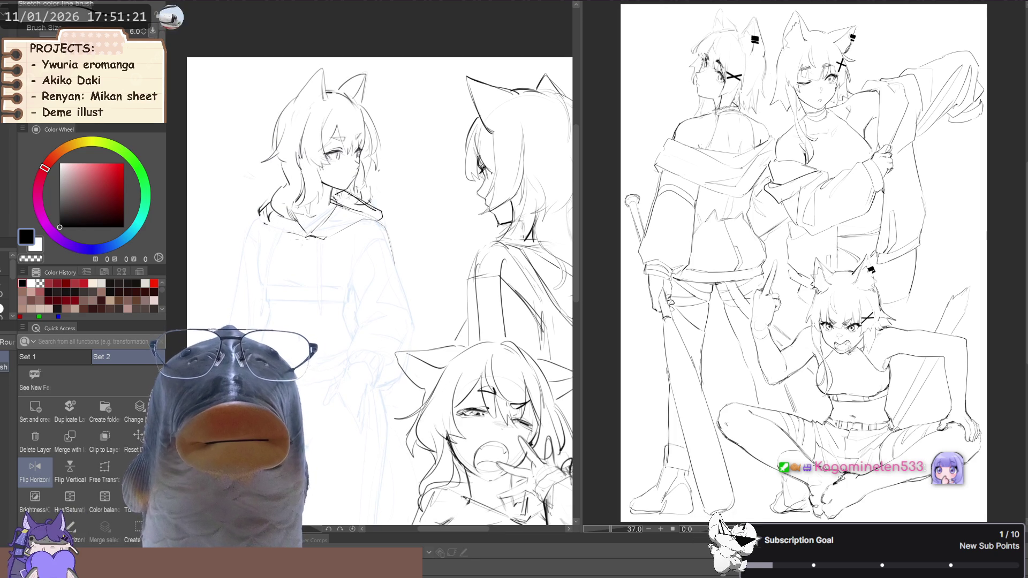
{"action": "left_click_drag", "start_coordinate": [300, 251], "coordinate": [313, 256]}
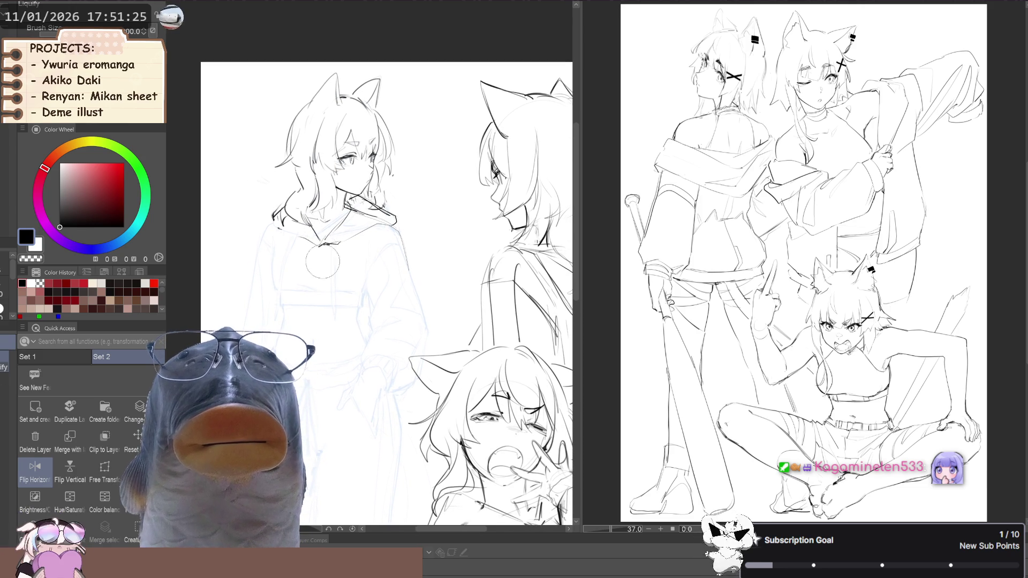
{"action": "key", "text": "p"}
{"action": "key", "text": "b"}
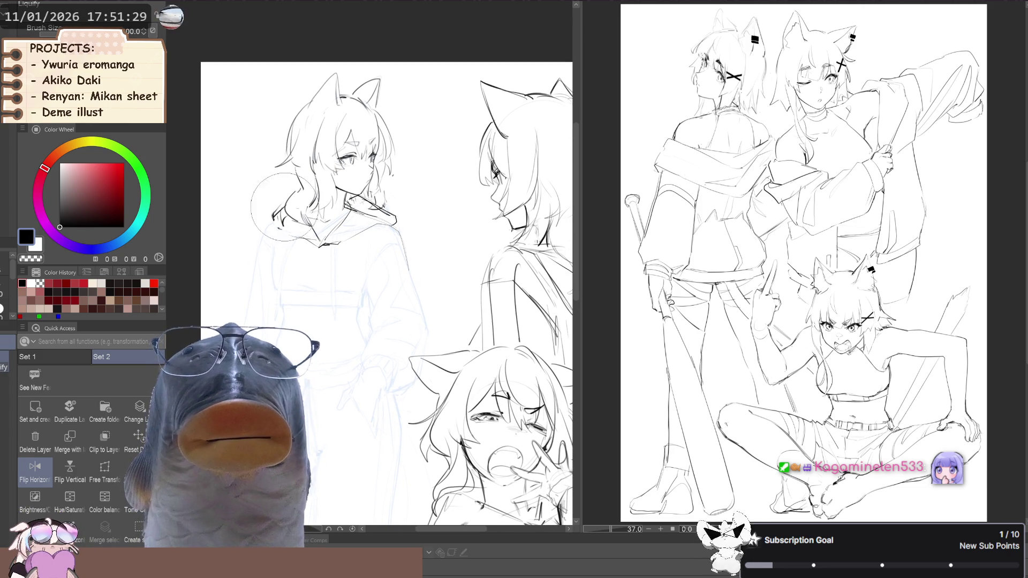
{"action": "key", "text": "e"}
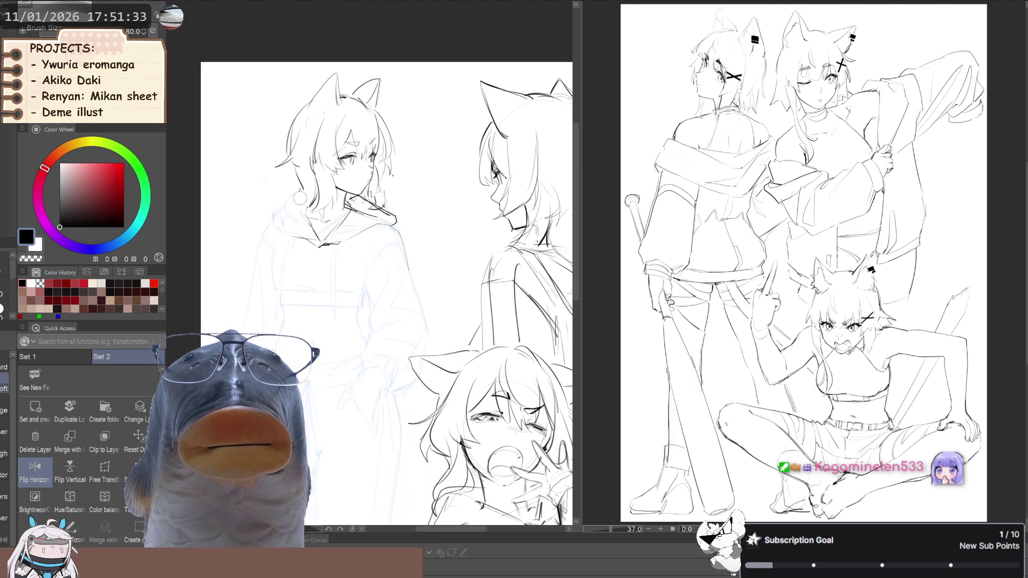
{"action": "key", "text": "p"}
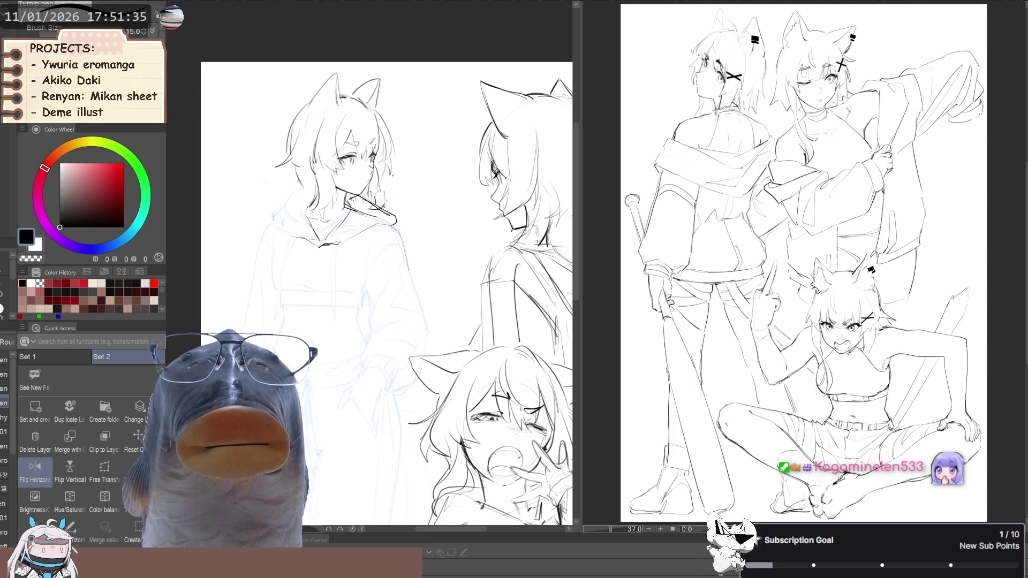
{"action": "key", "text": "b"}
{"action": "left_click_drag", "start_coordinate": [294, 180], "coordinate": [279, 206]}
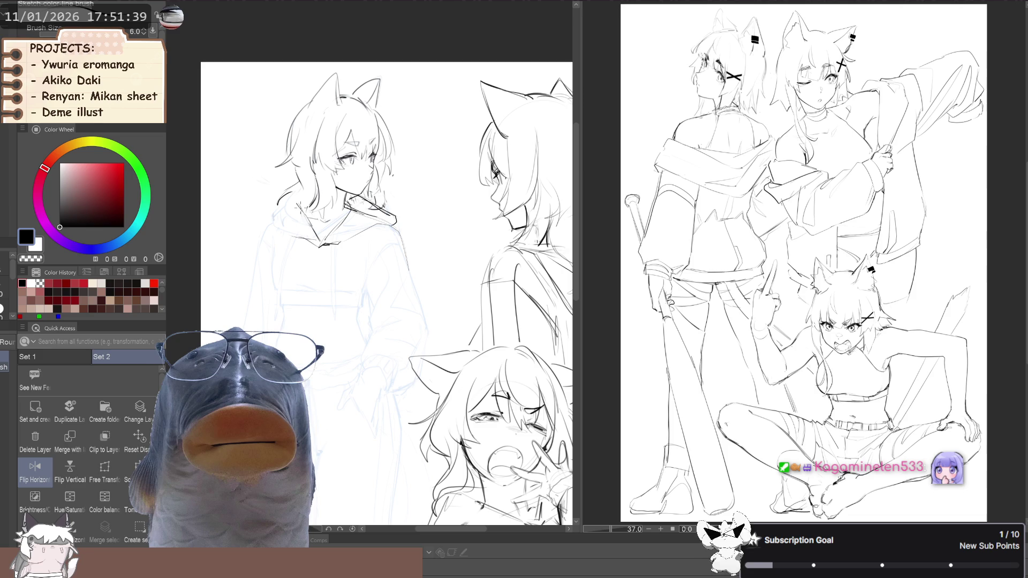
{"action": "mouse_move", "coordinate": [287, 199]}
{"action": "left_mouse_down"}
{"action": "mouse_move", "coordinate": [269, 215]}
{"action": "mouse_move", "coordinate": [293, 232]}
{"action": "left_mouse_up"}
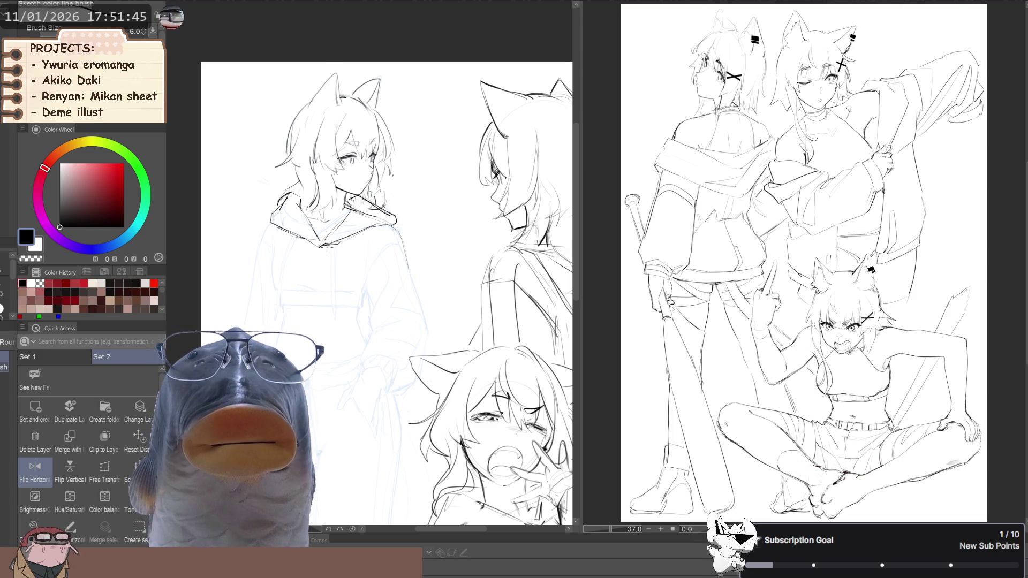
{"action": "scroll", "coordinate": [386, 294], "scroll_direction": "down", "scroll_amount": 2}
{"action": "left_click_drag", "start_coordinate": [385, 294], "coordinate": [396, 290]}
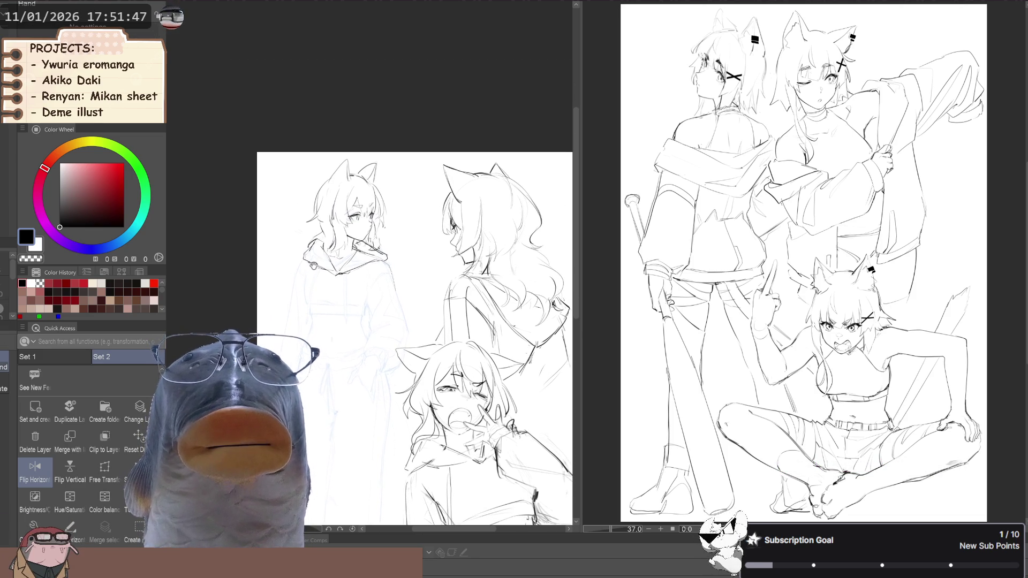
{"action": "scroll", "coordinate": [343, 380], "scroll_direction": "up", "scroll_amount": 2}
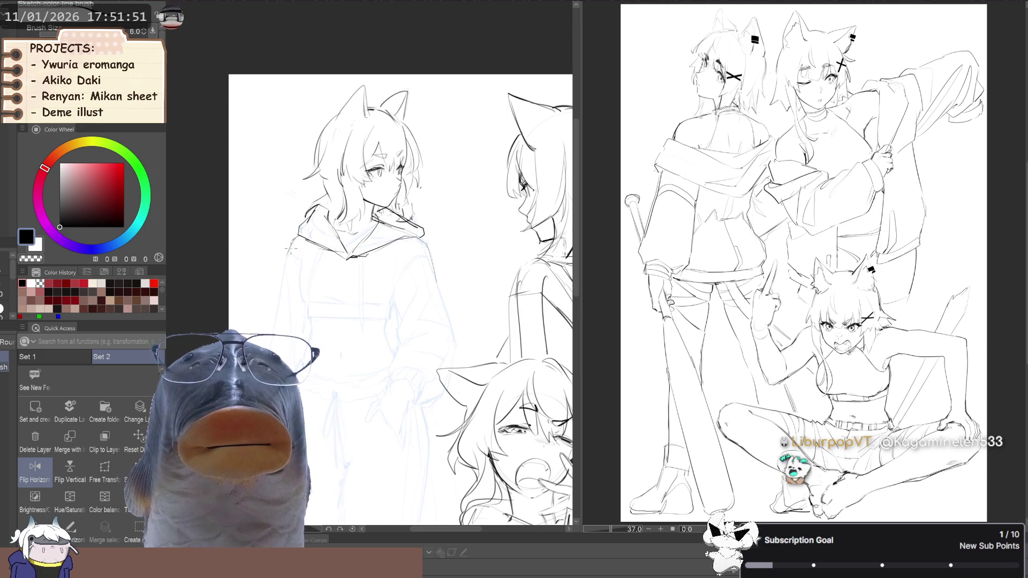
{"action": "left_click_drag", "start_coordinate": [288, 269], "coordinate": [253, 257]}
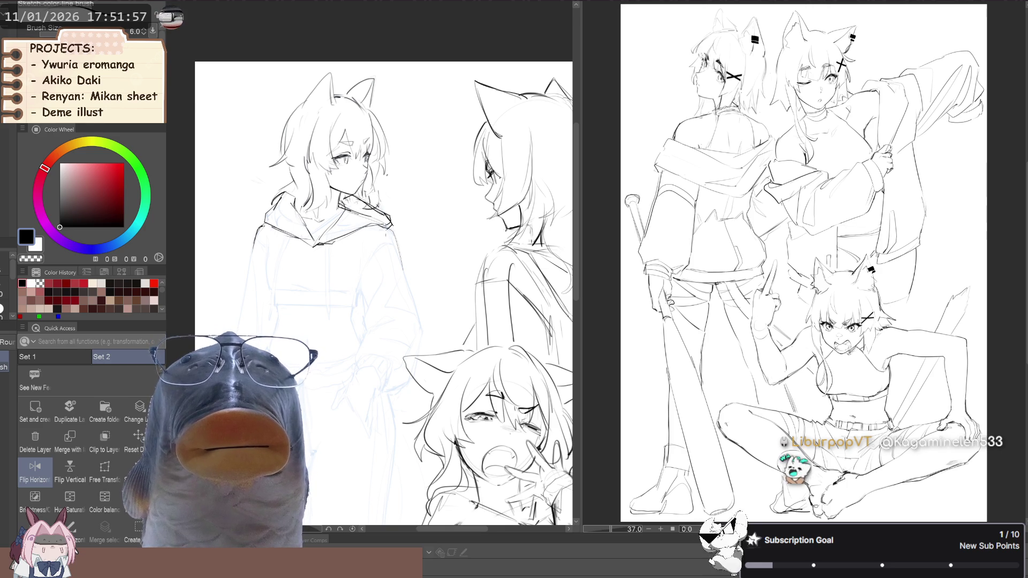
{"action": "mouse_move", "coordinate": [277, 269]}
{"action": "left_mouse_down"}
{"action": "mouse_move", "coordinate": [302, 272]}
{"action": "mouse_move", "coordinate": [266, 247]}
{"action": "mouse_move", "coordinate": [286, 257]}
{"action": "mouse_move", "coordinate": [280, 239]}
{"action": "left_mouse_up"}
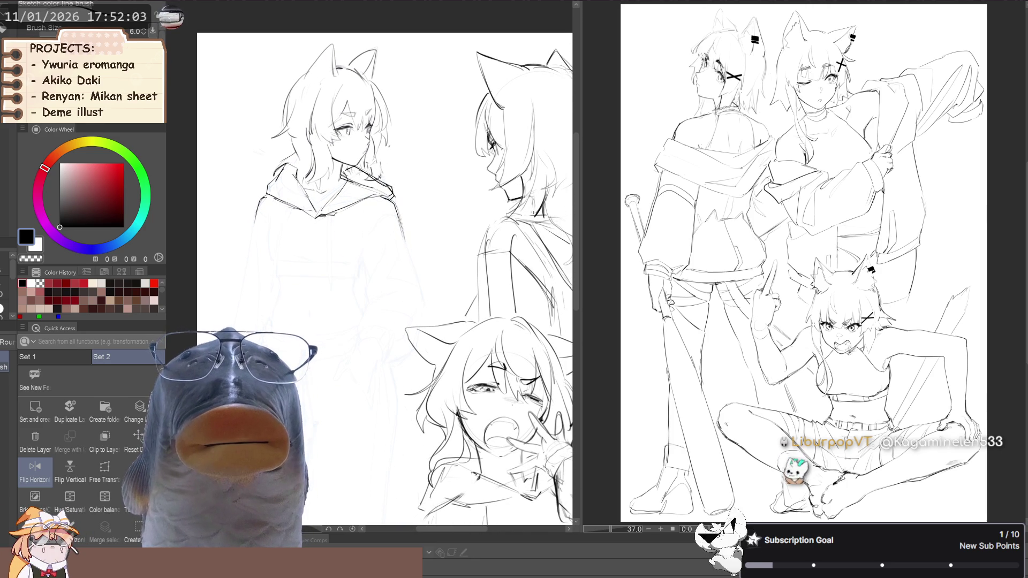
{"action": "mouse_move", "coordinate": [494, 247]}
{"action": "left_mouse_down"}
{"action": "mouse_move", "coordinate": [512, 253]}
{"action": "mouse_move", "coordinate": [234, 252]}
{"action": "left_mouse_up"}
{"action": "left_click", "coordinate": [35, 465]}
- Lasso the area around the figure's neck and adjust it with a transform
{"action": "key", "text": "j"}
{"action": "key", "text": "m"}
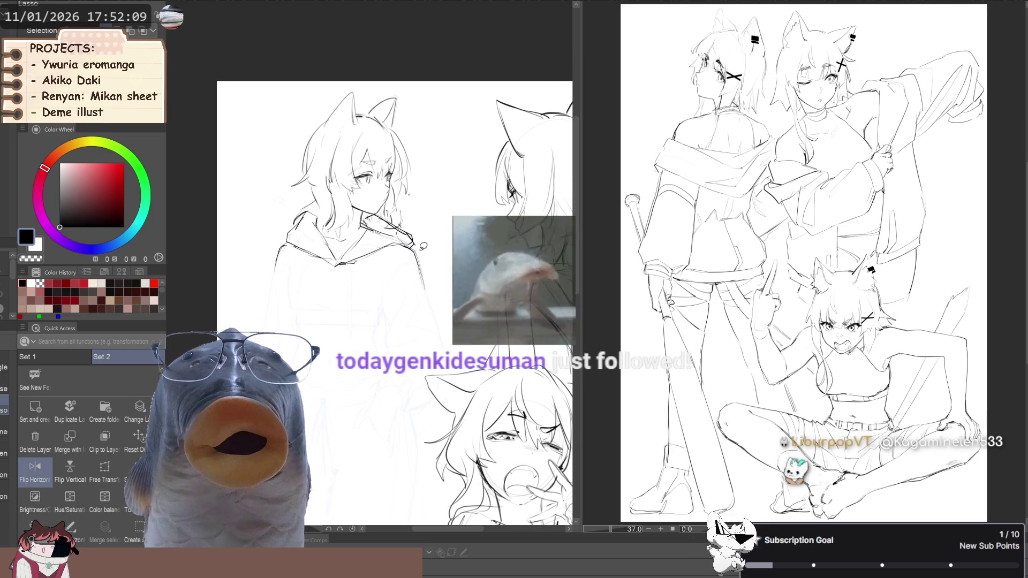
{"action": "left_click_drag", "start_coordinate": [398, 223], "coordinate": [423, 243]}
{"action": "scroll", "coordinate": [391, 300], "scroll_direction": "up", "scroll_amount": 2}
{"action": "key", "text": "ctrl+t"}
{"action": "left_click", "coordinate": [380, 262]}
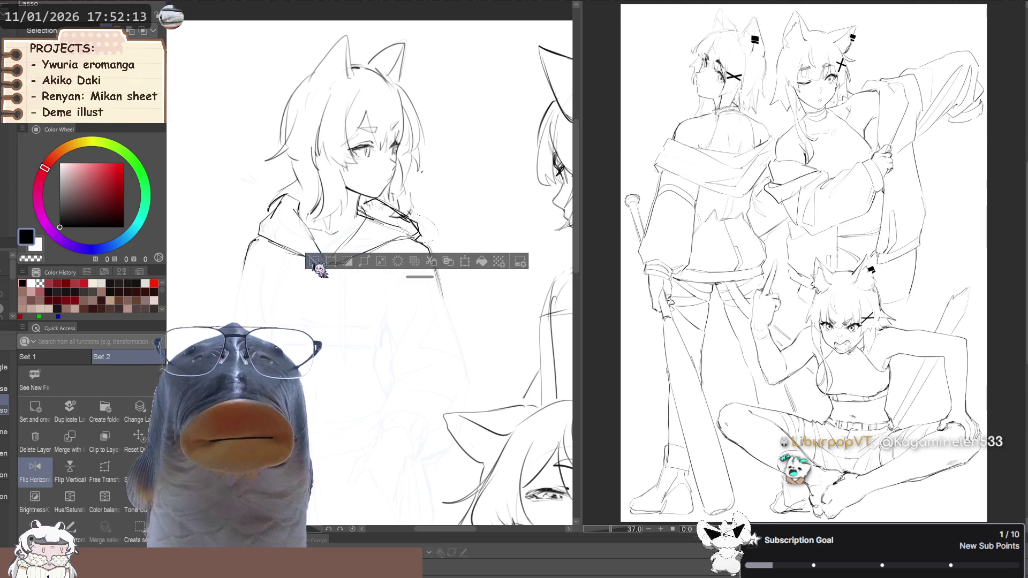
{"action": "key", "text": "ctrl+d"}
- Switch to the sketch line brush and reframe the figure, flipping the view to check it
{"action": "key", "text": "e"}
{"action": "key", "text": "p"}
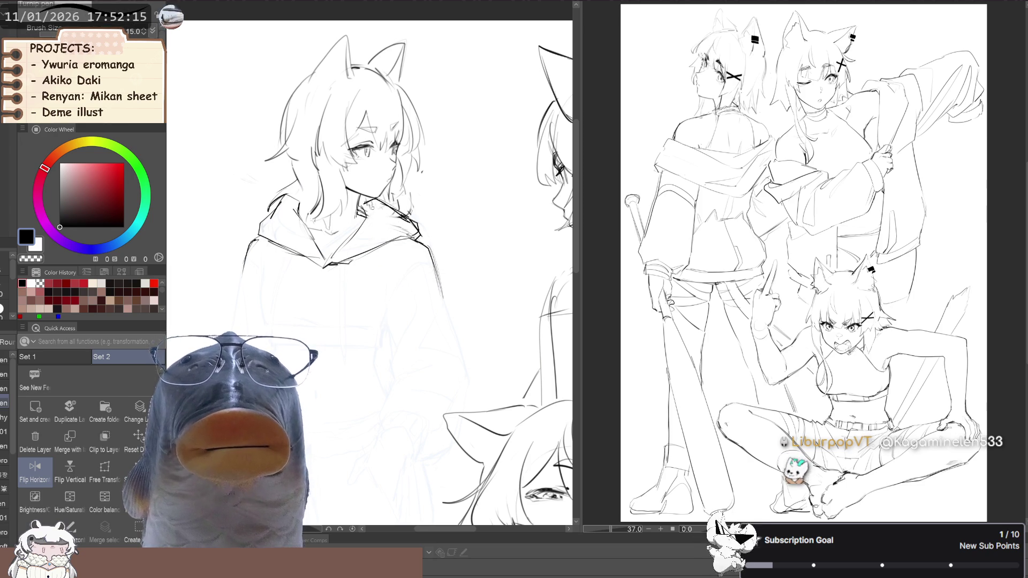
{"action": "key", "text": "b"}
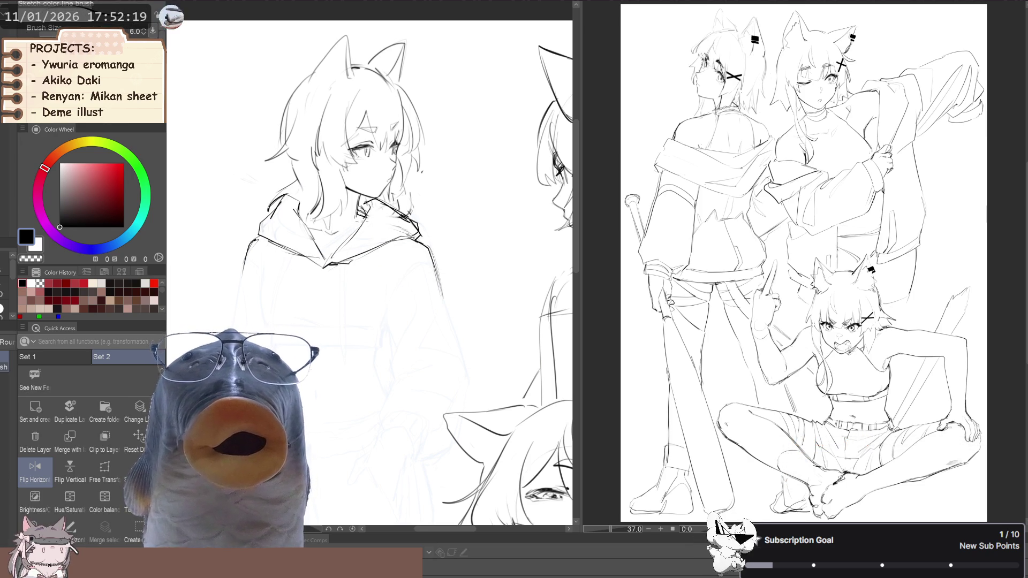
{"action": "scroll", "coordinate": [291, 249], "scroll_direction": "down", "scroll_amount": 2}
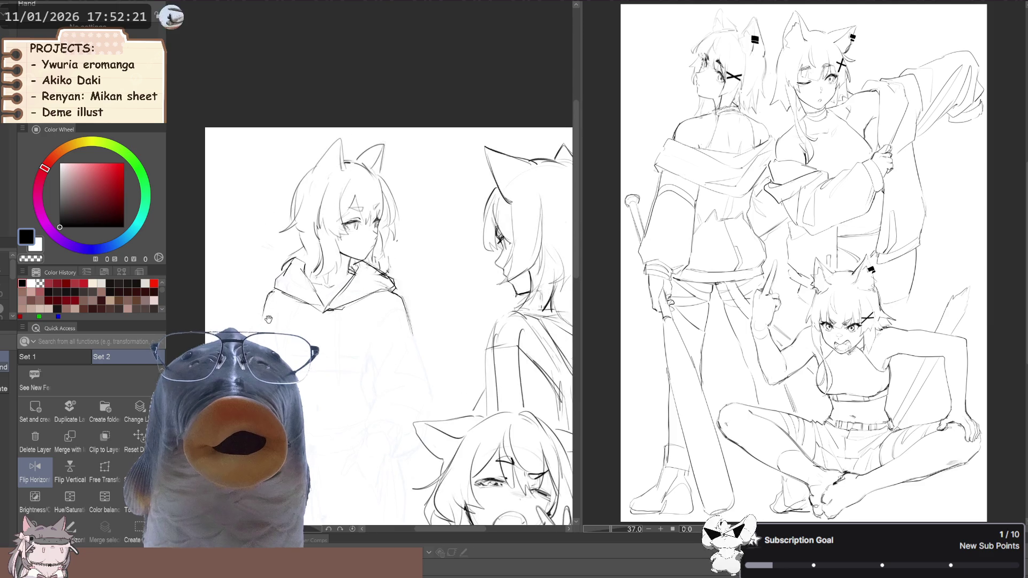
{"action": "scroll", "coordinate": [292, 250], "scroll_direction": "up", "scroll_amount": 2}
{"action": "left_click_drag", "start_coordinate": [339, 267], "coordinate": [354, 281]}
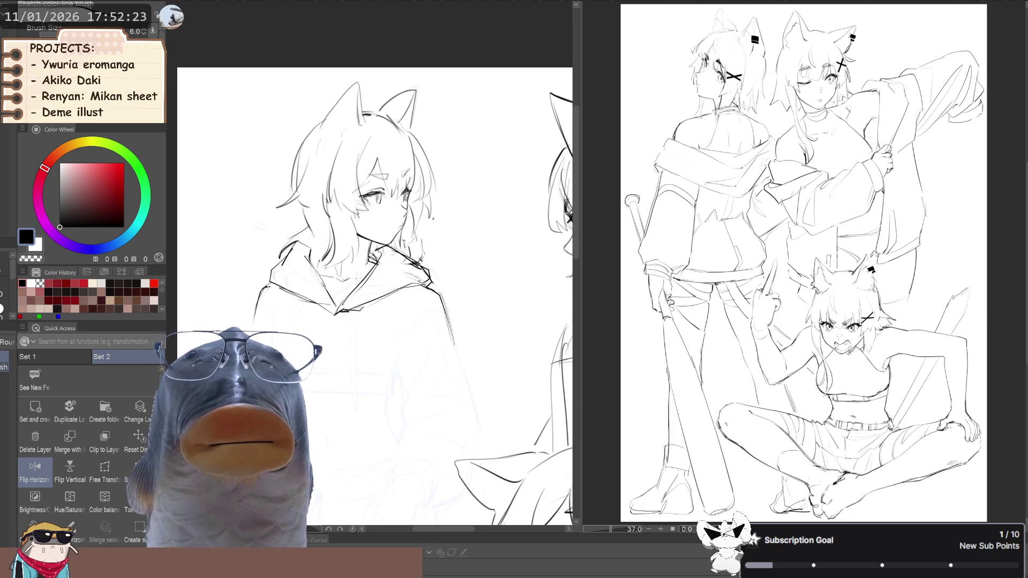
{"action": "scroll", "coordinate": [308, 263], "scroll_direction": "down", "scroll_amount": 2}
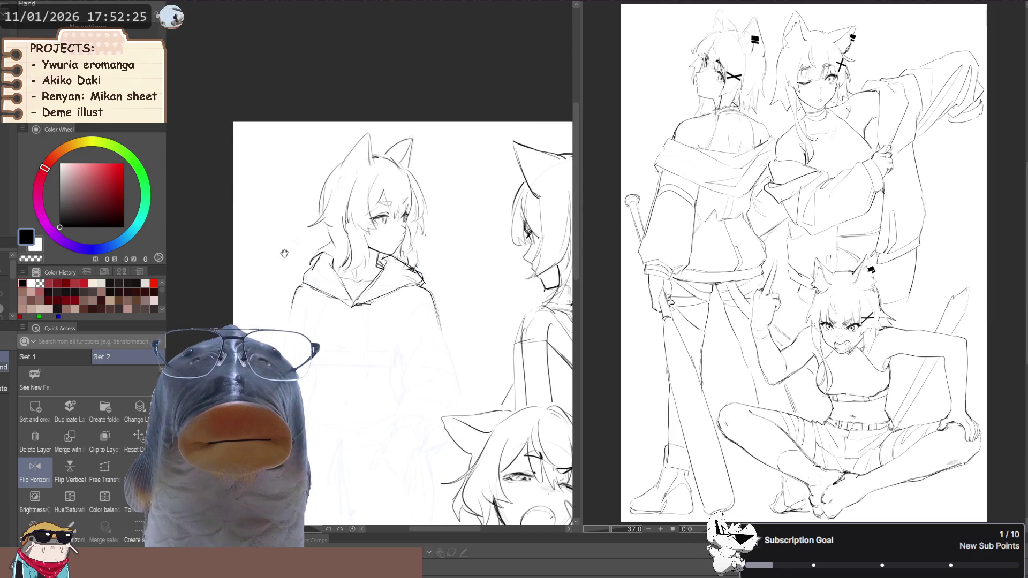
{"action": "key", "text": "h"}
{"action": "key", "text": "h"}
{"action": "mouse_move", "coordinate": [249, 279]}
{"action": "left_mouse_down"}
{"action": "mouse_move", "coordinate": [237, 270]}
{"action": "mouse_move", "coordinate": [238, 251]}
{"action": "left_mouse_up"}
{"action": "key", "text": "h"}
{"action": "left_click_drag", "start_coordinate": [265, 286], "coordinate": [234, 294]}
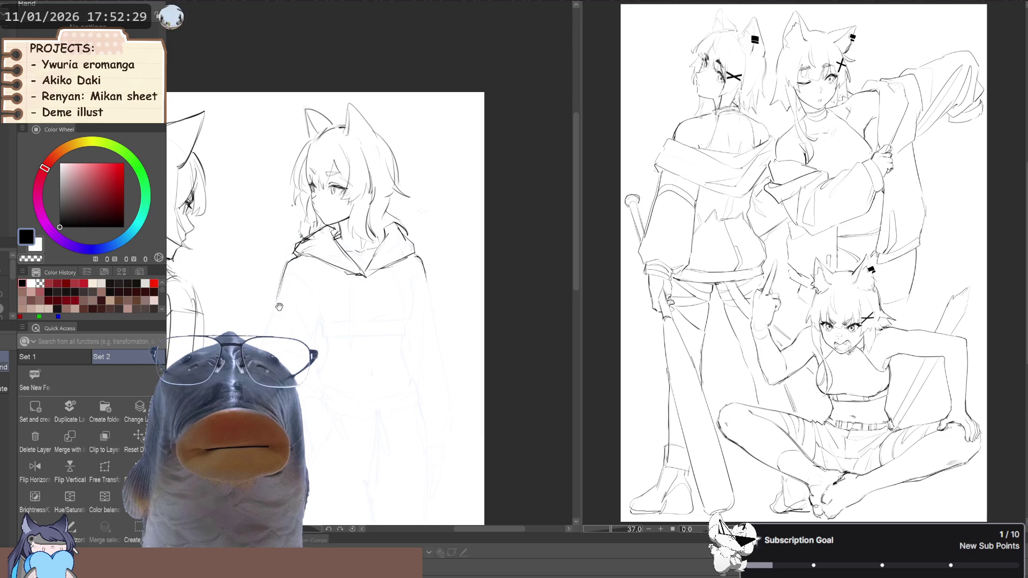
- Enlarge the Liquify brush and rotate the canvas view for a better angle
{"action": "key", "text": "j"}
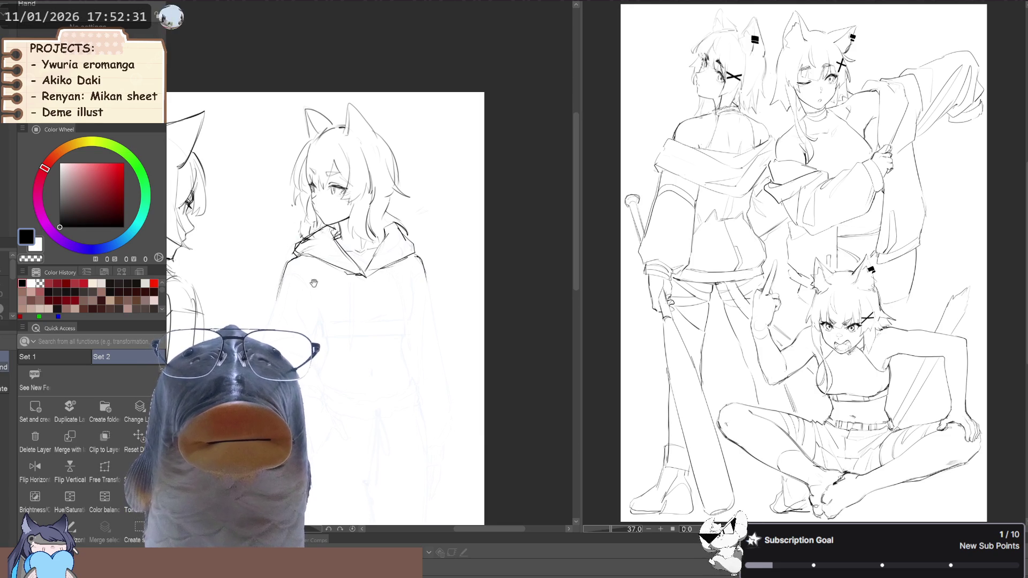
{"action": "left_click_drag", "start_coordinate": [389, 291], "coordinate": [383, 299]}
{"action": "key", "text": "h"}
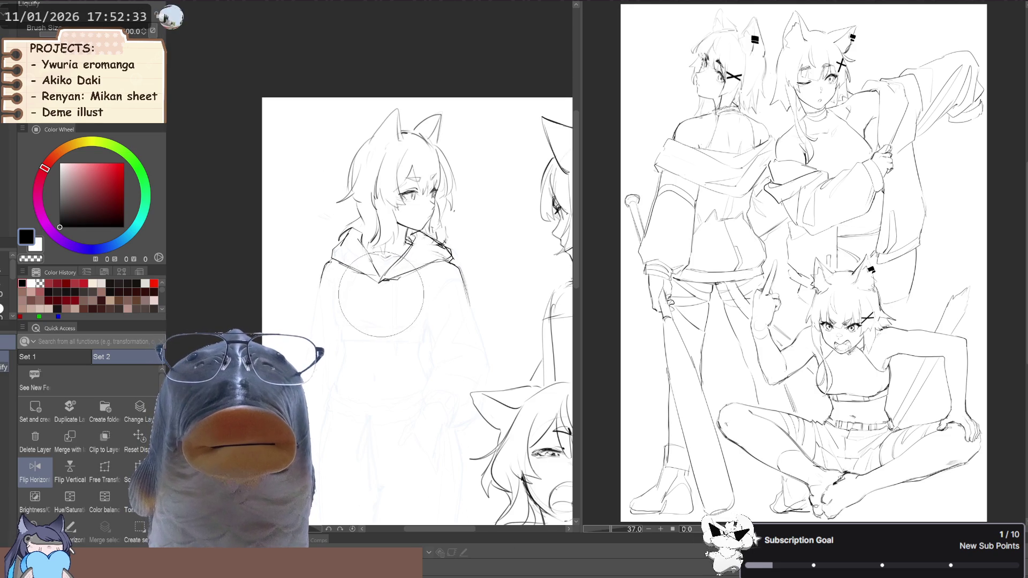
{"action": "key", "text": "bracketright"}
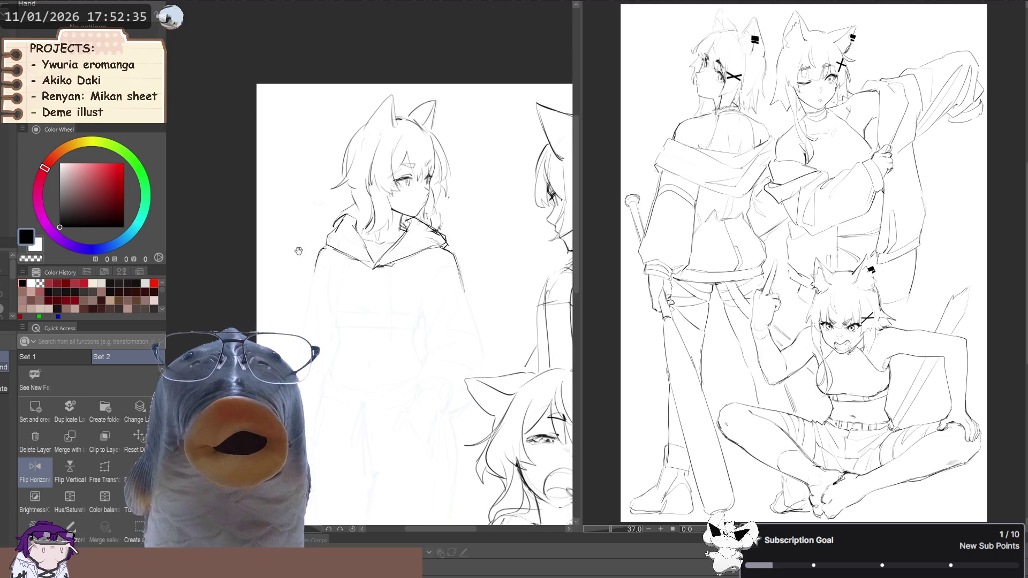
{"action": "key", "text": "h"}
{"action": "scroll", "coordinate": [298, 227], "scroll_direction": "down", "scroll_amount": 4}
{"action": "mouse_move", "coordinate": [298, 227]}
{"action": "left_mouse_down"}
{"action": "mouse_move", "coordinate": [259, 259]}
{"action": "mouse_move", "coordinate": [317, 262]}
{"action": "left_mouse_up"}
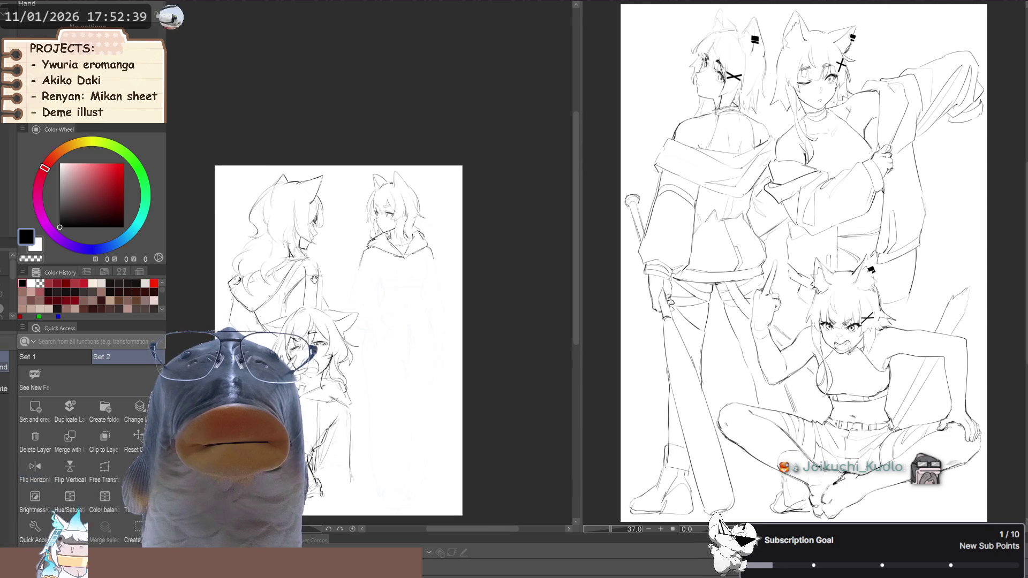
{"action": "scroll", "coordinate": [414, 293], "scroll_direction": "up", "scroll_amount": 5}
- Return to the sketch line brush and work on the hooded figure in mirrored view
{"action": "key", "text": "p"}
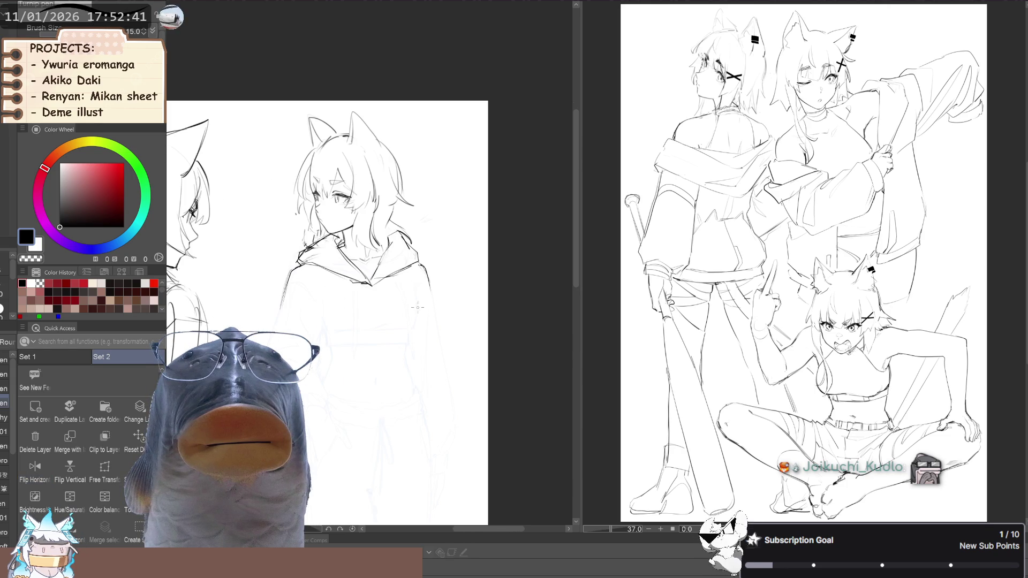
{"action": "key", "text": "b"}
{"action": "left_click_drag", "start_coordinate": [417, 290], "coordinate": [429, 279]}
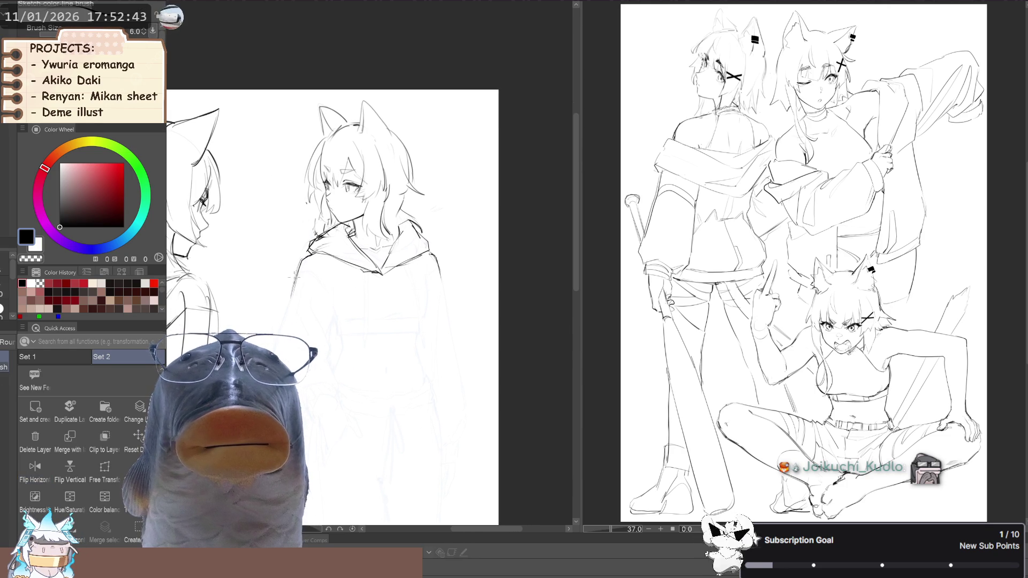
{"action": "key", "text": "f"}
{"action": "scroll", "coordinate": [297, 261], "scroll_direction": "up", "scroll_amount": 4}
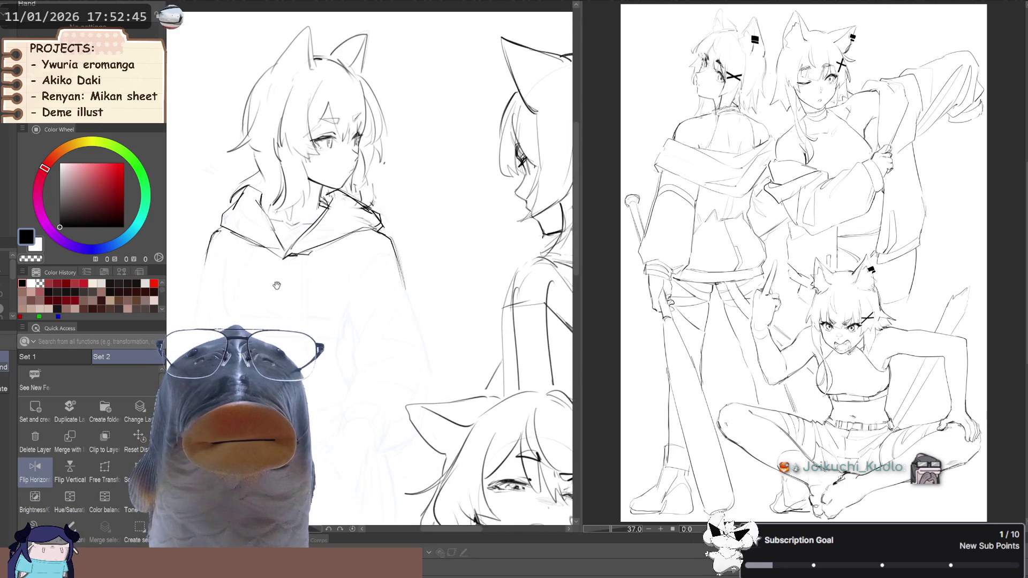
{"action": "scroll", "coordinate": [297, 262], "scroll_direction": "up", "scroll_amount": 3}
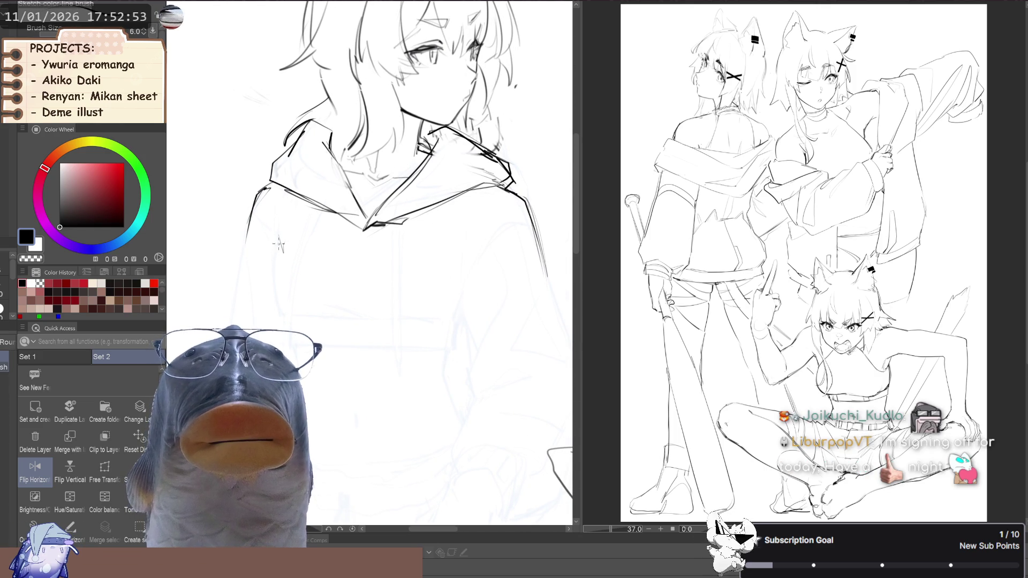
{"action": "left_click_drag", "start_coordinate": [263, 224], "coordinate": [247, 227]}
{"action": "left_click_drag", "start_coordinate": [485, 256], "coordinate": [468, 260]}
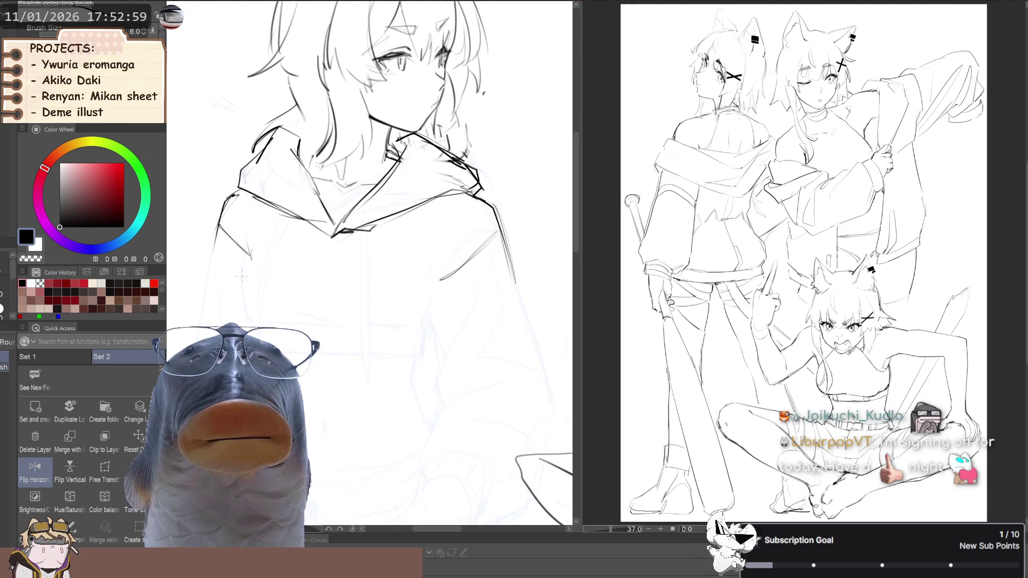
{"action": "scroll", "coordinate": [482, 236], "scroll_direction": "down", "scroll_amount": 5}
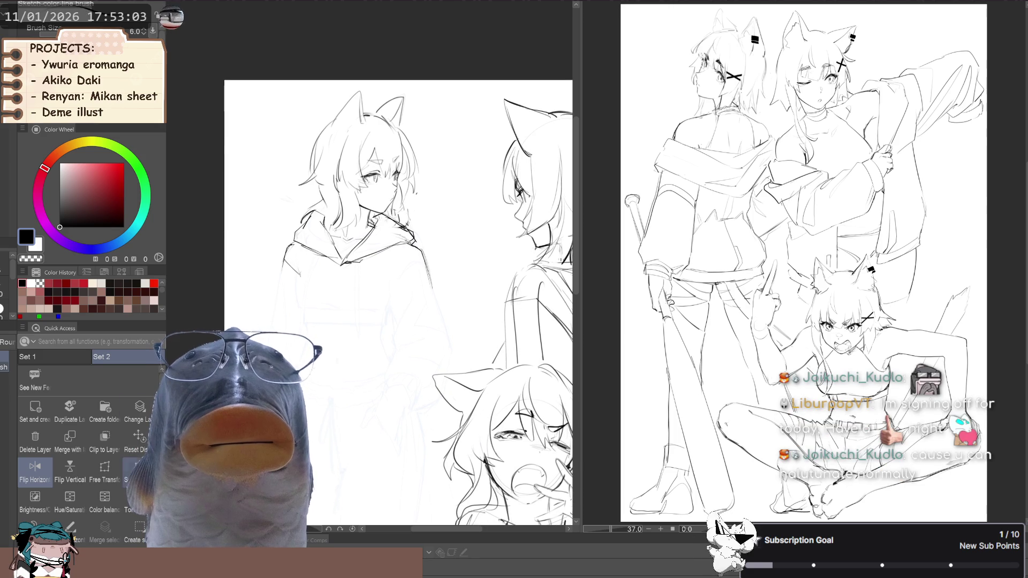
- Shift the hooded figure sketch slightly left with a transform
{"action": "key", "text": "ctrl+t"}
{"action": "left_click_drag", "start_coordinate": [296, 283], "coordinate": [292, 283]}
{"action": "key", "text": "Return"}
- Liquify the hoodie lines into shape
{"action": "key", "text": "j"}
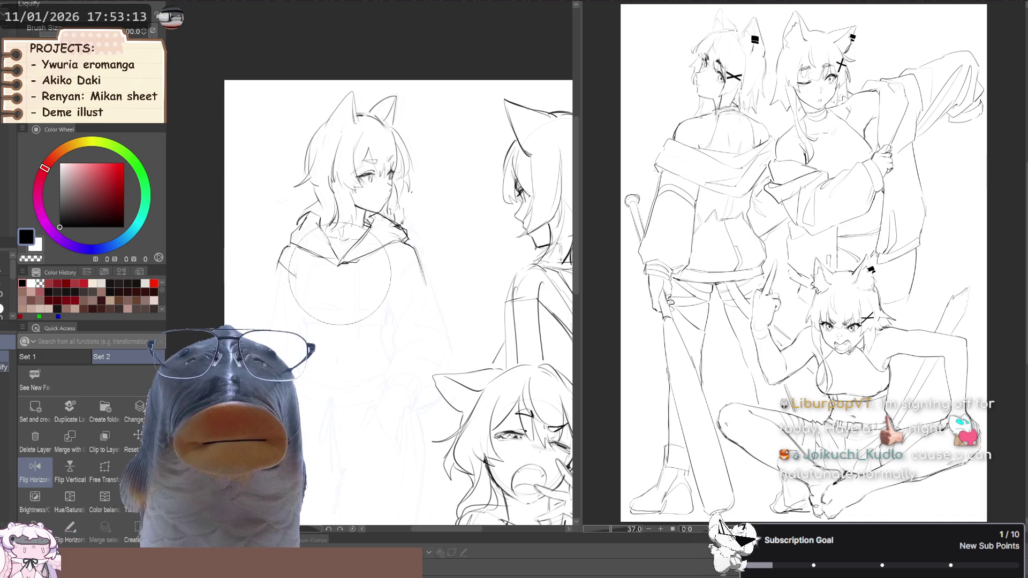
{"action": "key", "text": "p"}
- Draw the curved crop-top hem line under the chest with the sketch line brush
{"action": "key", "text": "p"}
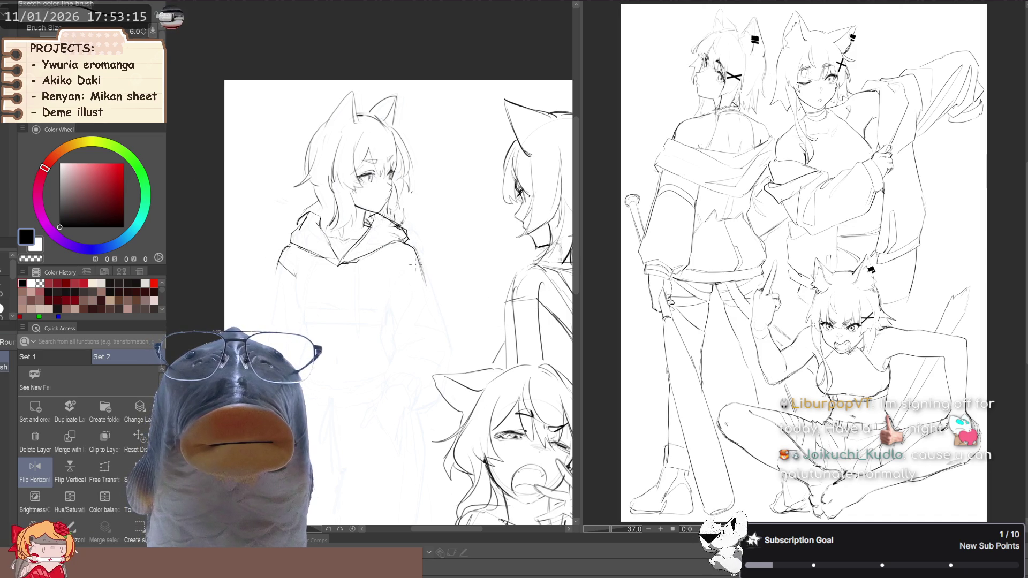
{"action": "left_click_drag", "start_coordinate": [254, 252], "coordinate": [282, 241]}
{"action": "key", "text": "j"}
{"action": "mouse_move", "coordinate": [324, 285]}
{"action": "left_mouse_down"}
{"action": "mouse_move", "coordinate": [310, 298]}
{"action": "mouse_move", "coordinate": [302, 267]}
{"action": "mouse_move", "coordinate": [316, 252]}
{"action": "mouse_move", "coordinate": [329, 293]}
{"action": "mouse_move", "coordinate": [295, 299]}
{"action": "left_mouse_up"}
{"action": "key", "text": "h"}
{"action": "key", "text": "p"}
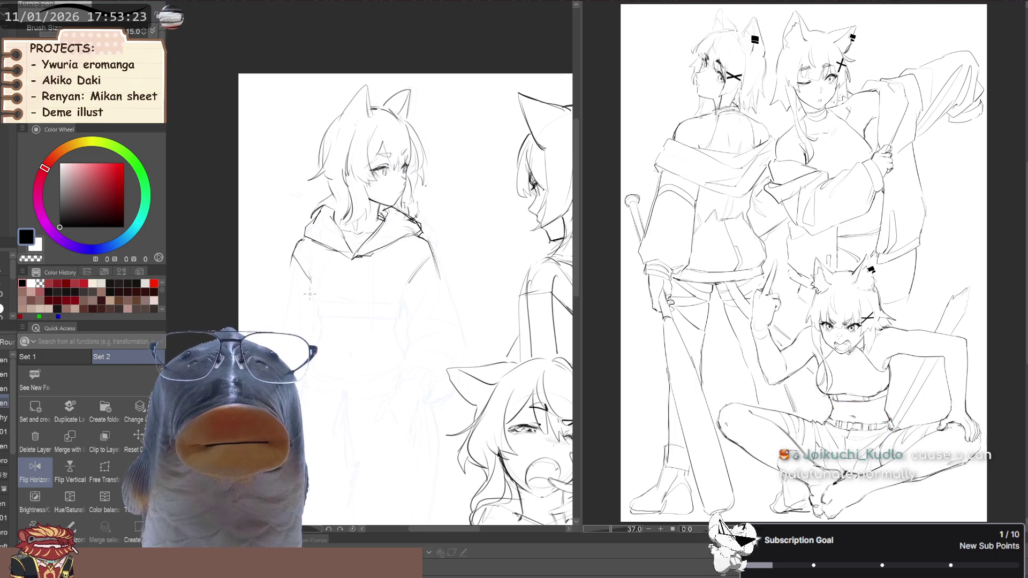
{"action": "key", "text": "b"}
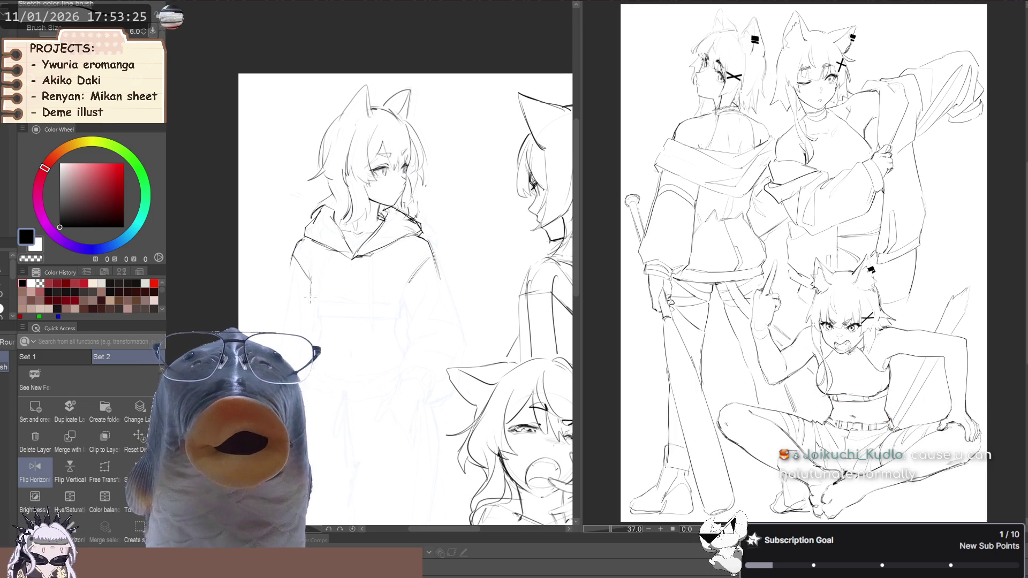
{"action": "left_click_drag", "start_coordinate": [327, 266], "coordinate": [324, 273]}
{"action": "key", "text": "c"}
{"action": "key", "text": "c"}
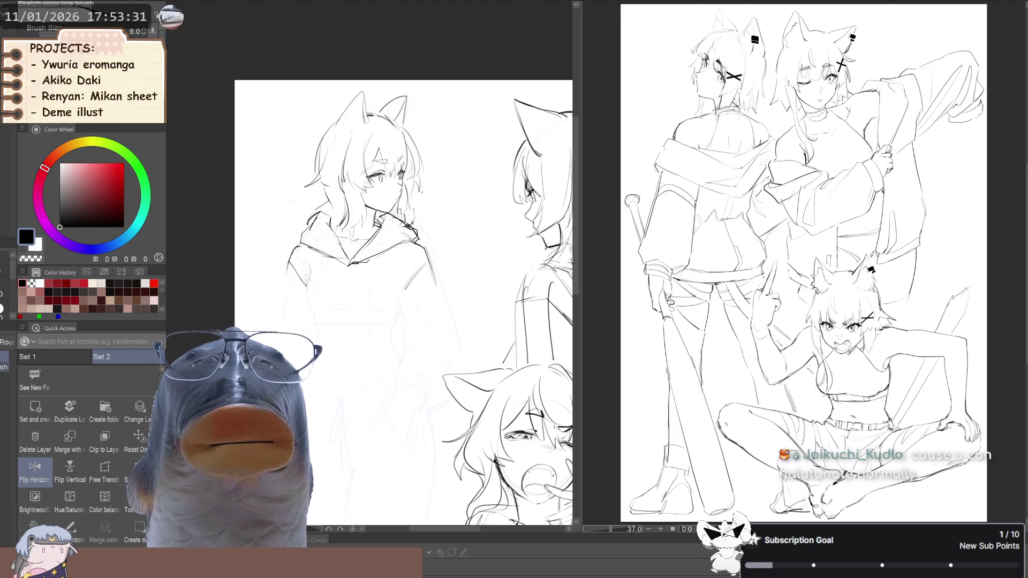
{"action": "left_click_drag", "start_coordinate": [304, 279], "coordinate": [313, 306]}
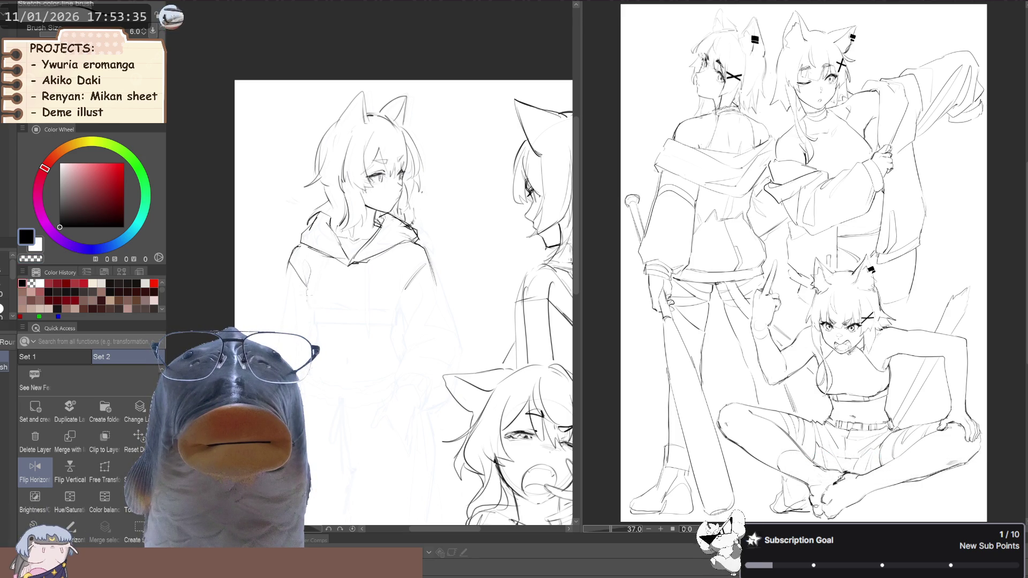
{"action": "left_click_drag", "start_coordinate": [326, 302], "coordinate": [317, 299]}
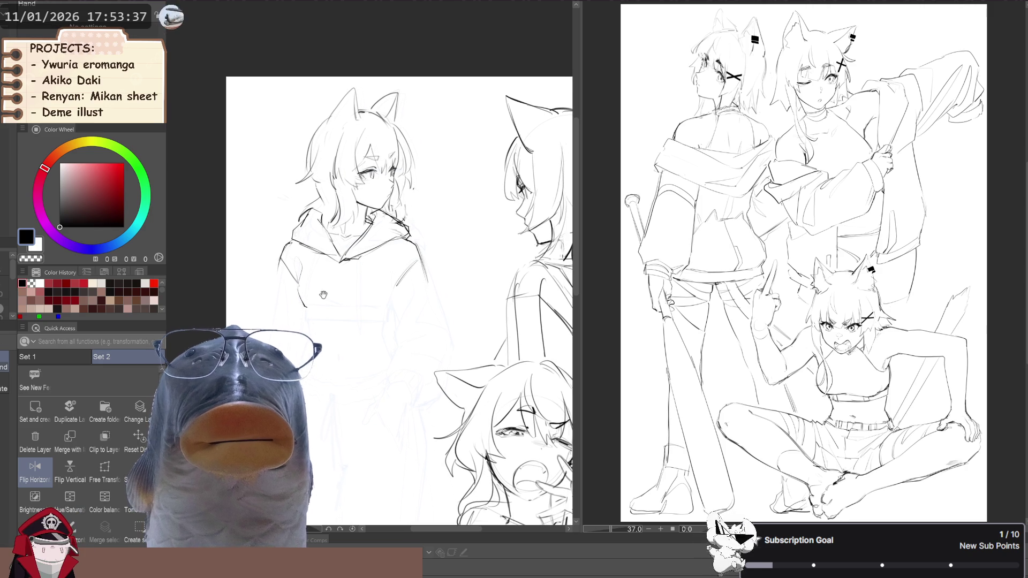
{"action": "key", "text": "space"}
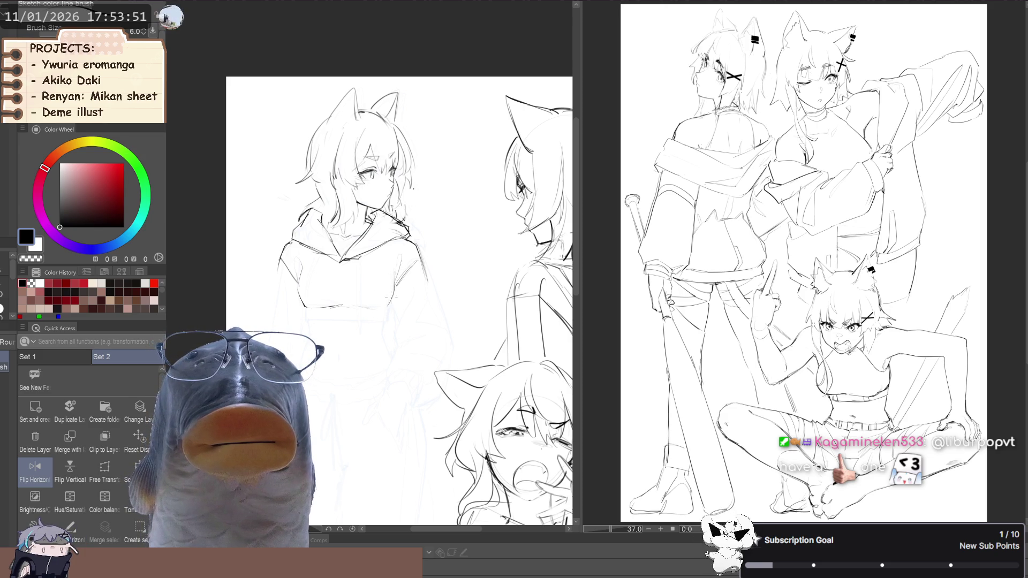
{"action": "scroll", "coordinate": [392, 271], "scroll_direction": "down", "scroll_amount": 3}
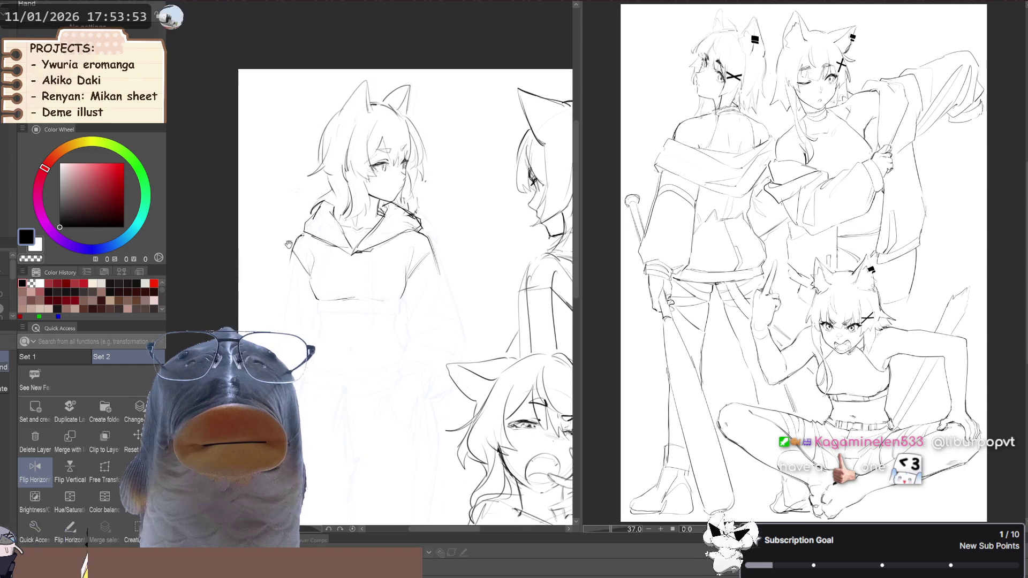
- Lasso the chest, stretch it slightly downward with a transform, and mirror the view to check
{"action": "key", "text": "j"}
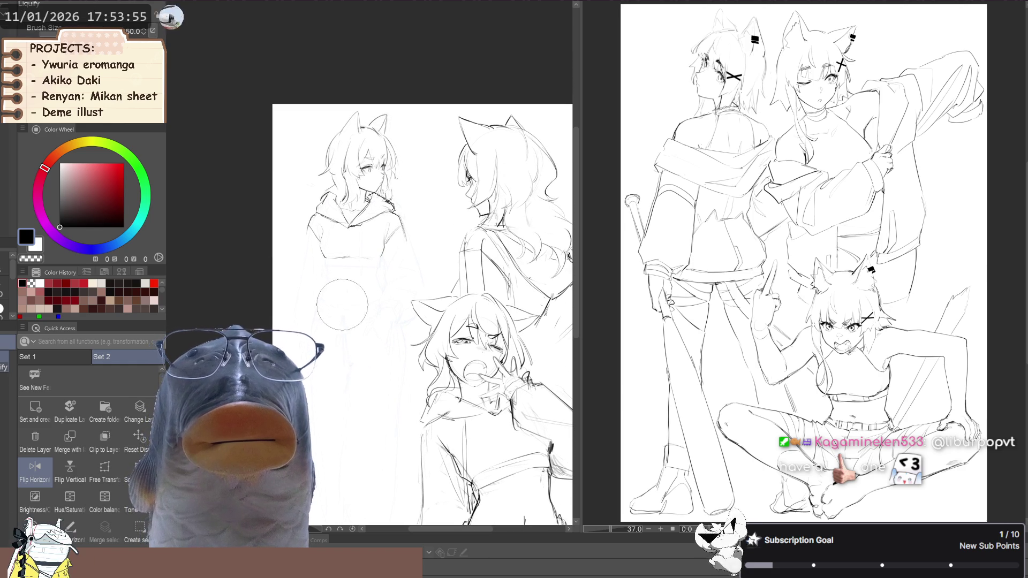
{"action": "key", "text": "m"}
{"action": "mouse_move", "coordinate": [326, 228]}
{"action": "left_mouse_down"}
{"action": "mouse_move", "coordinate": [349, 268]}
{"action": "mouse_move", "coordinate": [390, 242]}
{"action": "left_mouse_up"}
{"action": "left_click_drag", "start_coordinate": [326, 224], "coordinate": [325, 227]}
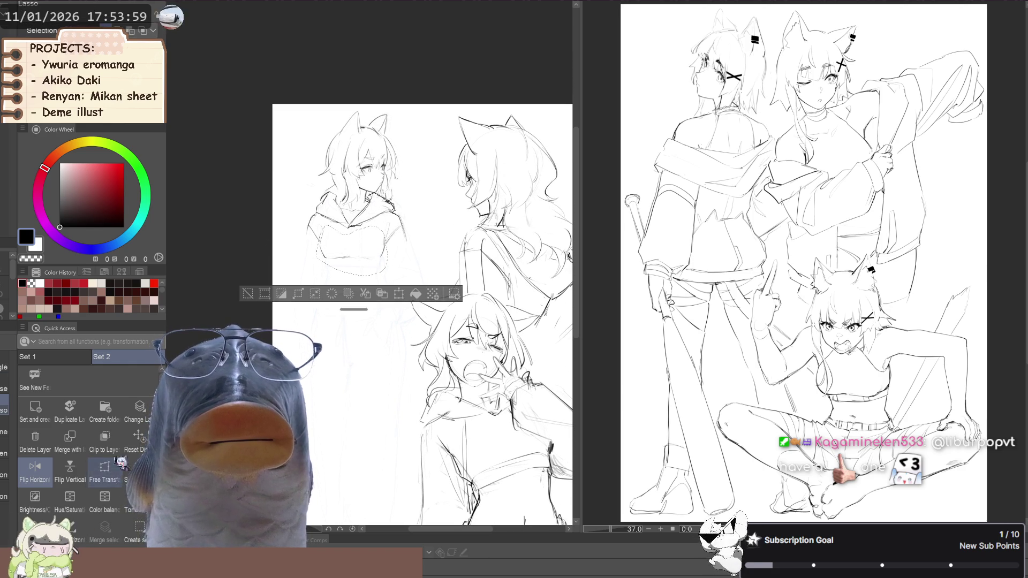
{"action": "key", "text": "ctrl+shift+t"}
{"action": "left_click_drag", "start_coordinate": [352, 284], "coordinate": [352, 289]}
{"action": "key", "text": "Return"}
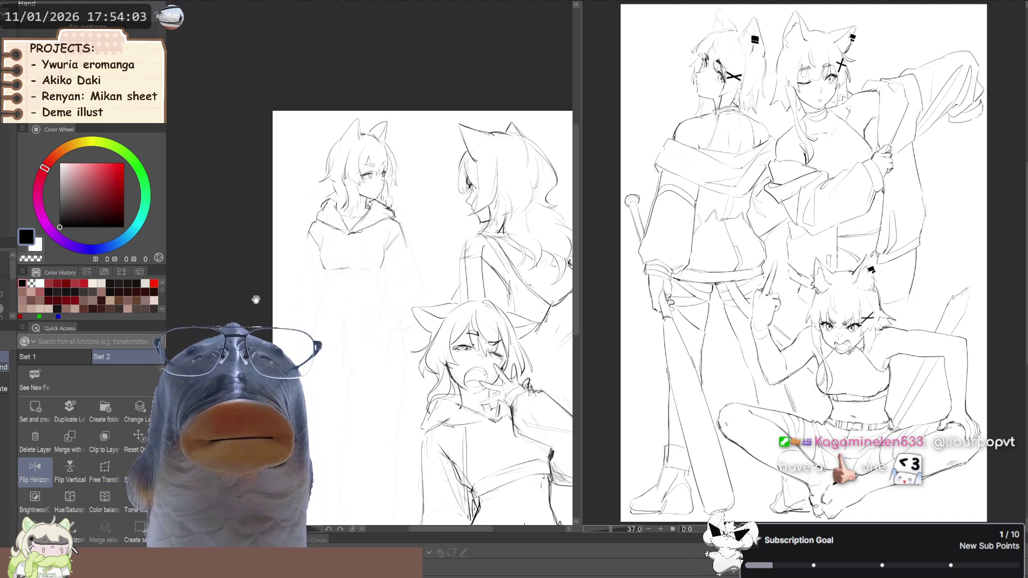
{"action": "key", "text": "h"}
{"action": "key", "text": "h"}
{"action": "scroll", "coordinate": [359, 274], "scroll_direction": "up", "scroll_amount": 3}
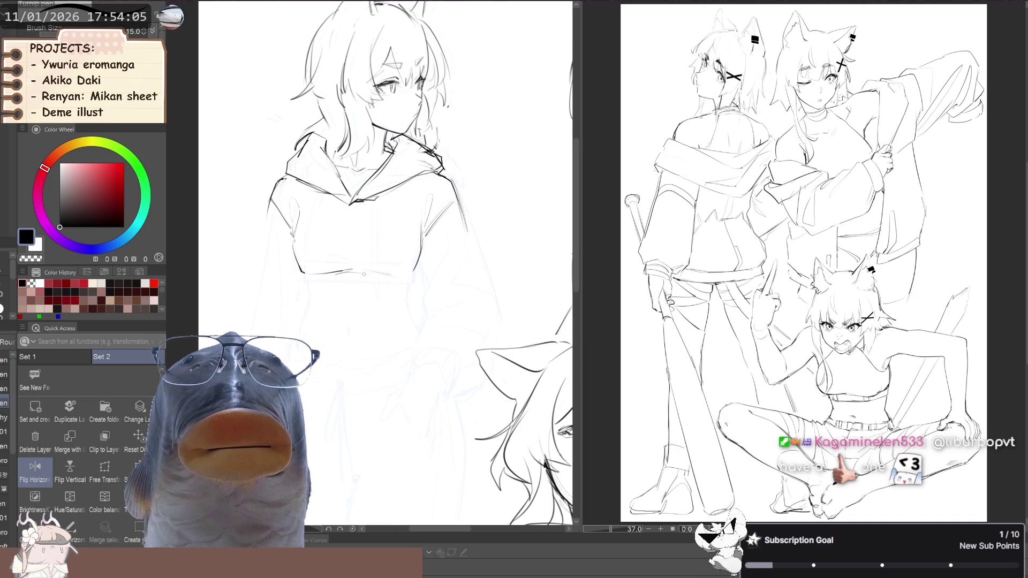
- Tilt the view and draw the left side of the girl's waist with the thin sketch brush
{"action": "key", "text": "b"}
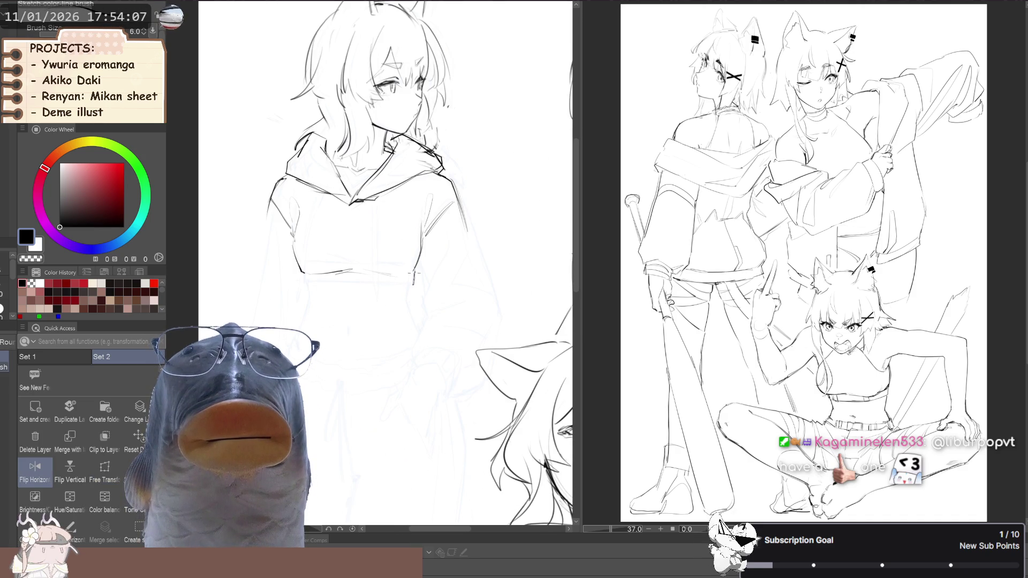
{"action": "scroll", "coordinate": [300, 255], "scroll_direction": "down", "scroll_amount": 2}
{"action": "left_click_drag", "start_coordinate": [291, 240], "coordinate": [396, 332]}
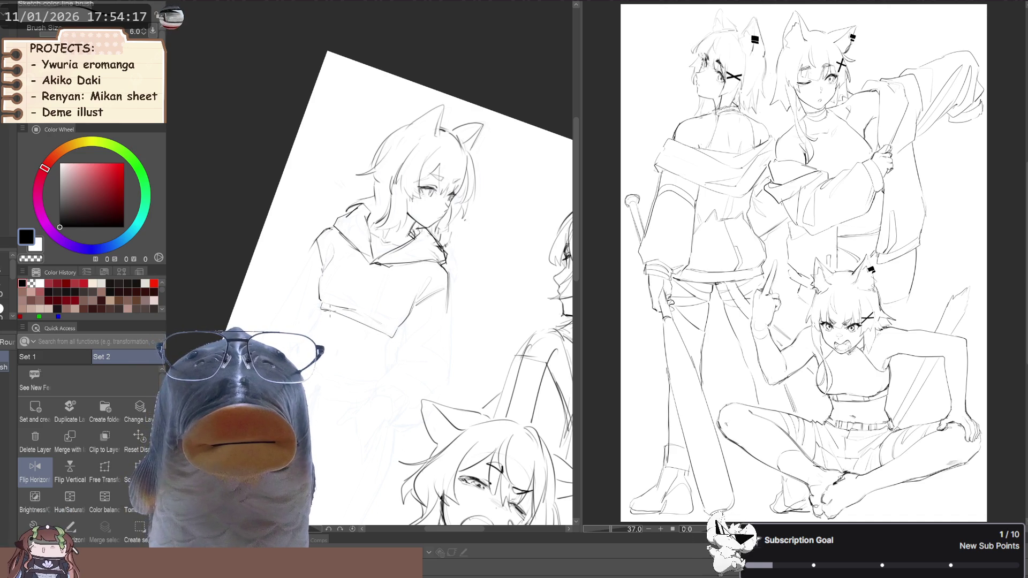
{"action": "left_click_drag", "start_coordinate": [310, 257], "coordinate": [278, 294]}
{"action": "key", "text": "l"}
{"action": "key", "text": "bracketleft"}
{"action": "key", "text": "bracketleft"}
{"action": "key", "text": "bracketleft"}
{"action": "key", "text": "p"}
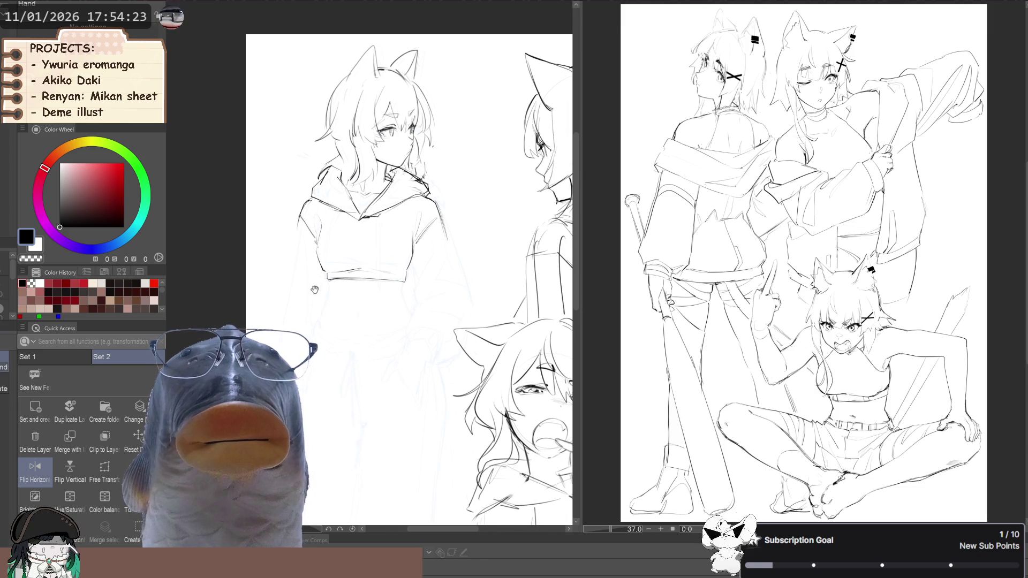
{"action": "scroll", "coordinate": [328, 298], "scroll_direction": "up", "scroll_amount": 2}
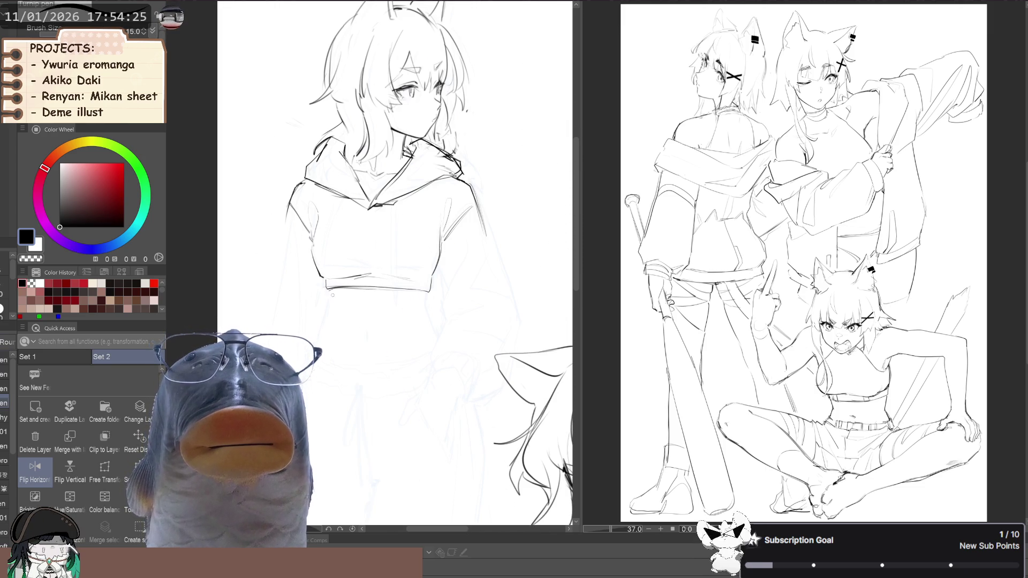
{"action": "key", "text": "b"}
{"action": "left_click_drag", "start_coordinate": [328, 291], "coordinate": [320, 347]}
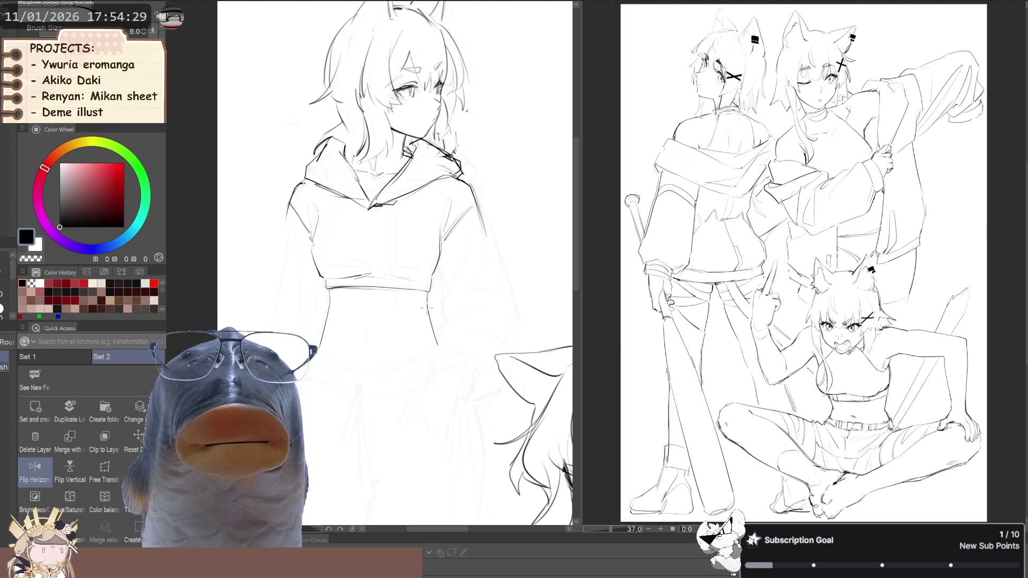
{"action": "scroll", "coordinate": [278, 257], "scroll_direction": "down", "scroll_amount": 4}
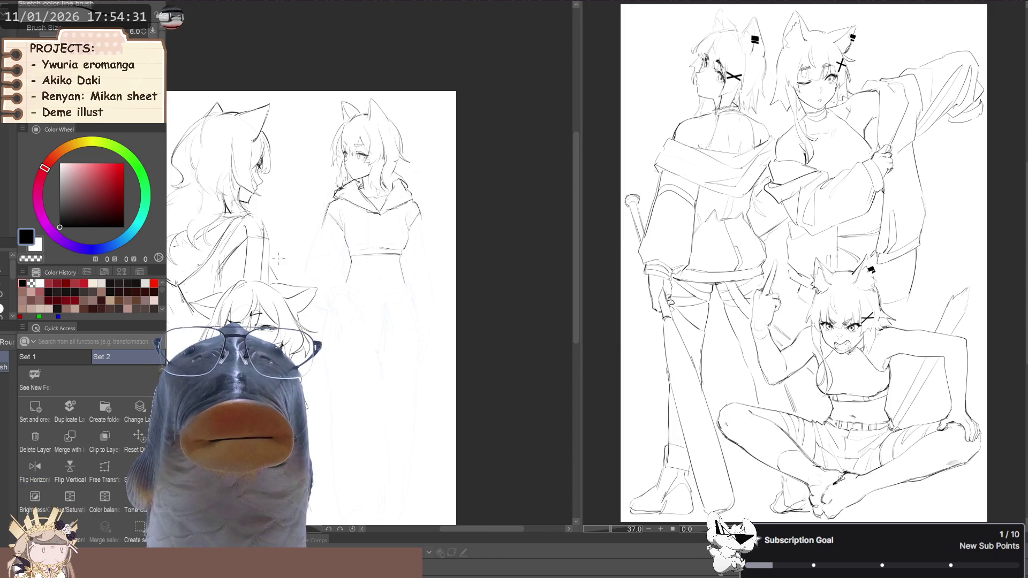
- Flip the canvas view horizontally to check the hooded figure's proportions
{"action": "key", "text": "h"}
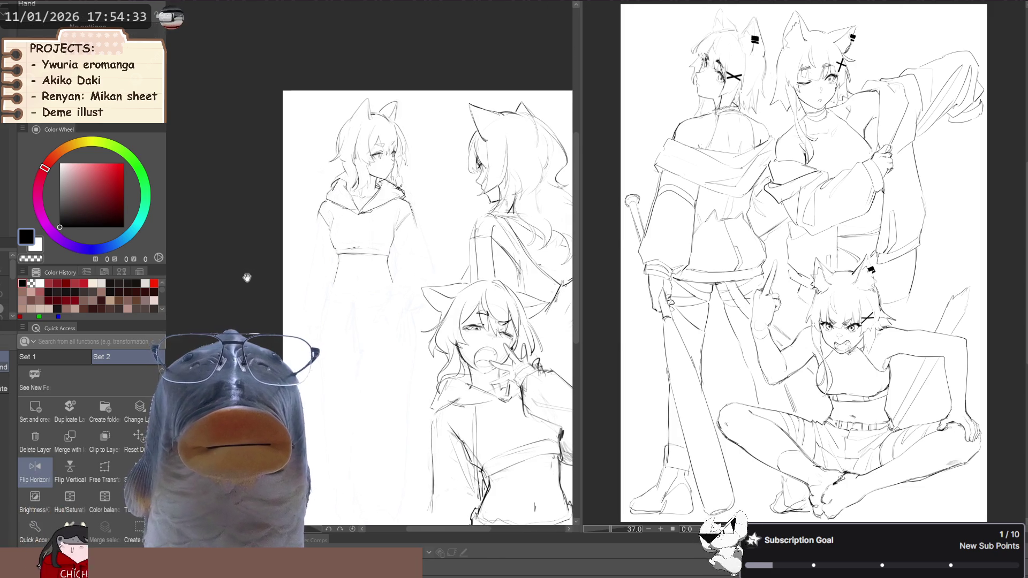
{"action": "left_click_drag", "start_coordinate": [267, 291], "coordinate": [278, 200]}
{"action": "key", "text": "h"}
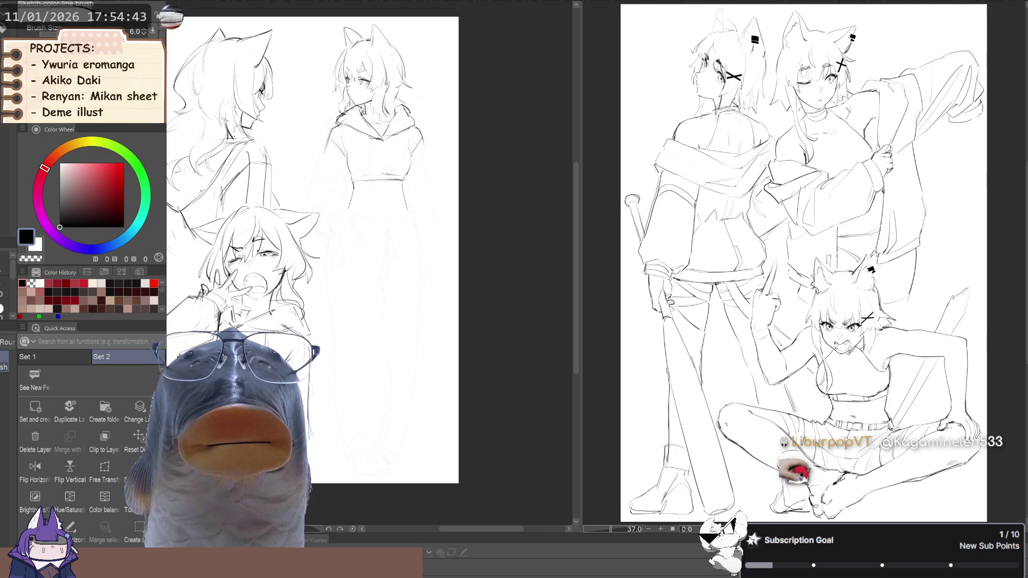
{"action": "key", "text": "h"}
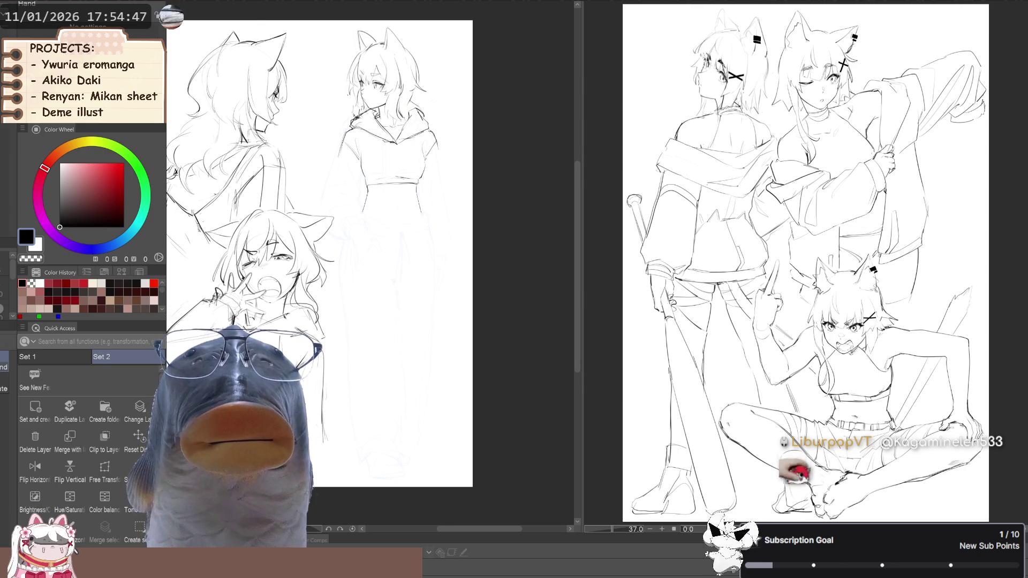
{"action": "left_click", "coordinate": [34, 470]}
{"action": "left_click_drag", "start_coordinate": [285, 290], "coordinate": [294, 292]}
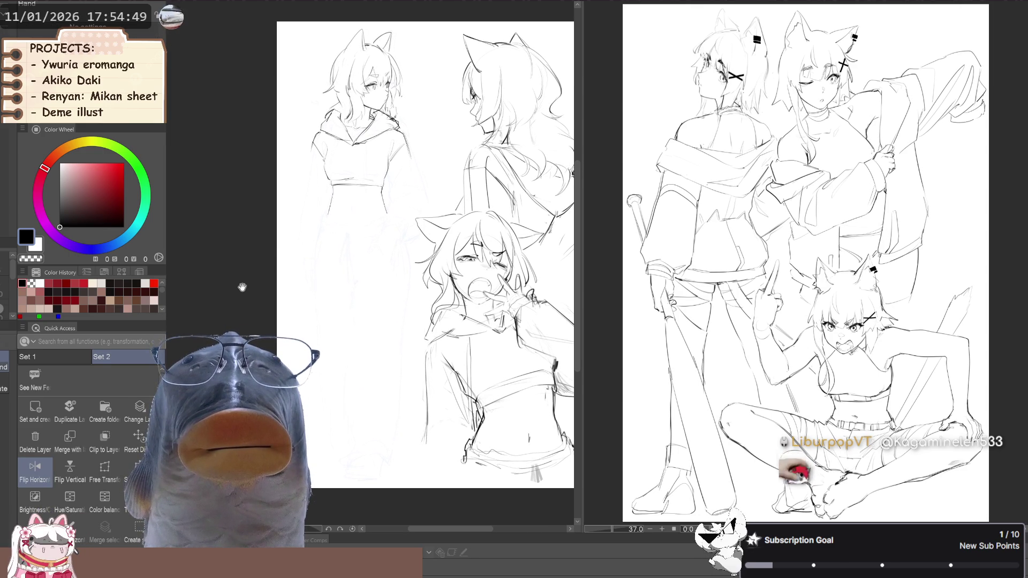
{"action": "scroll", "coordinate": [273, 258], "scroll_direction": "up", "scroll_amount": 2}
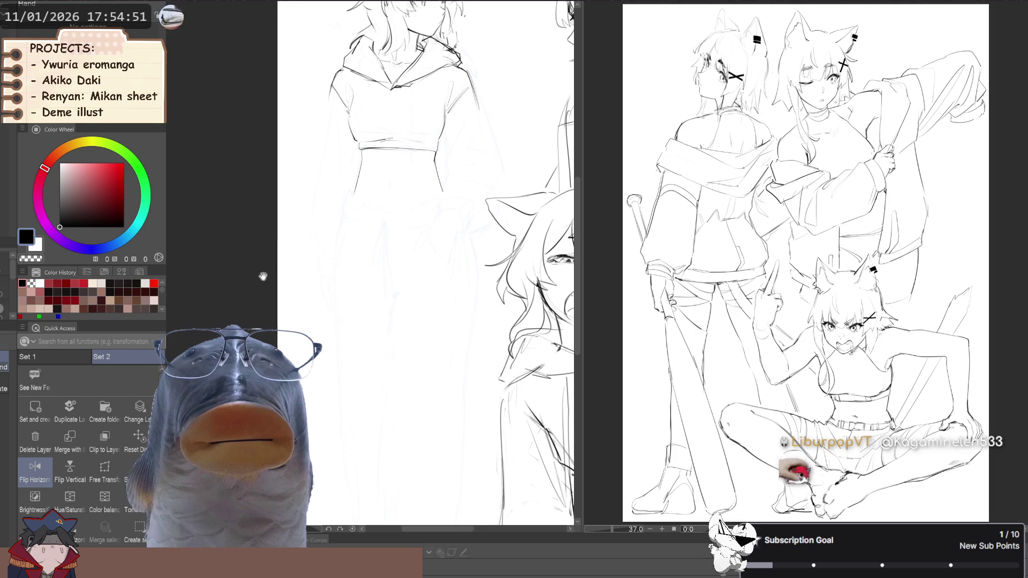
- Reframe the torso while alternating between the thin sketch brush and Liquify
{"action": "key", "text": "b"}
{"action": "key", "text": "p"}
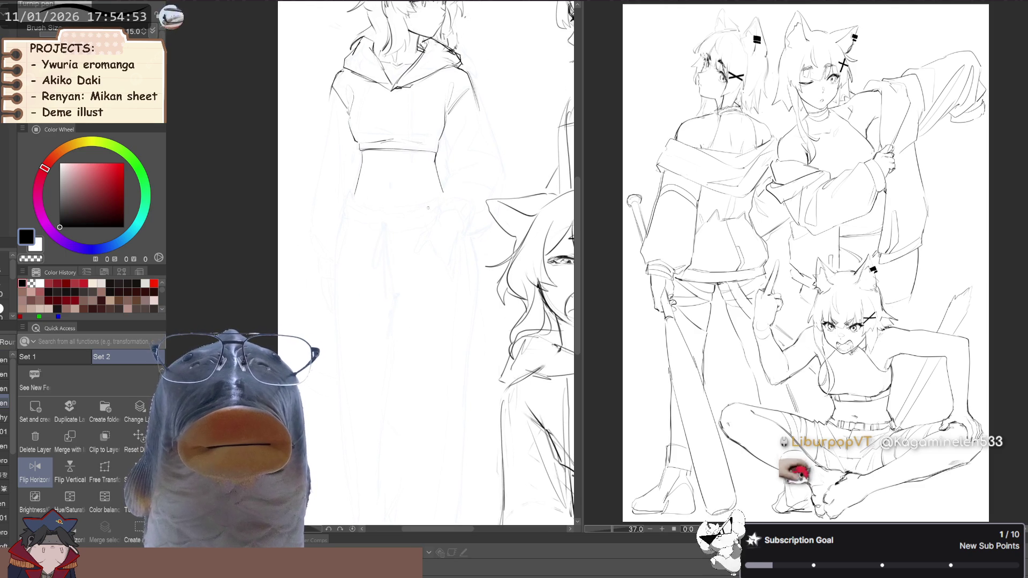
{"action": "key", "text": "b"}
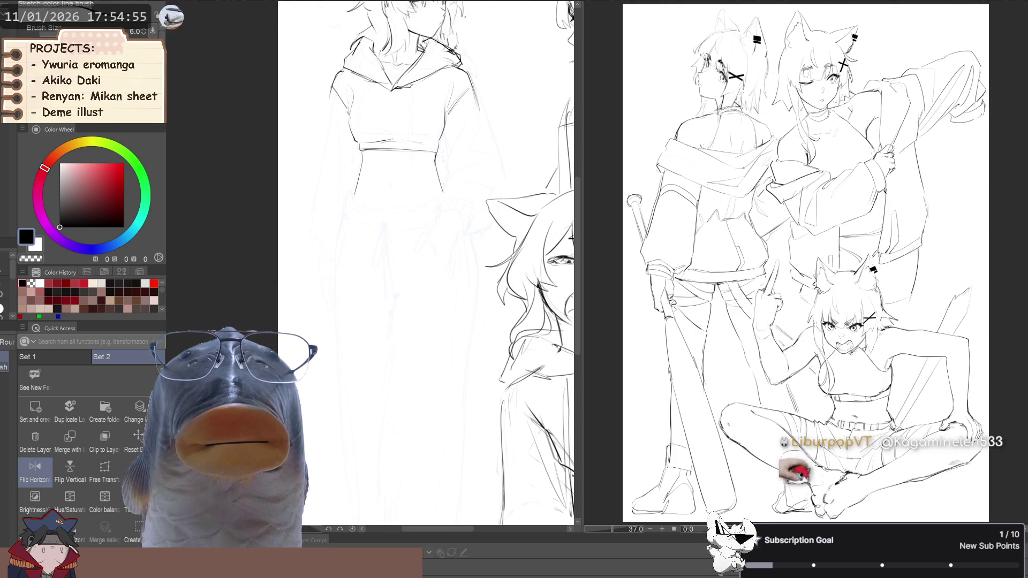
{"action": "key", "text": "j"}
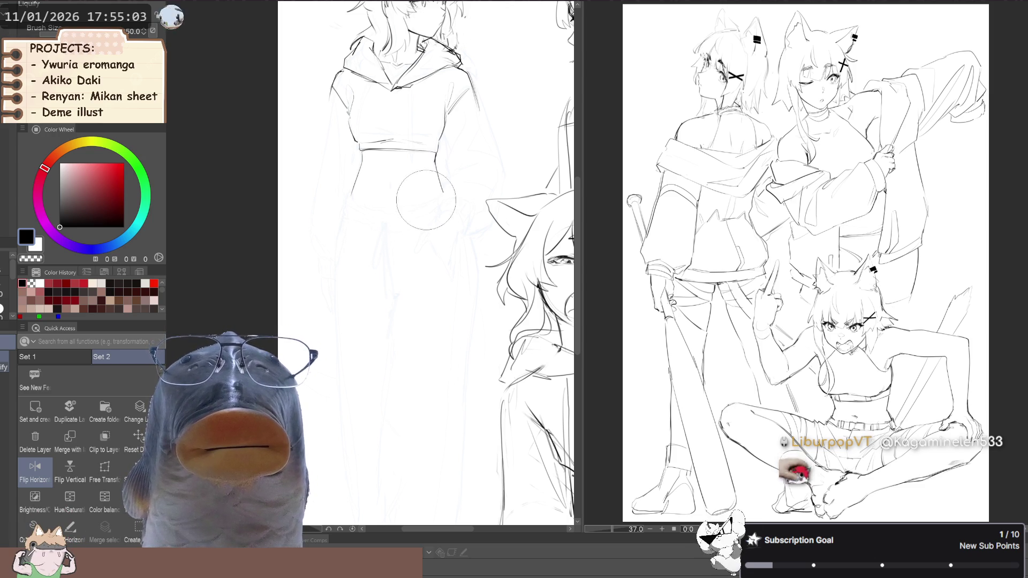
{"action": "key", "text": "space"}
{"action": "left_click_drag", "start_coordinate": [277, 278], "coordinate": [286, 281]}
{"action": "key", "text": "b"}
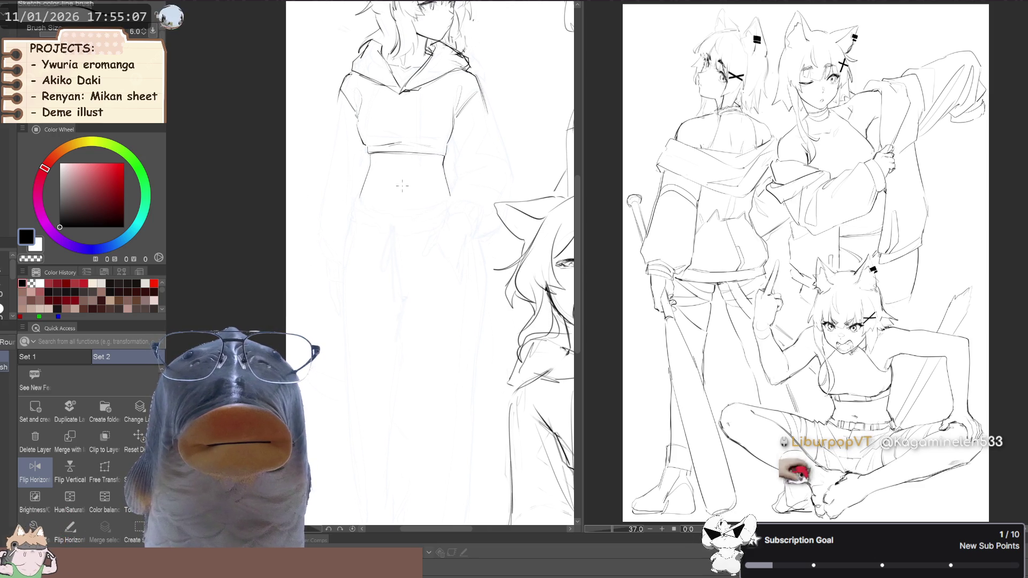
{"action": "key", "text": "space"}
{"action": "mouse_move", "coordinate": [321, 241]}
{"action": "left_mouse_down"}
{"action": "mouse_move", "coordinate": [348, 286]}
{"action": "mouse_move", "coordinate": [339, 275]}
{"action": "mouse_move", "coordinate": [298, 310]}
{"action": "mouse_move", "coordinate": [314, 270]}
{"action": "mouse_move", "coordinate": [289, 312]}
{"action": "mouse_move", "coordinate": [288, 278]}
{"action": "mouse_move", "coordinate": [300, 300]}
{"action": "mouse_move", "coordinate": [273, 270]}
{"action": "mouse_move", "coordinate": [287, 294]}
{"action": "mouse_move", "coordinate": [156, 292]}
{"action": "mouse_move", "coordinate": [316, 285]}
{"action": "mouse_move", "coordinate": [265, 293]}
{"action": "left_mouse_up"}
{"action": "key", "text": "b"}
- Liquify the chest lines and the left shoulder and collar lines into shape
{"action": "key", "text": "h"}
{"action": "key", "text": "j"}
{"action": "mouse_move", "coordinate": [429, 253]}
{"action": "left_mouse_down"}
{"action": "mouse_move", "coordinate": [384, 262]}
{"action": "mouse_move", "coordinate": [442, 271]}
{"action": "mouse_move", "coordinate": [423, 251]}
{"action": "mouse_move", "coordinate": [348, 246]}
{"action": "mouse_move", "coordinate": [342, 269]}
{"action": "mouse_move", "coordinate": [336, 264]}
{"action": "mouse_move", "coordinate": [352, 285]}
{"action": "mouse_move", "coordinate": [335, 351]}
{"action": "mouse_move", "coordinate": [407, 360]}
{"action": "left_mouse_up"}
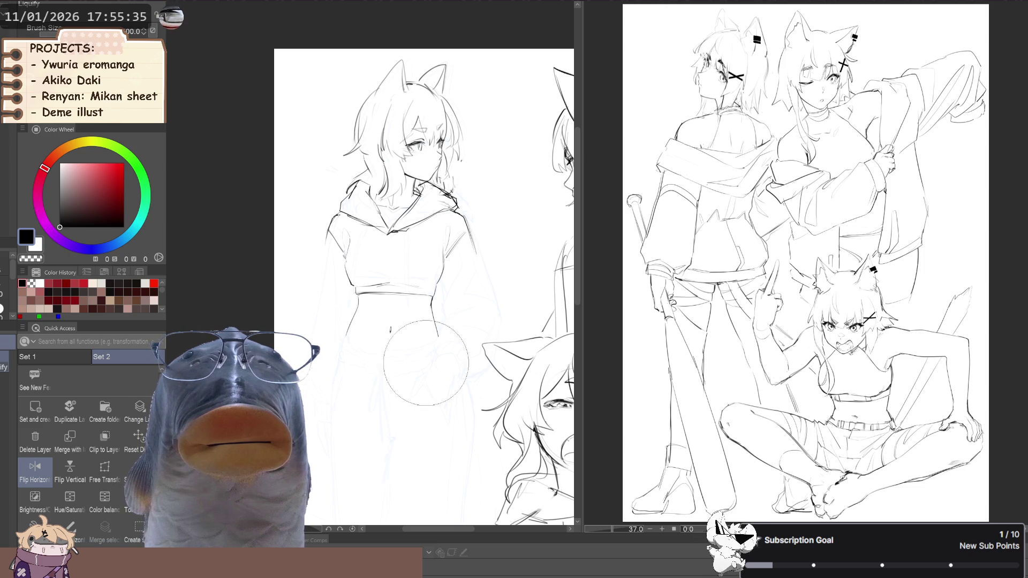
{"action": "key", "text": "space"}
{"action": "left_click_drag", "start_coordinate": [295, 279], "coordinate": [310, 275]}
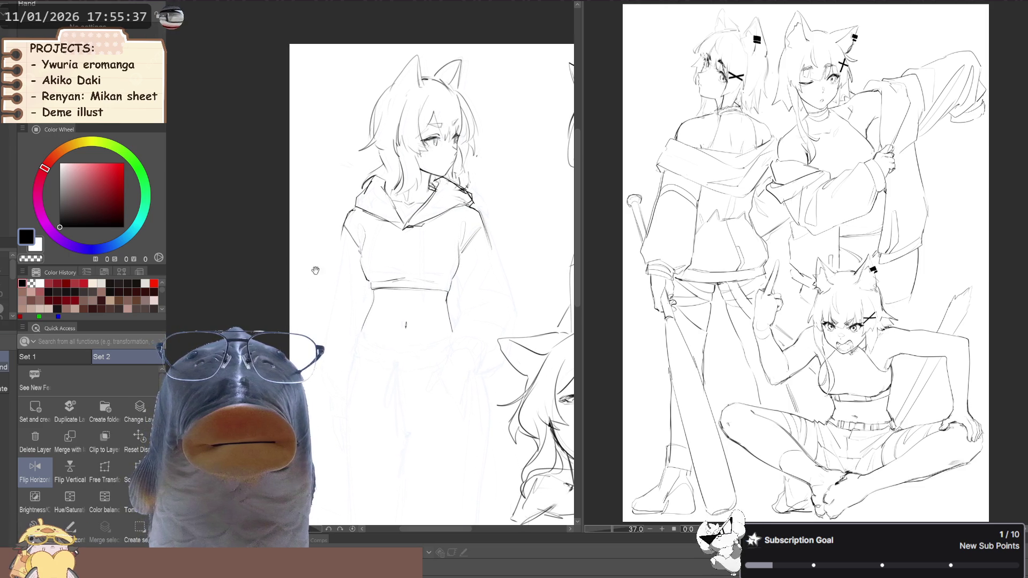
{"action": "mouse_move", "coordinate": [345, 189]}
{"action": "left_mouse_down"}
{"action": "mouse_move", "coordinate": [360, 200]}
{"action": "mouse_move", "coordinate": [367, 188]}
{"action": "left_mouse_up"}
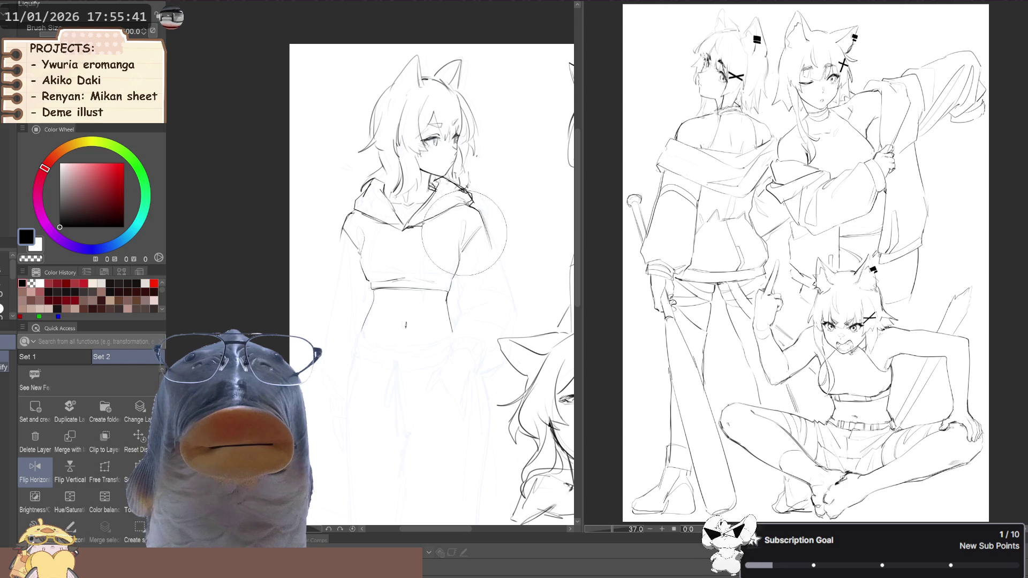
{"action": "key", "text": "space"}
{"action": "left_click_drag", "start_coordinate": [294, 294], "coordinate": [280, 250]}
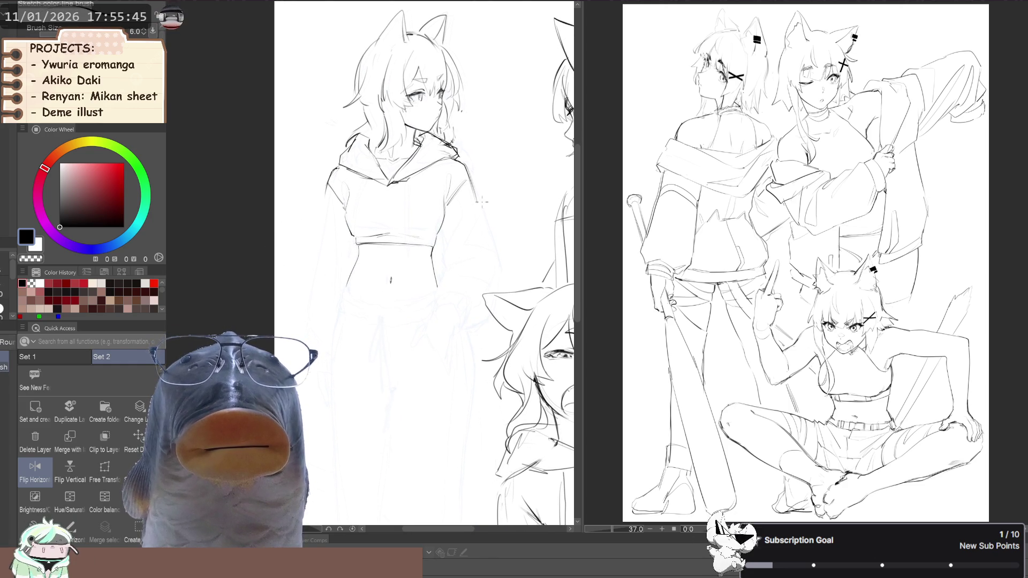
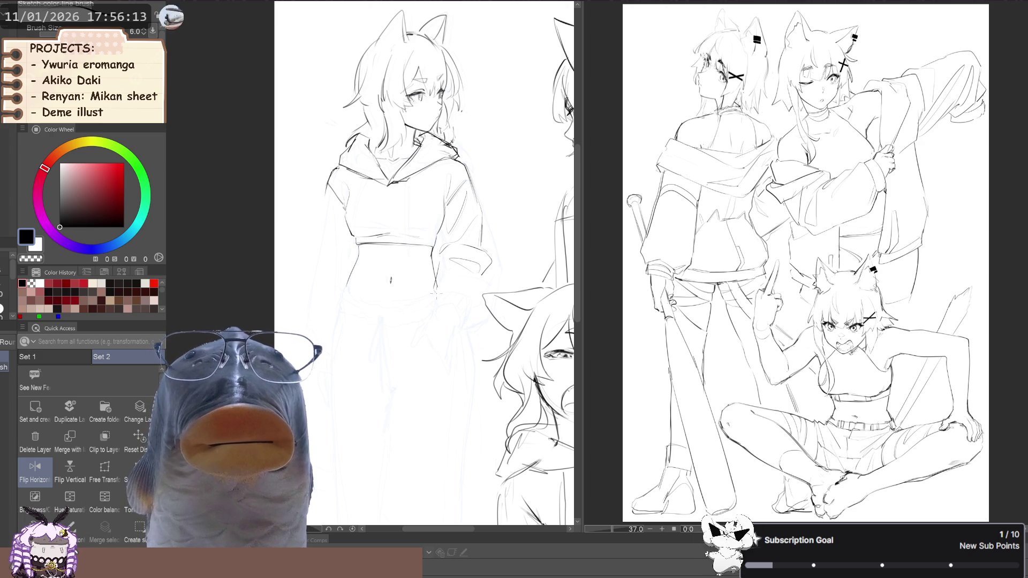
- Rotate the canvas view sideways toward the sleeve, then turn it back upright
{"action": "scroll", "coordinate": [423, 262], "scroll_direction": "right", "scroll_amount": 1}
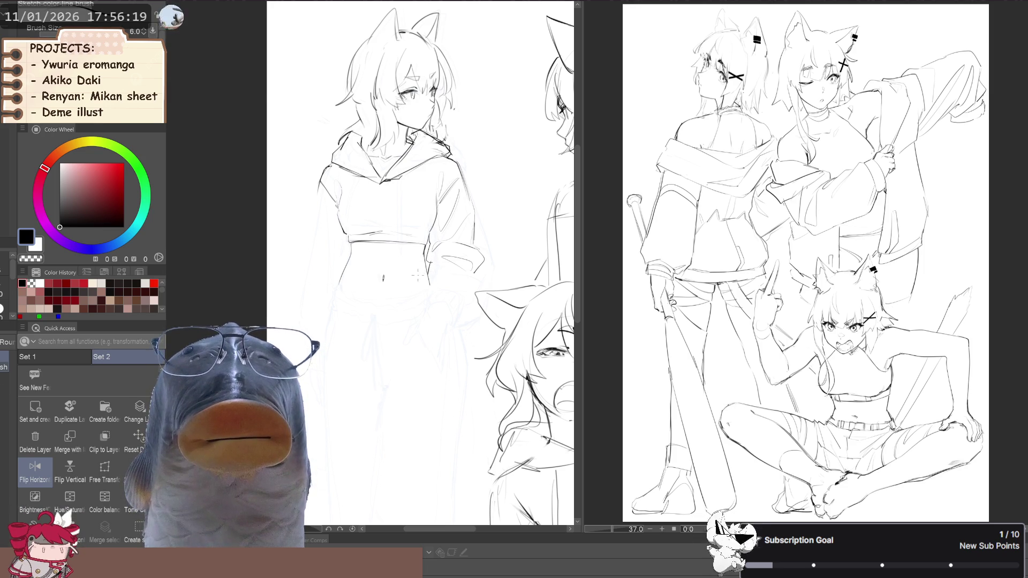
{"action": "key", "text": "ctrl+minus"}
{"action": "key", "text": "asciicircum"}
{"action": "key", "text": "asciicircum"}
{"action": "key", "text": "asciicircum"}
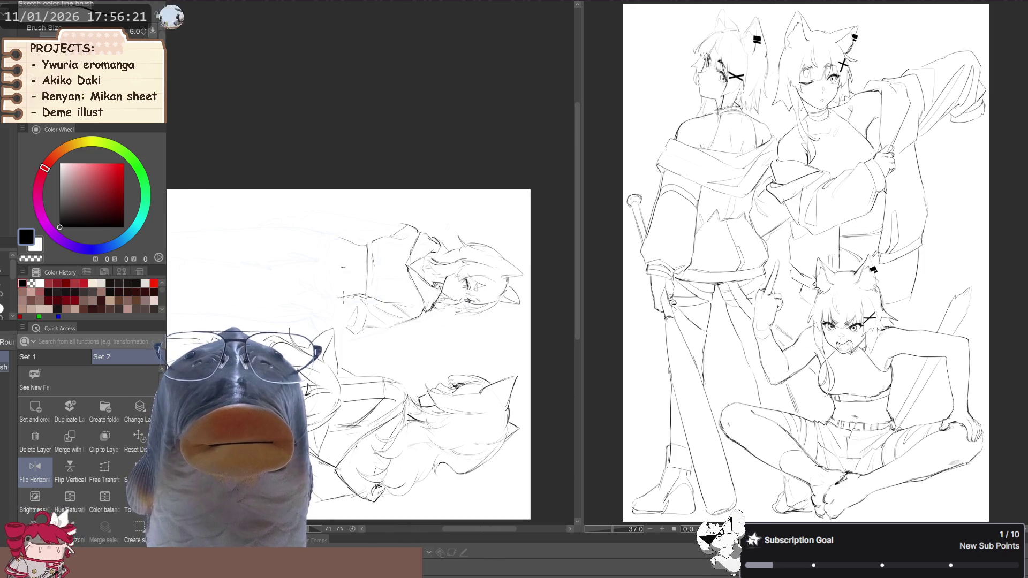
{"action": "key", "text": "p"}
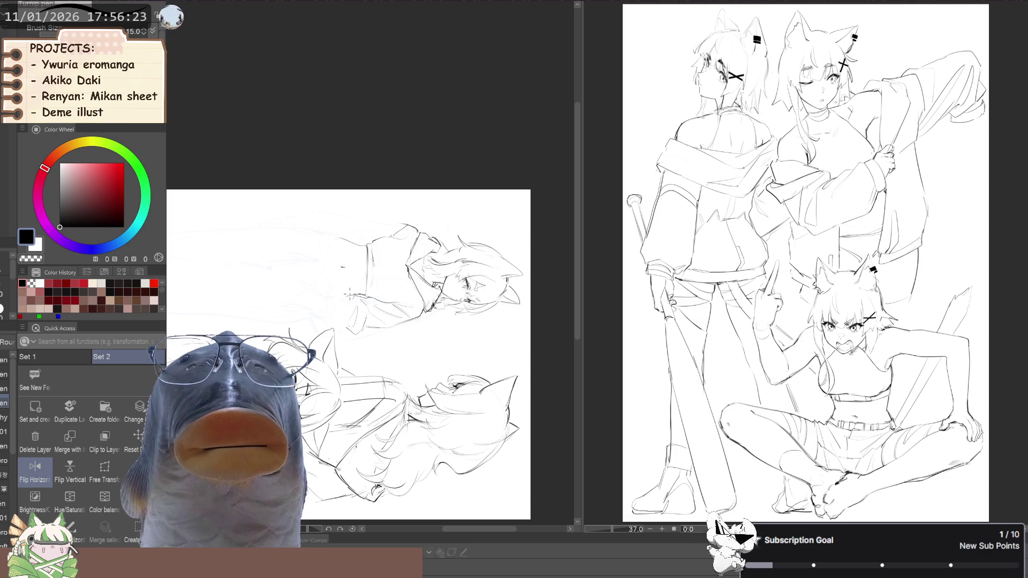
{"action": "key", "text": "p"}
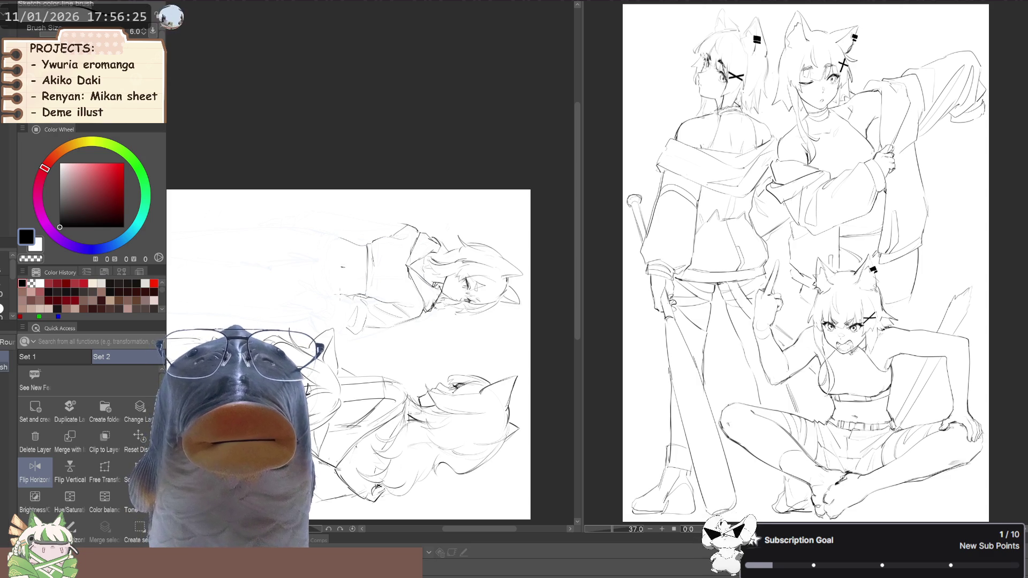
{"action": "mouse_move", "coordinate": [321, 278]}
{"action": "left_mouse_down"}
{"action": "mouse_move", "coordinate": [362, 301]}
{"action": "mouse_move", "coordinate": [377, 272]}
{"action": "left_mouse_up"}
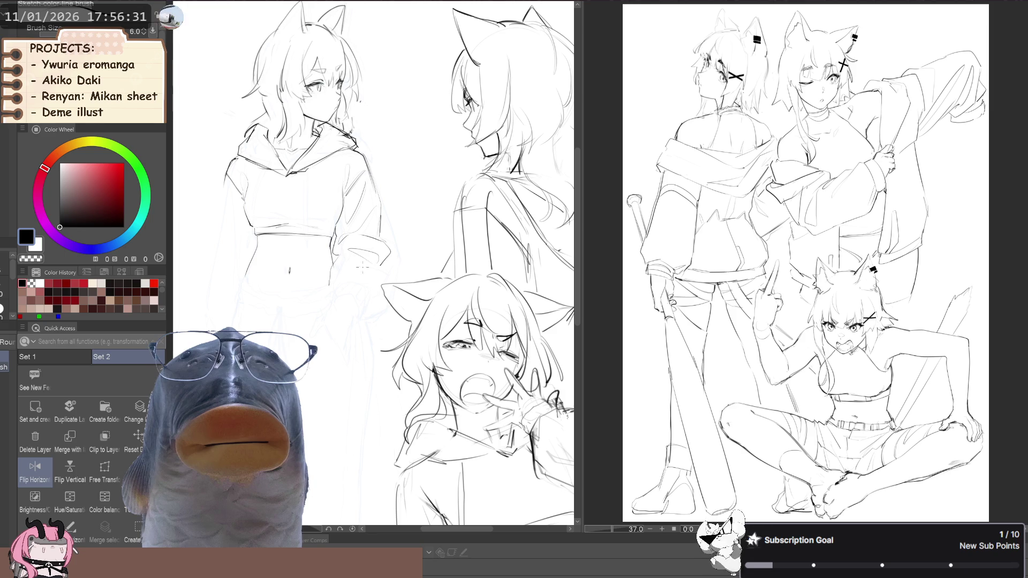
- Lasso the hanging right sleeve and free-transform it into a new shape
{"action": "key", "text": "m"}
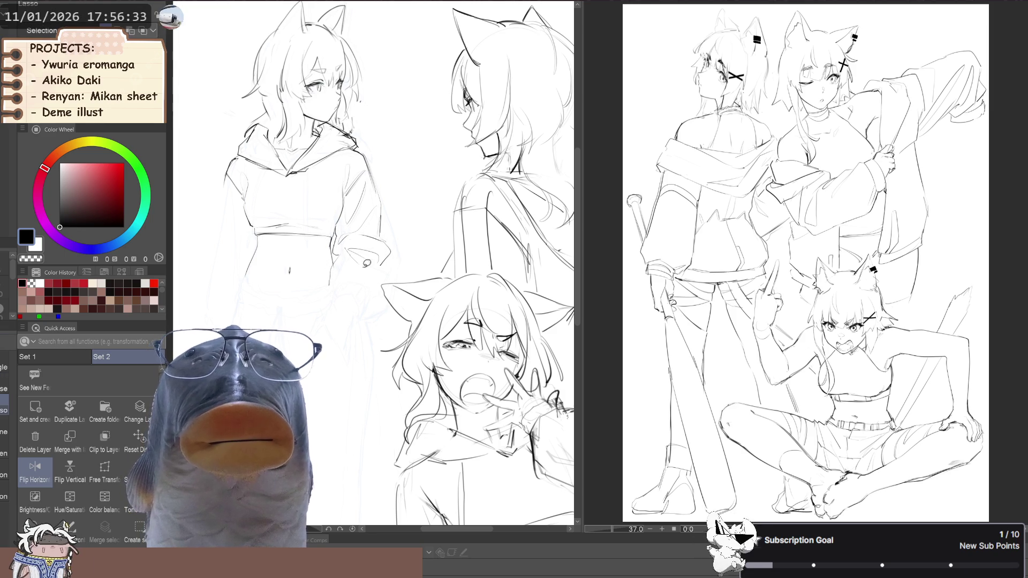
{"action": "left_click_drag", "start_coordinate": [385, 258], "coordinate": [349, 241]}
{"action": "key", "text": "ctrl+t"}
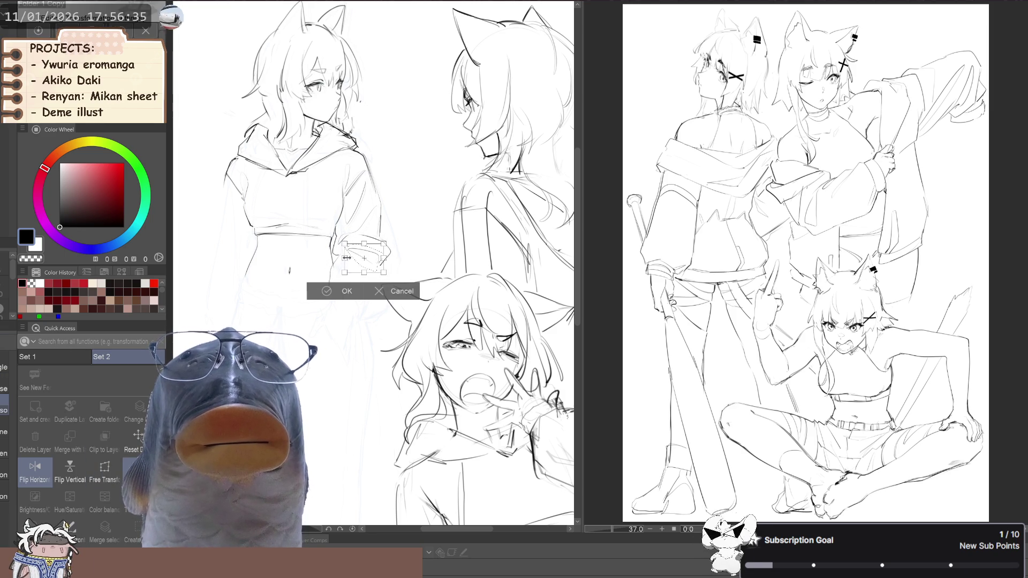
{"action": "left_click", "coordinate": [349, 289]}
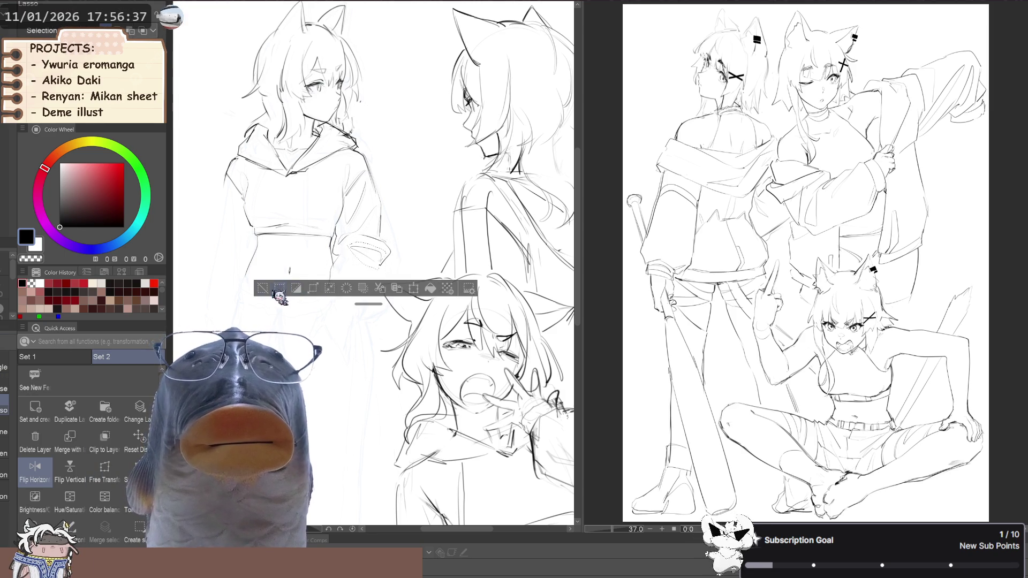
{"action": "key", "text": "ctrl+d"}
- Recentre the hoodie figure and briefly mirror the view to check proportions
{"action": "key", "text": "p"}
{"action": "left_click", "coordinate": [4, 367]}
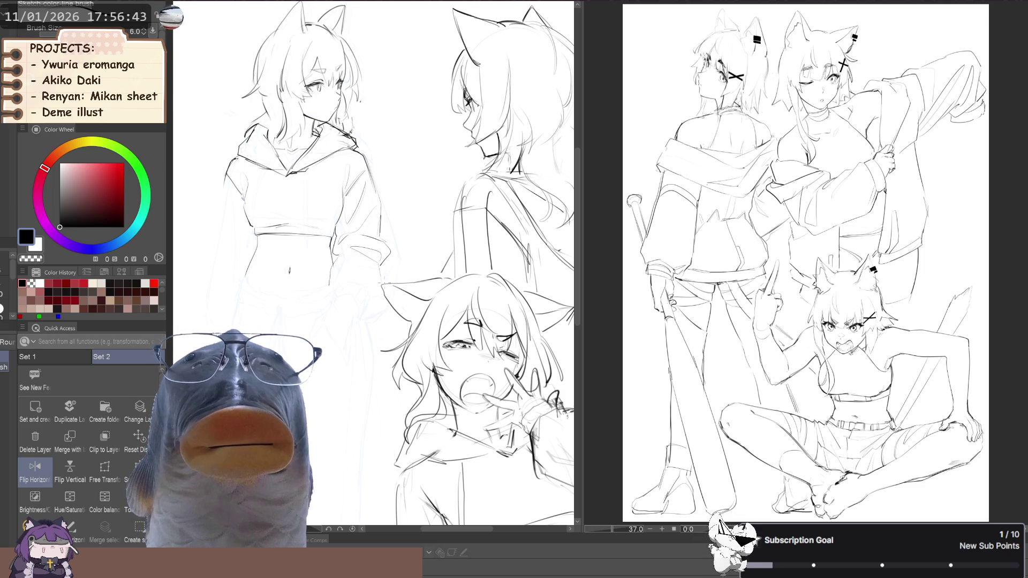
{"action": "left_click_drag", "start_coordinate": [289, 280], "coordinate": [313, 302]}
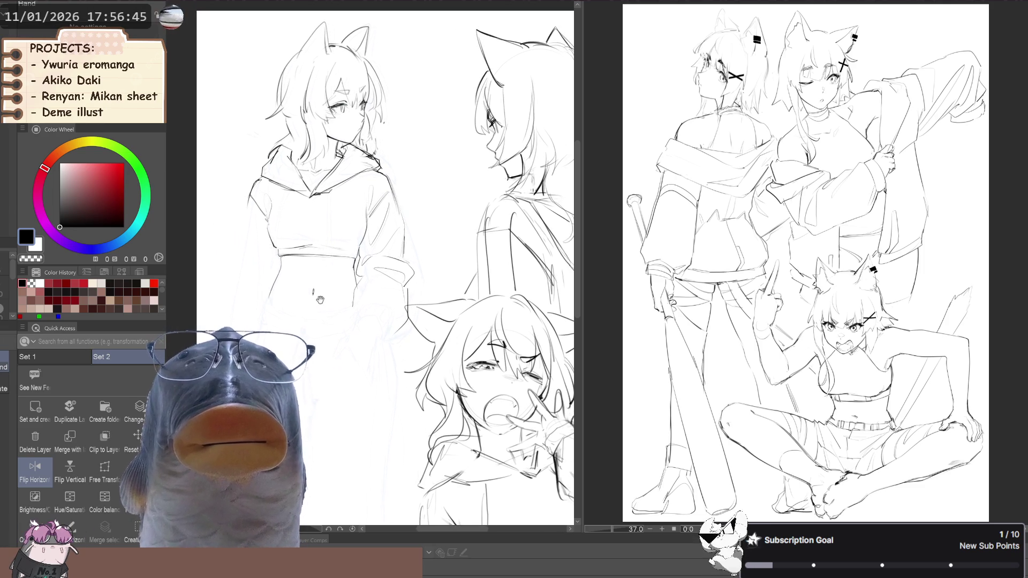
{"action": "scroll", "coordinate": [314, 301], "scroll_direction": "up", "scroll_amount": 1}
{"action": "key", "text": "c"}
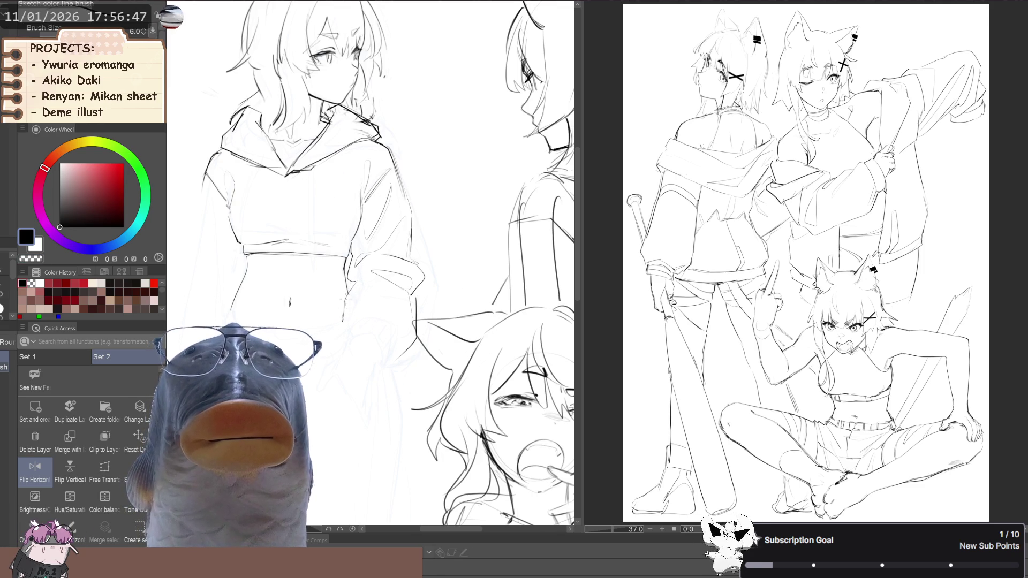
{"action": "scroll", "coordinate": [343, 303], "scroll_direction": "down", "scroll_amount": 2}
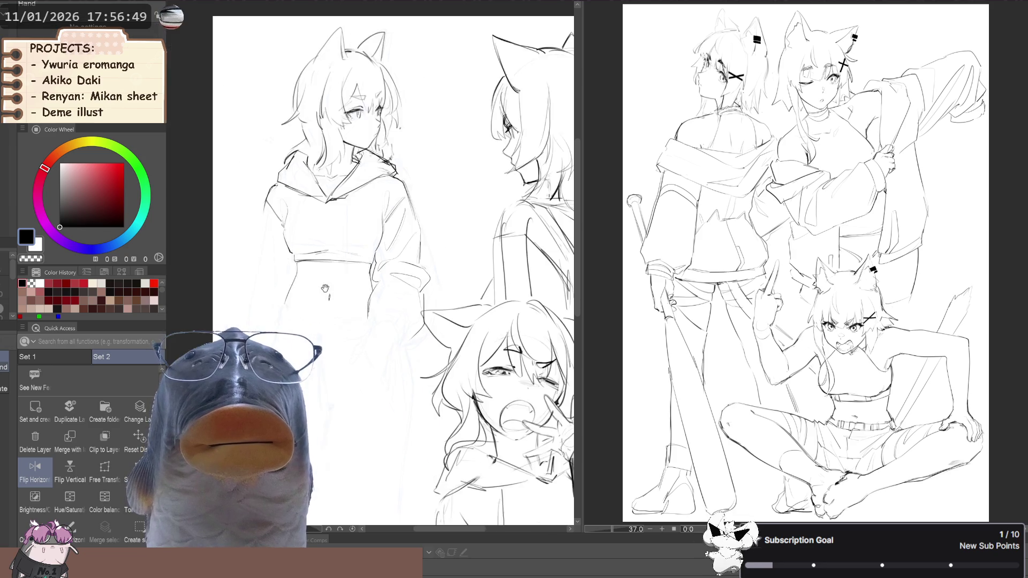
{"action": "scroll", "coordinate": [251, 288], "scroll_direction": "up", "scroll_amount": 1}
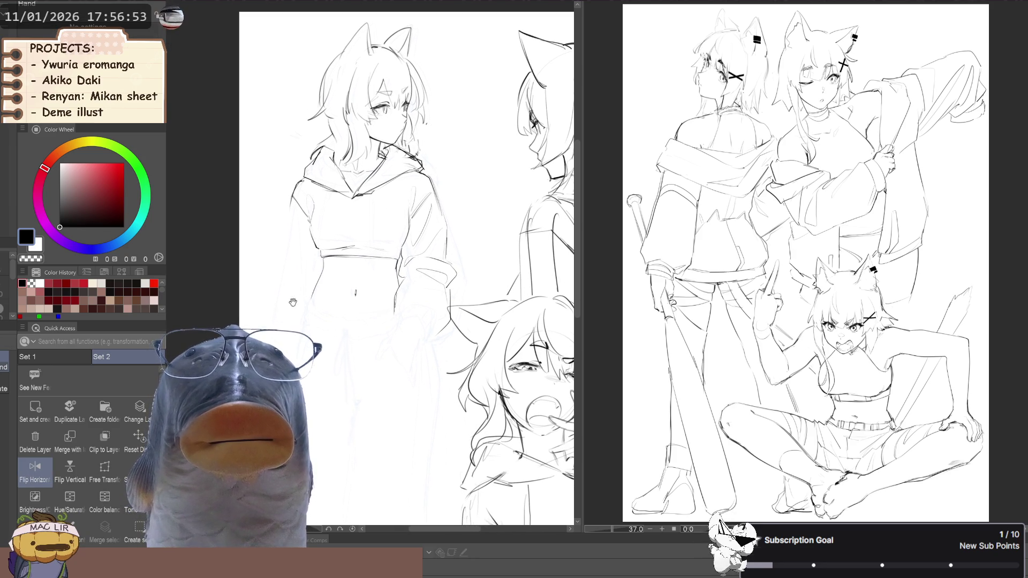
{"action": "scroll", "coordinate": [278, 283], "scroll_direction": "down", "scroll_amount": 2}
{"action": "key", "text": "h"}
{"action": "key", "text": "h"}
{"action": "key", "text": "h"}
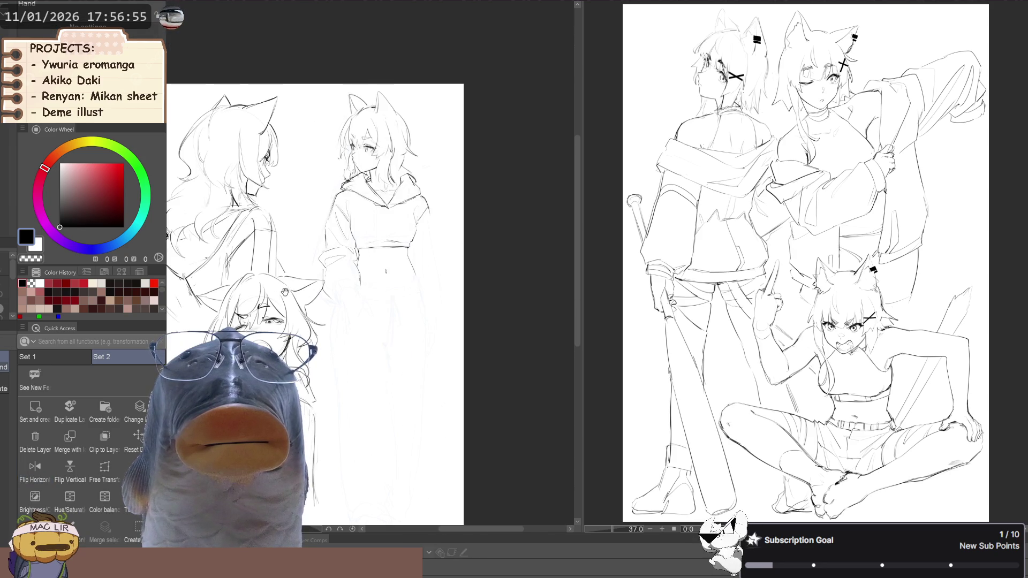
{"action": "scroll", "coordinate": [359, 284], "scroll_direction": "up", "scroll_amount": 2}
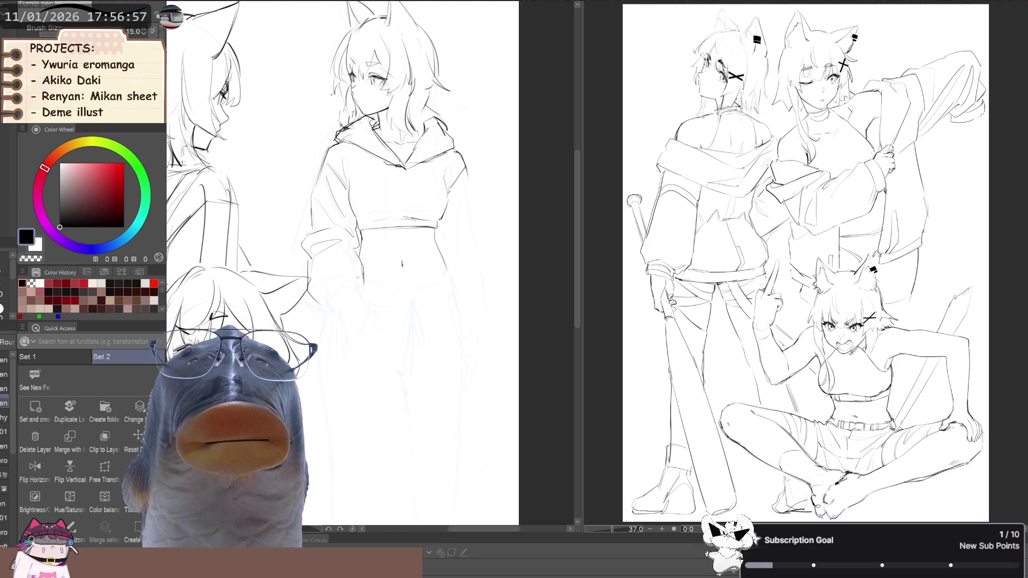
{"action": "left_click_drag", "start_coordinate": [327, 240], "coordinate": [330, 281]}
{"action": "key", "text": "b"}
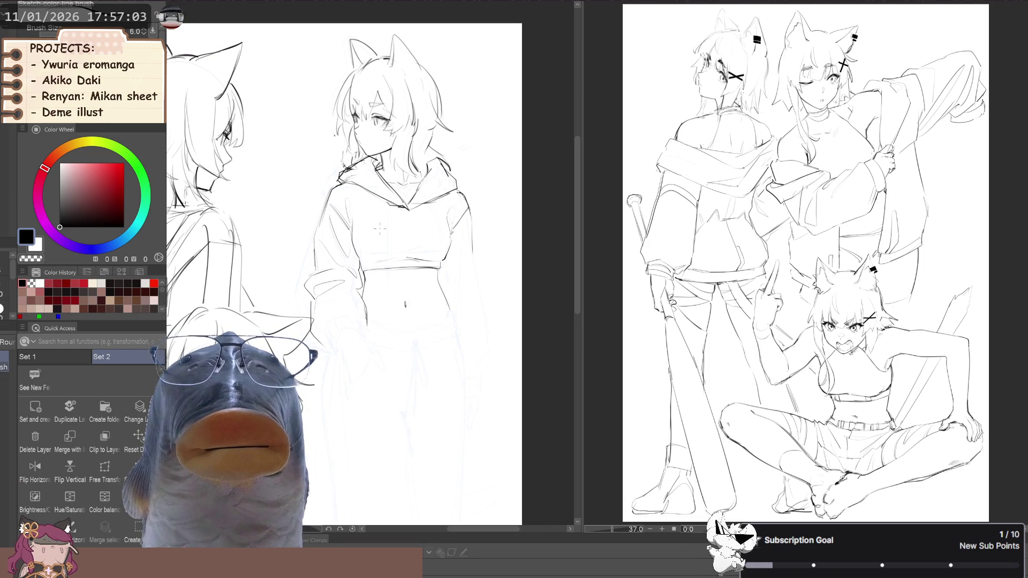
- Warp the chest and crop-top lines with Liquify, then unmirror the view
{"action": "key", "text": "j"}
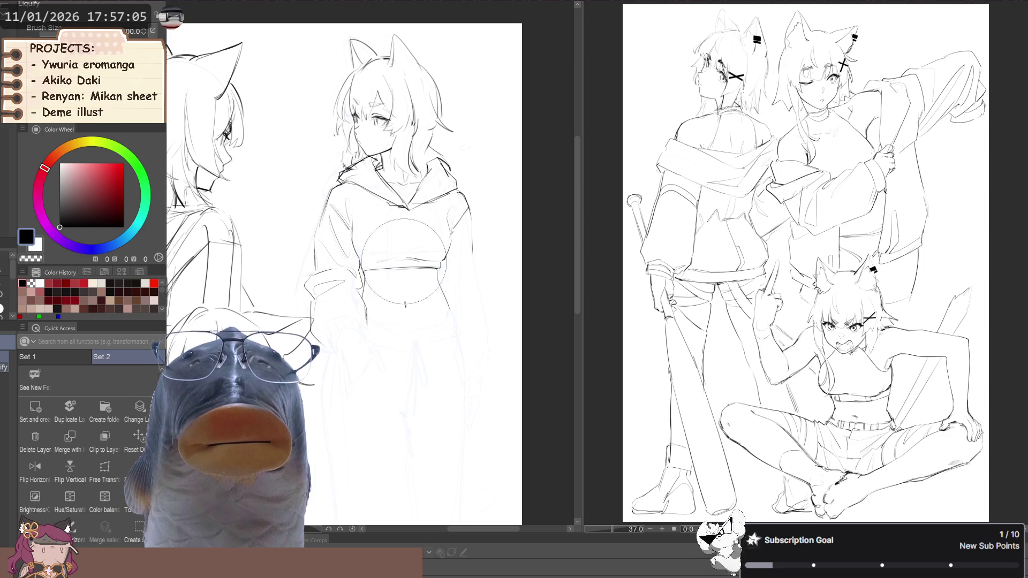
{"action": "left_click_drag", "start_coordinate": [425, 242], "coordinate": [453, 215]}
{"action": "key", "text": "bracketleft"}
{"action": "key", "text": "bracketleft"}
{"action": "key", "text": "bracketleft"}
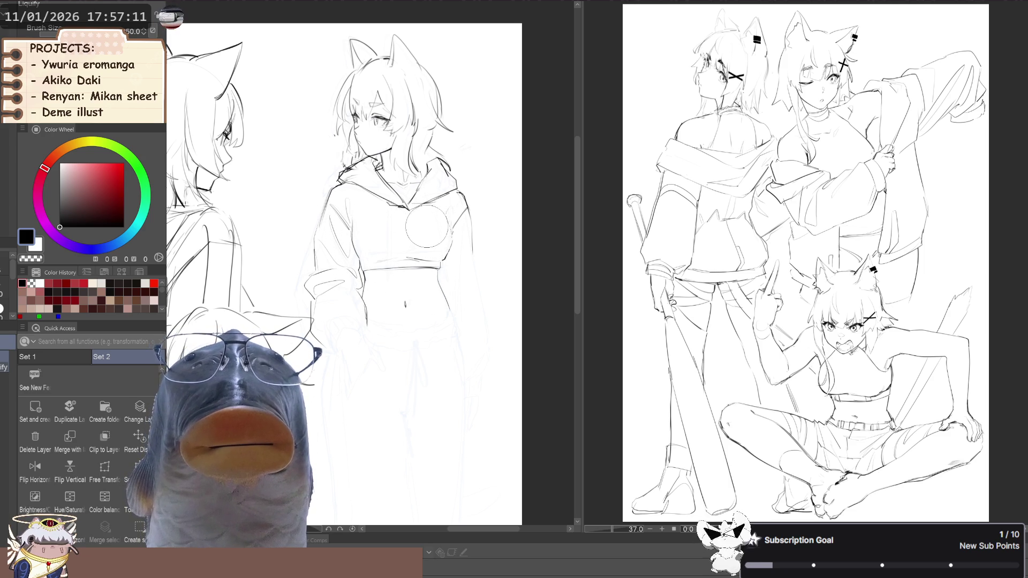
{"action": "left_click_drag", "start_coordinate": [279, 252], "coordinate": [288, 249]}
{"action": "scroll", "coordinate": [289, 249], "scroll_direction": "down", "scroll_amount": 3}
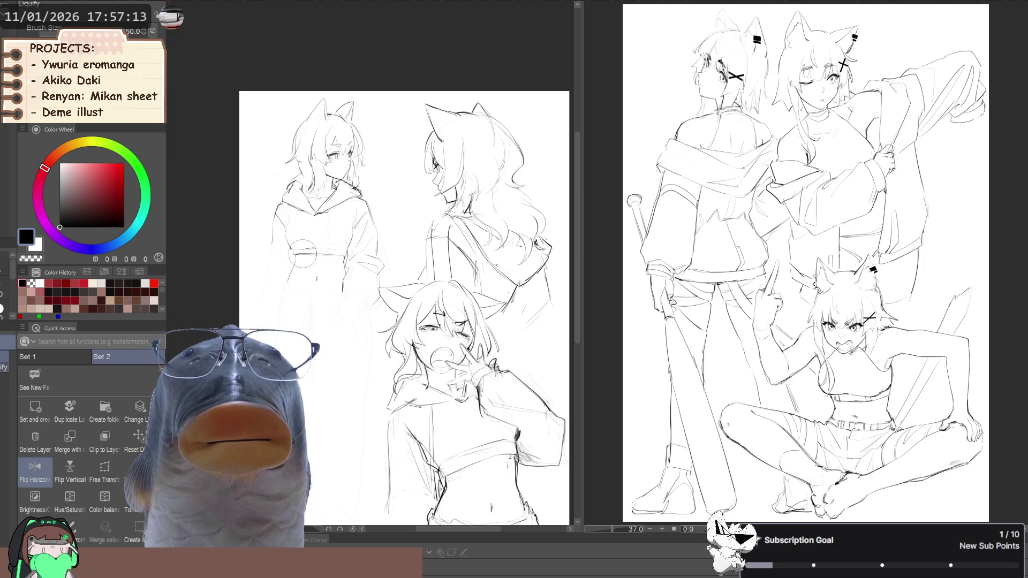
{"action": "key", "text": "h"}
{"action": "left_click_drag", "start_coordinate": [264, 267], "coordinate": [249, 271]}
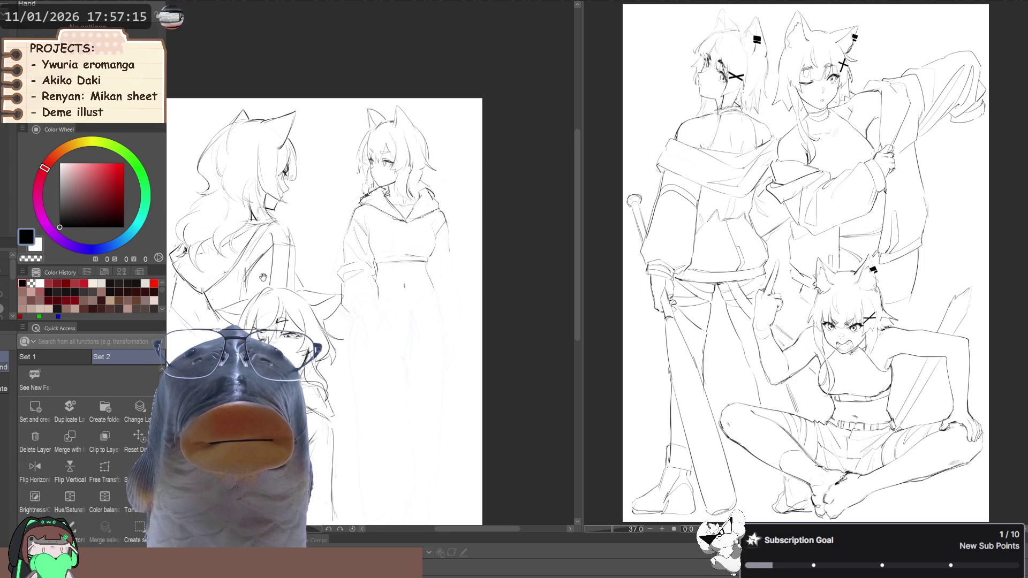
- Sketch and erase around the hoodie figure's left arm
{"action": "key", "text": "b"}
{"action": "scroll", "coordinate": [369, 301], "scroll_direction": "up", "scroll_amount": 2}
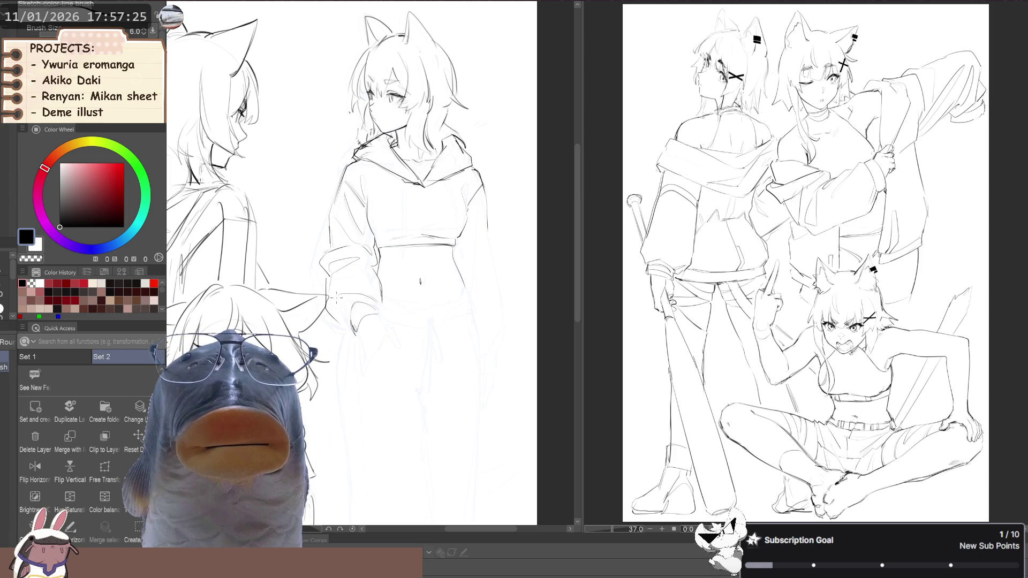
{"action": "left_click_drag", "start_coordinate": [365, 268], "coordinate": [381, 269]}
{"action": "key", "text": "e"}
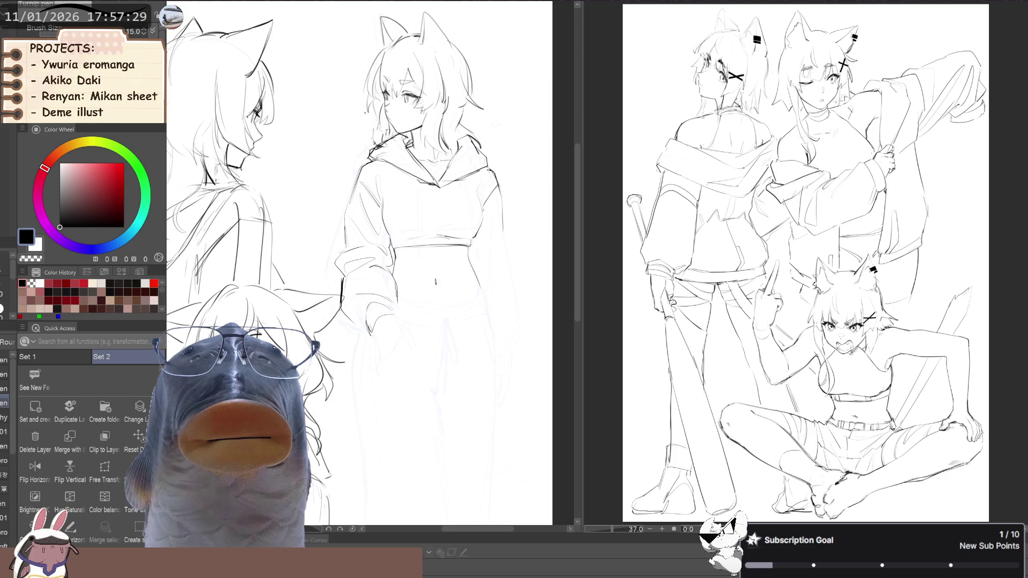
{"action": "key", "text": "b"}
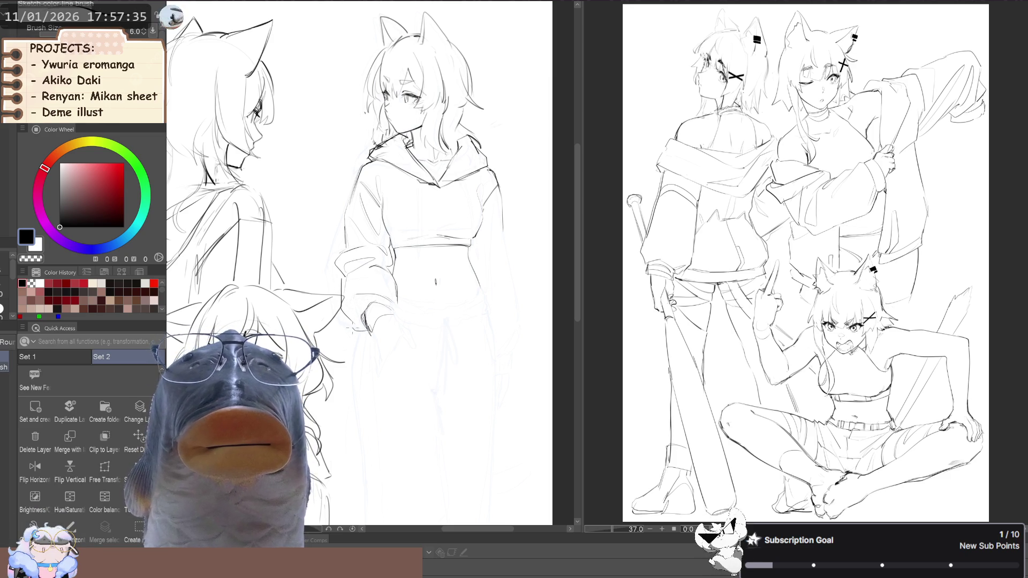
{"action": "scroll", "coordinate": [324, 271], "scroll_direction": "down", "scroll_amount": 2}
{"action": "key", "text": "j"}
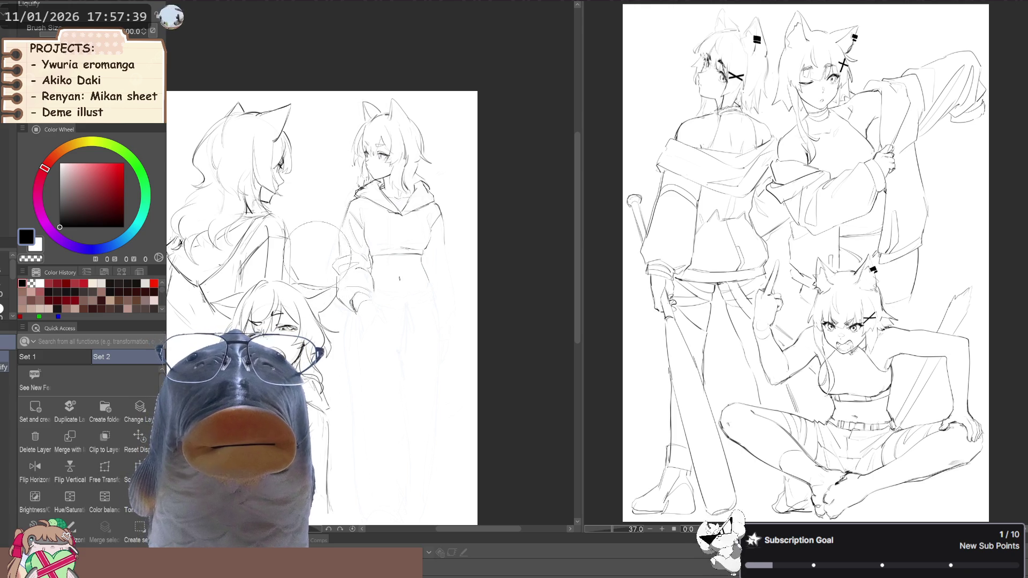
{"action": "key", "text": "m"}
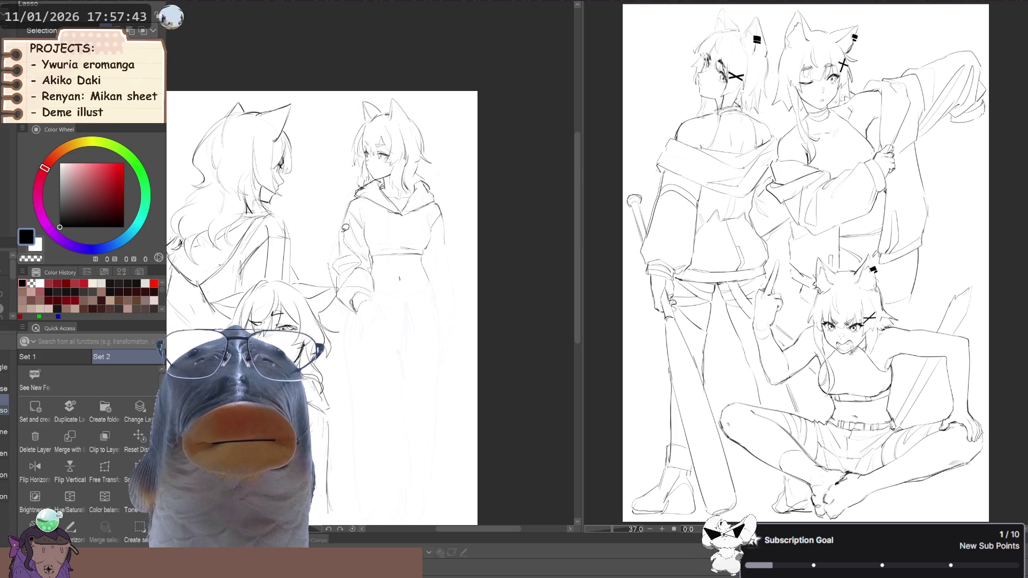
- Lasso the left arm and enlarge it slightly down and right with Free Transform
{"action": "left_click_drag", "start_coordinate": [346, 227], "coordinate": [337, 232]}
{"action": "left_click", "coordinate": [119, 476]}
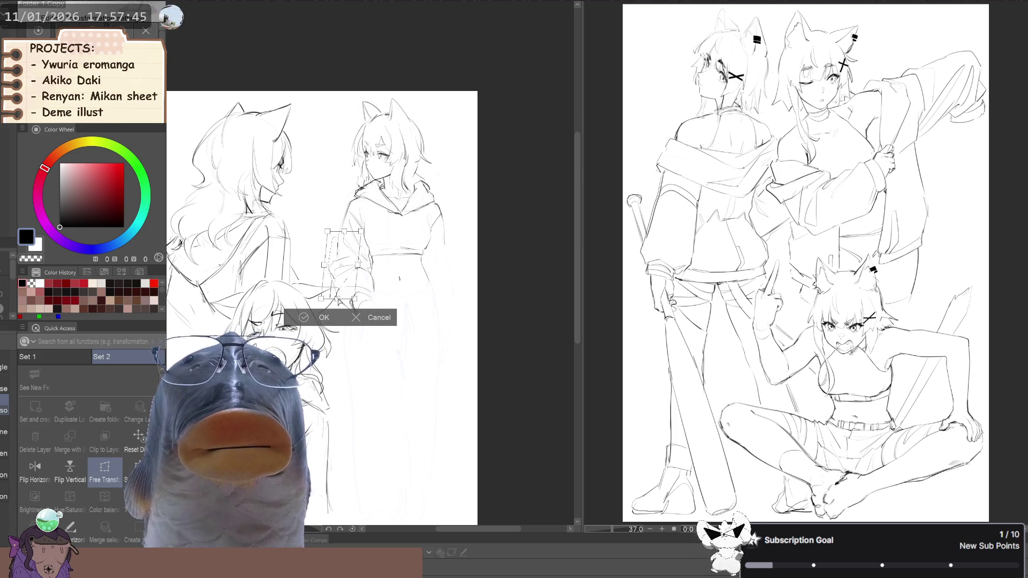
{"action": "left_click_drag", "start_coordinate": [358, 298], "coordinate": [359, 302]}
{"action": "left_click", "coordinate": [318, 320]}
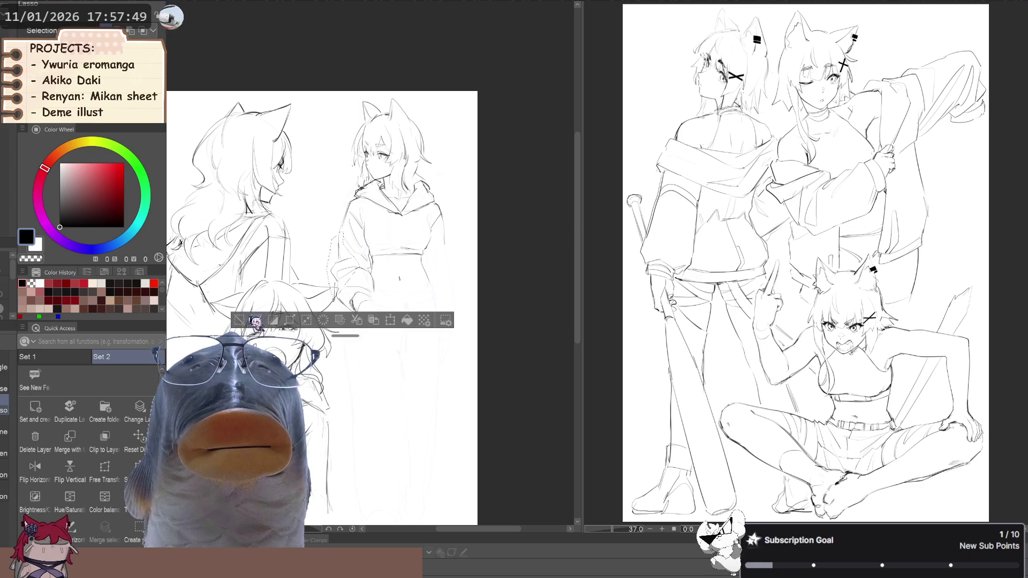
- Push the sleeve cuff lines down-left with a smaller Liquify brush
{"action": "key", "text": "j"}
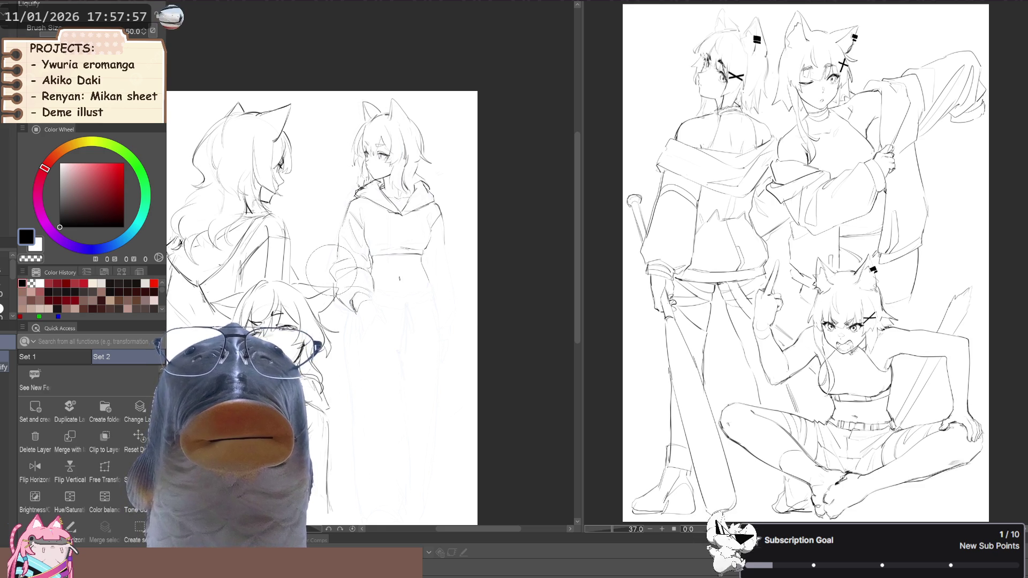
{"action": "key", "text": "bracketleft"}
{"action": "key", "text": "bracketleft"}
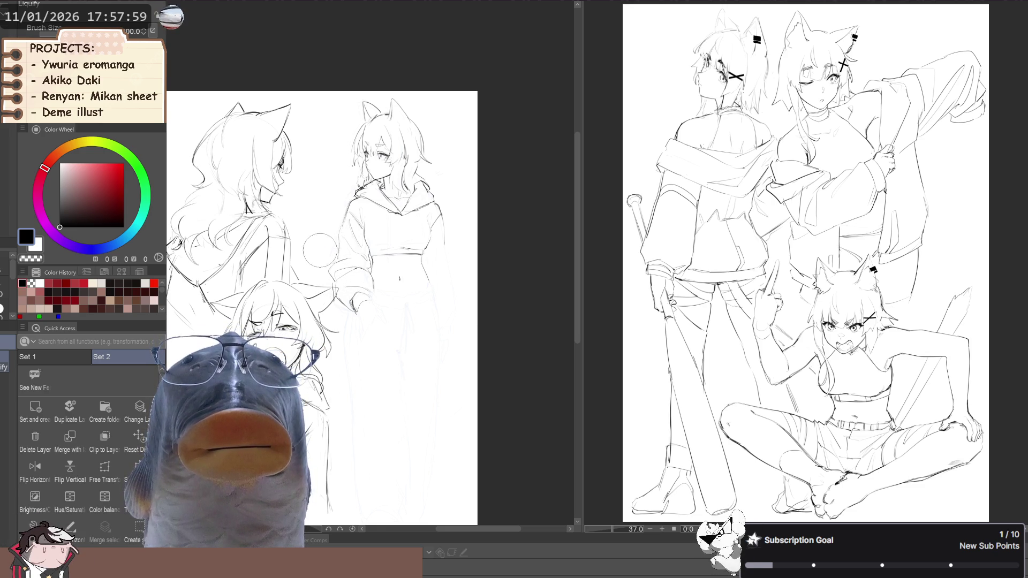
{"action": "scroll", "coordinate": [321, 257], "scroll_direction": "up", "scroll_amount": 1}
{"action": "left_click_drag", "start_coordinate": [331, 280], "coordinate": [325, 304]}
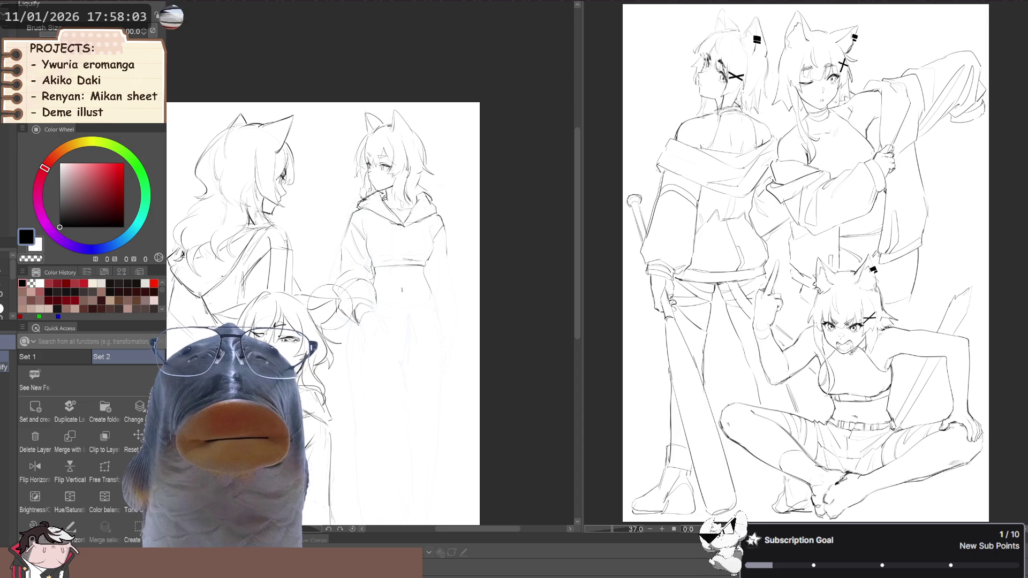
{"action": "key", "text": "e"}
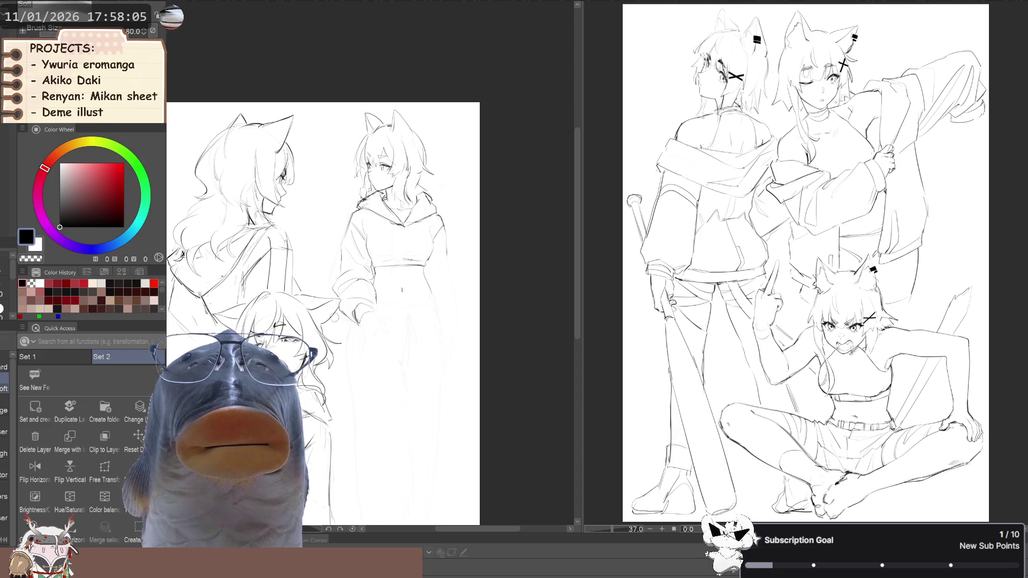
{"action": "key", "text": "j"}
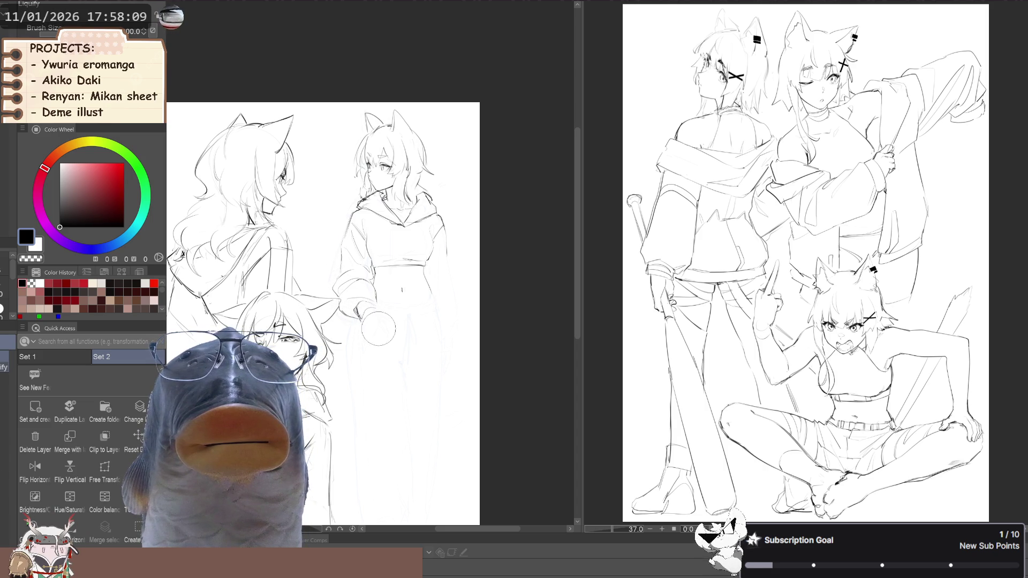
{"action": "key", "text": "p"}
{"action": "key", "text": "p"}
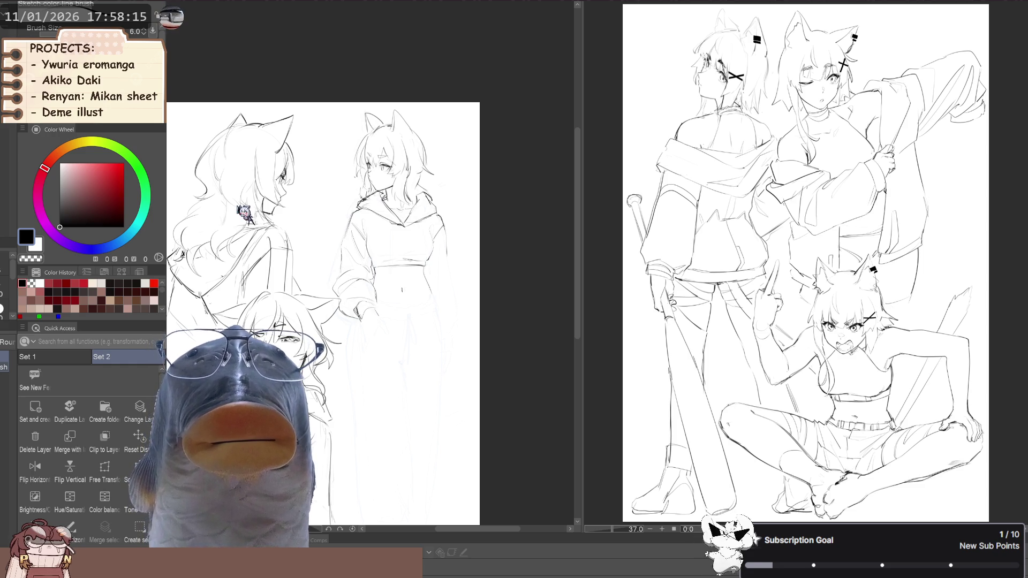
- Draw the ruffled waistband and the pocketed hand with the sketch brush
{"action": "left_click_drag", "start_coordinate": [389, 329], "coordinate": [391, 334]}
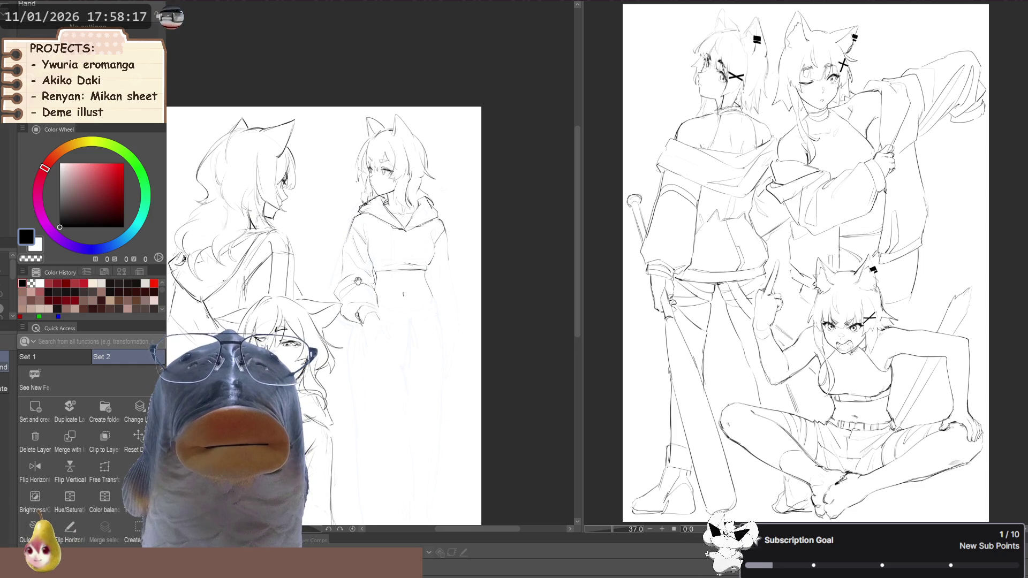
{"action": "scroll", "coordinate": [382, 320], "scroll_direction": "up", "scroll_amount": 2}
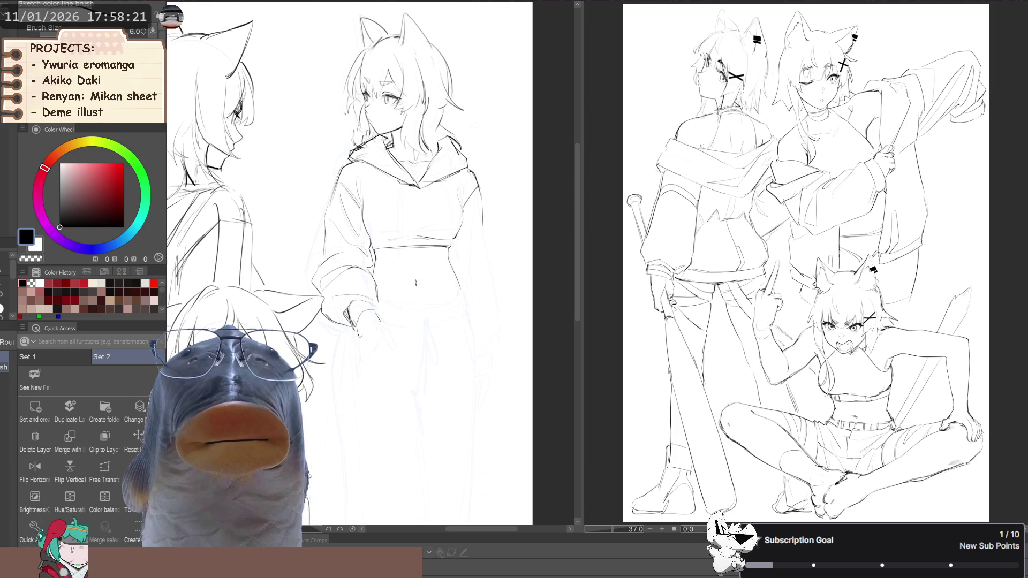
{"action": "key", "text": "bracketleft"}
{"action": "key", "text": "bracketright"}
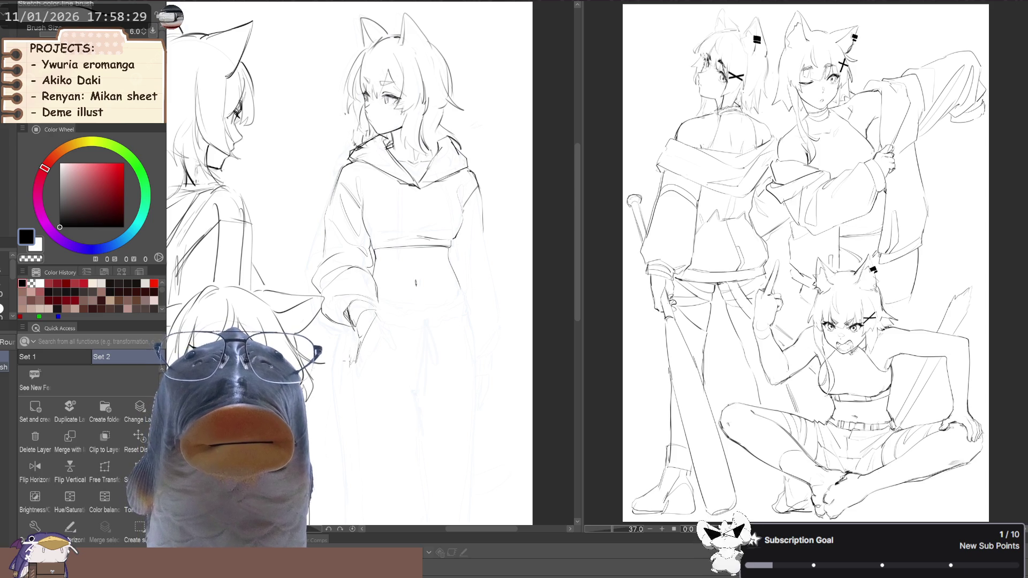
{"action": "scroll", "coordinate": [349, 359], "scroll_direction": "down", "scroll_amount": 3}
{"action": "scroll", "coordinate": [406, 310], "scroll_direction": "up", "scroll_amount": 3}
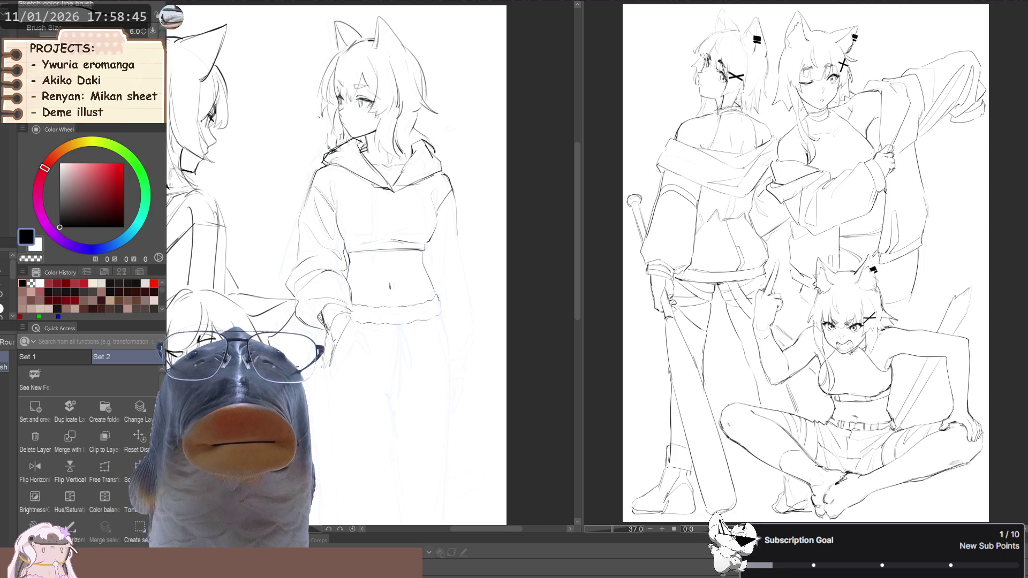
{"action": "scroll", "coordinate": [336, 268], "scroll_direction": "up", "scroll_amount": 2}
- Lasso a small piece of the sweater and transform it into place
{"action": "key", "text": "m"}
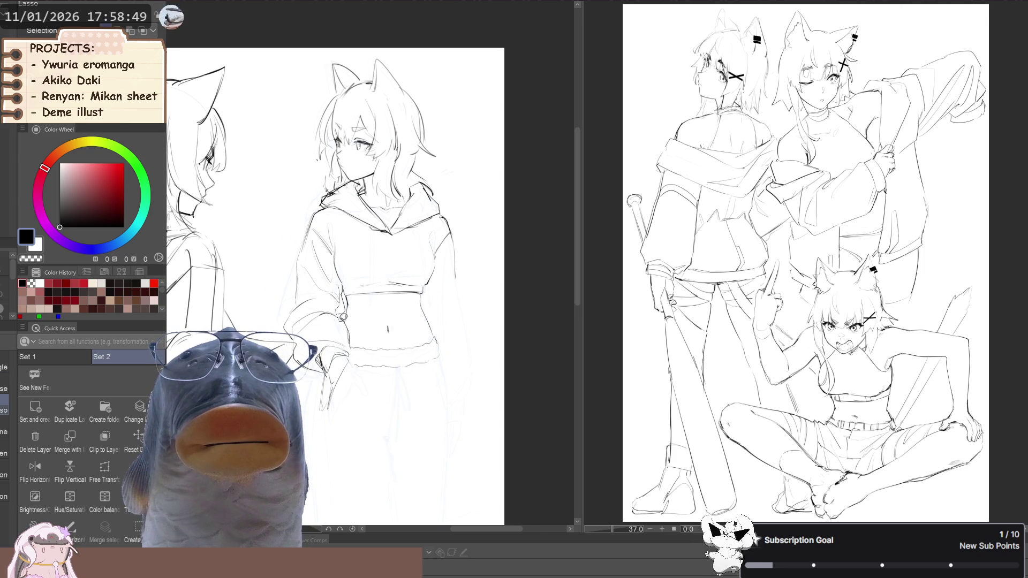
{"action": "left_click_drag", "start_coordinate": [347, 293], "coordinate": [346, 309]}
{"action": "left_click", "coordinate": [136, 468]}
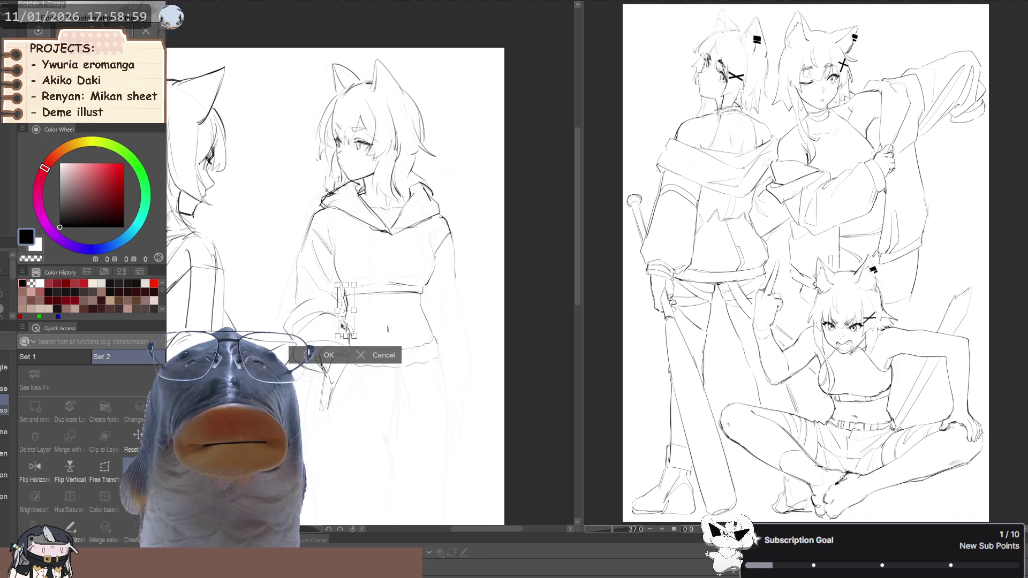
{"action": "key", "text": "Return"}
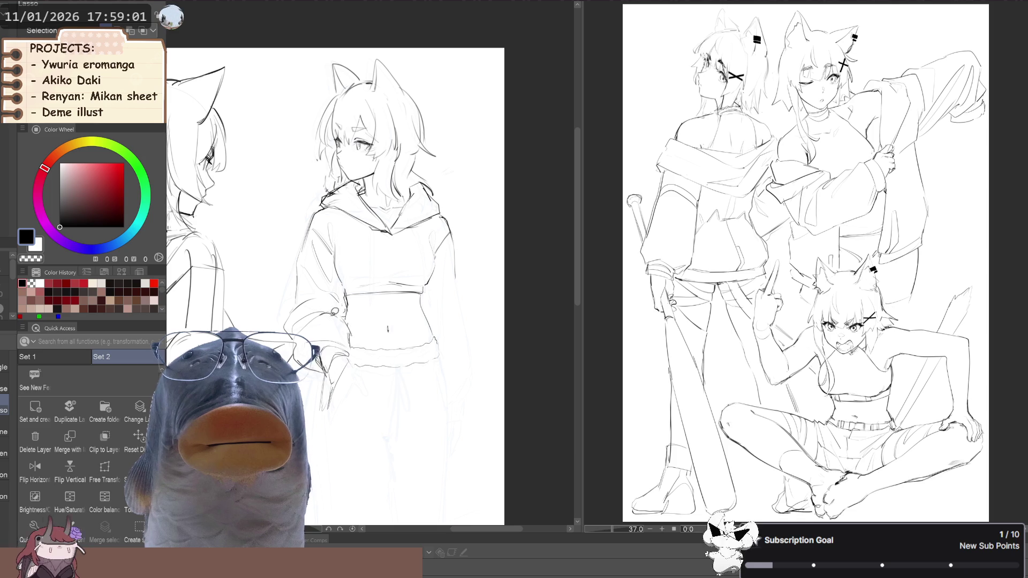
- Mirror the view briefly to check the figure's proportions
{"action": "key", "text": "p"}
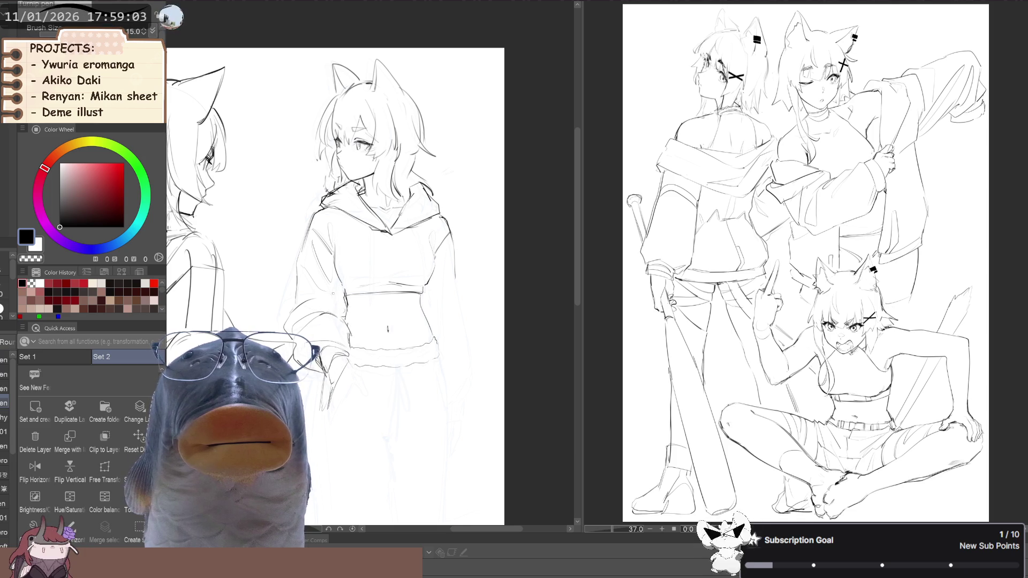
{"action": "key", "text": "p"}
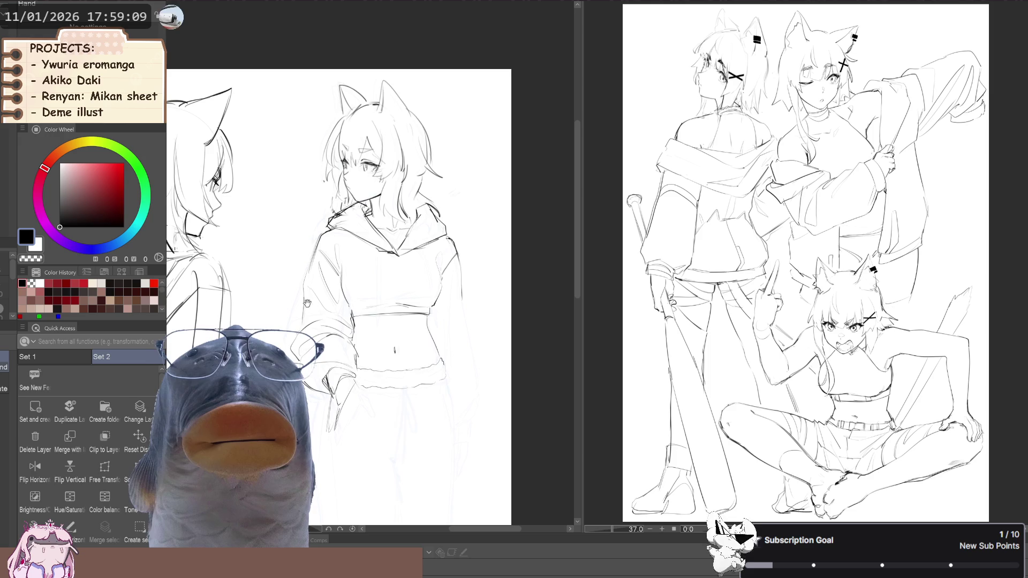
{"action": "key", "text": "h"}
{"action": "key", "text": "h"}
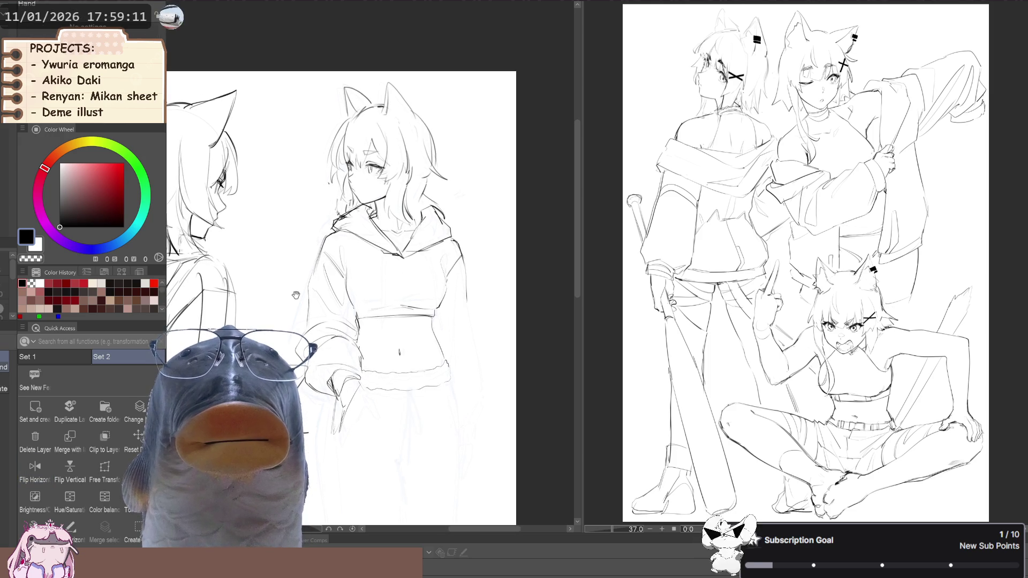
{"action": "key", "text": "p"}
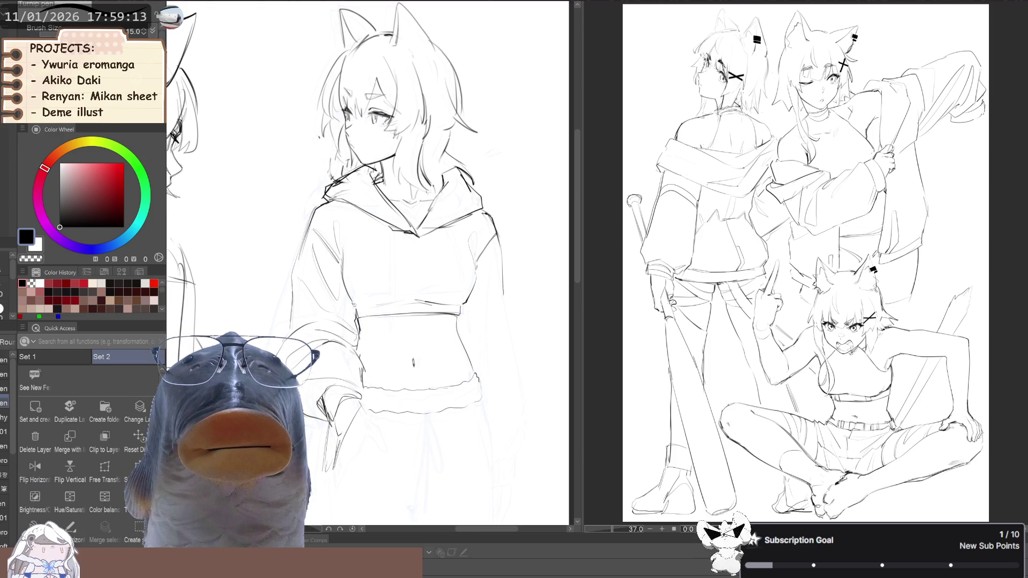
{"action": "key", "text": "b"}
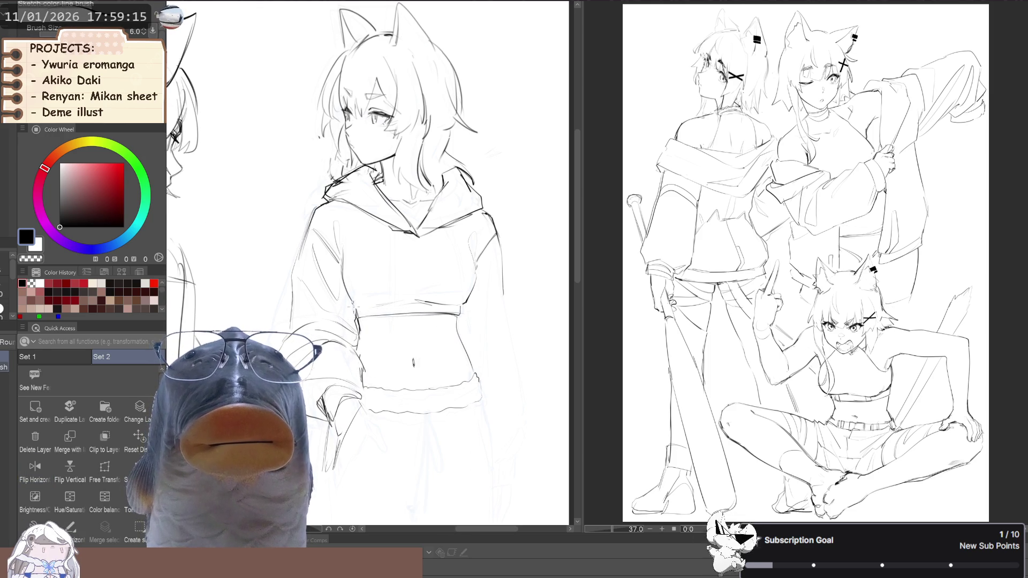
- Tilt the view, transform the cropped hem and waist lines, then straighten it
{"action": "mouse_move", "coordinate": [299, 225]}
{"action": "left_mouse_down"}
{"action": "mouse_move", "coordinate": [324, 300]}
{"action": "mouse_move", "coordinate": [340, 296]}
{"action": "mouse_move", "coordinate": [321, 294]}
{"action": "left_mouse_up"}
{"action": "key", "text": "m"}
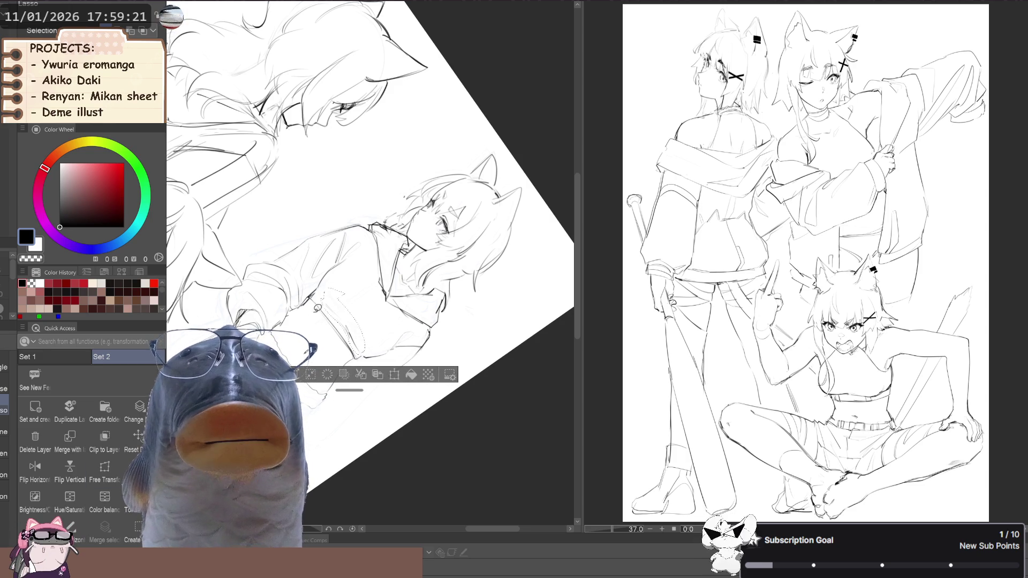
{"action": "scroll", "coordinate": [354, 329], "scroll_direction": "up", "scroll_amount": 3}
{"action": "key", "text": "ctrl+t"}
{"action": "left_click", "coordinate": [321, 381]}
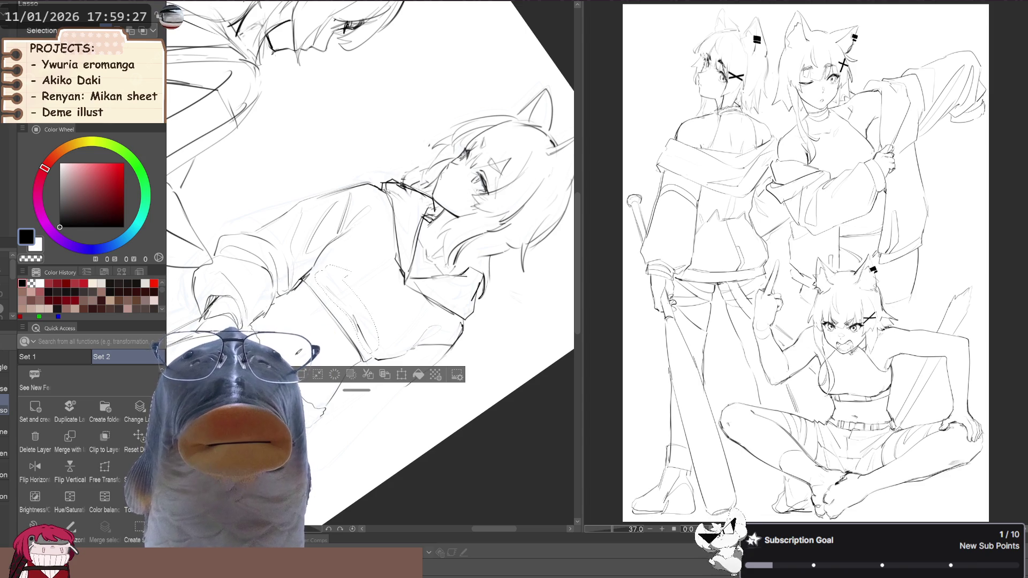
{"action": "mouse_move", "coordinate": [321, 321]}
{"action": "left_mouse_down"}
{"action": "mouse_move", "coordinate": [311, 315]}
{"action": "mouse_move", "coordinate": [290, 343]}
{"action": "mouse_move", "coordinate": [268, 332]}
{"action": "mouse_move", "coordinate": [301, 341]}
{"action": "mouse_move", "coordinate": [285, 336]}
{"action": "left_mouse_up"}
- Adjust the Liquify brush size up and down slightly
{"action": "key", "text": "j"}
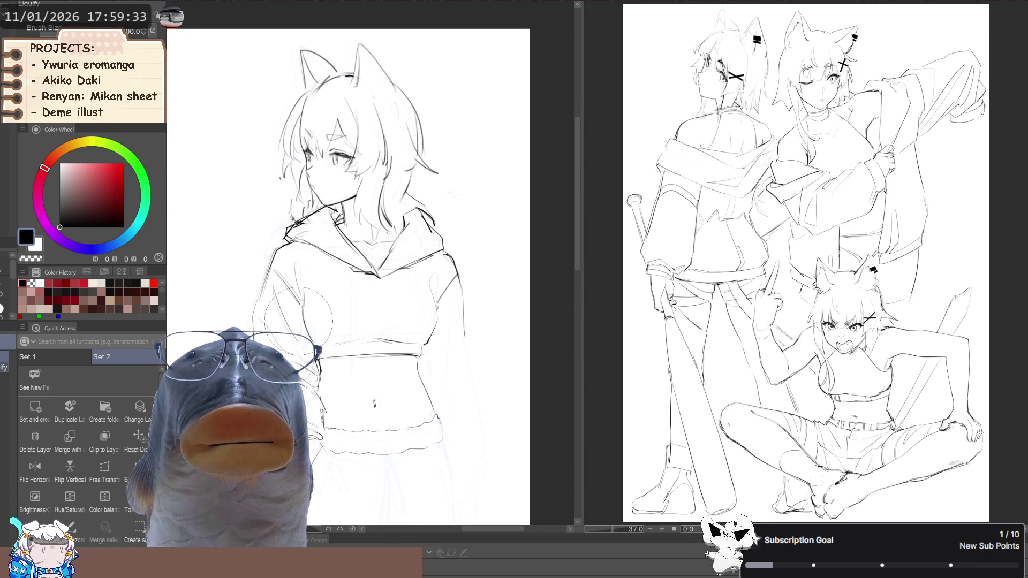
{"action": "scroll", "coordinate": [298, 324], "scroll_direction": "down", "scroll_amount": 4}
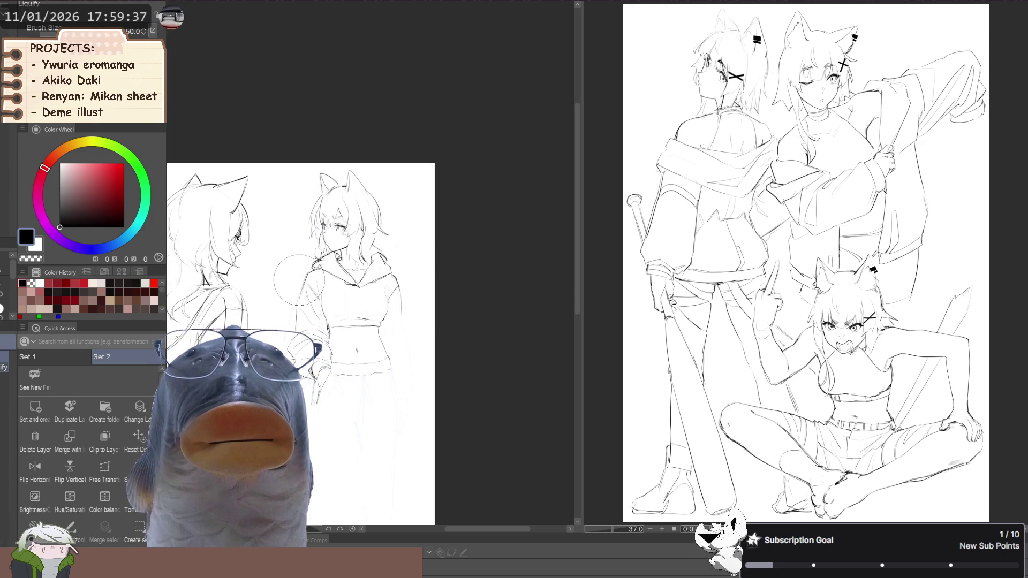
{"action": "key", "text": "bracketright"}
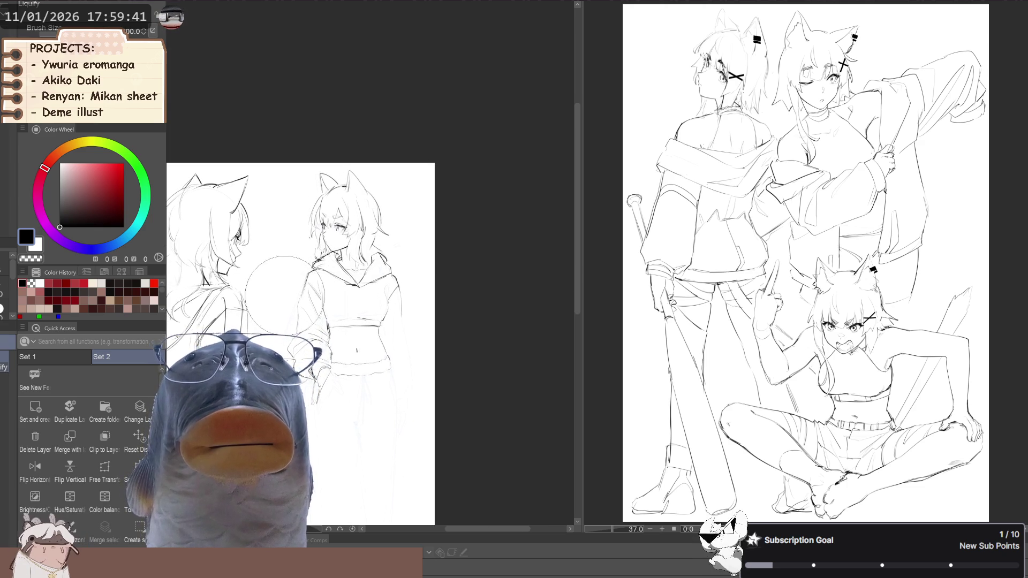
{"action": "key", "text": "bracketright"}
{"action": "key", "text": "bracketleft"}
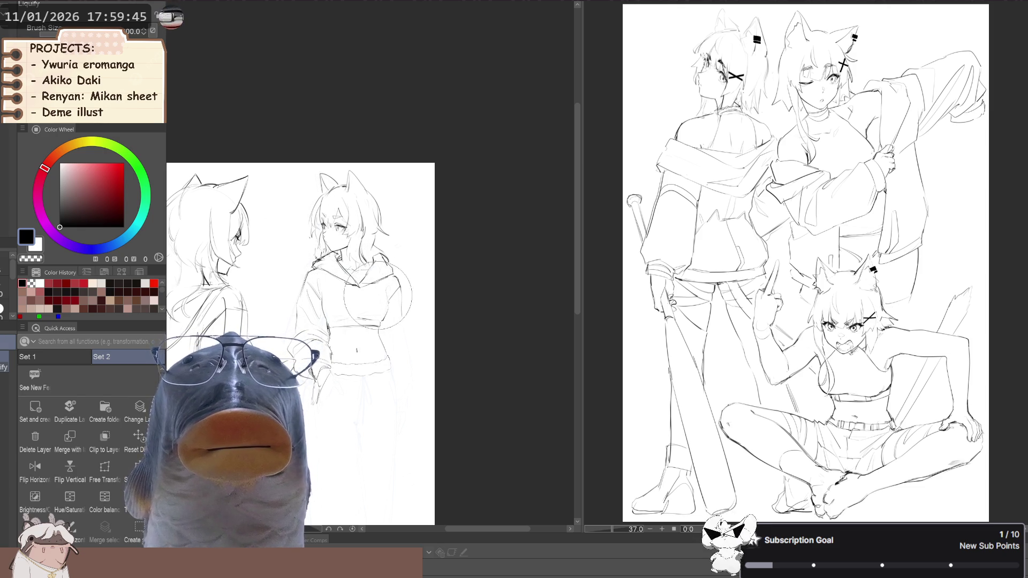
{"action": "key", "text": "p"}
- Pan the sketch view up to show more of the figures
{"action": "key", "text": "space"}
{"action": "left_click_drag", "start_coordinate": [407, 320], "coordinate": [407, 312]}
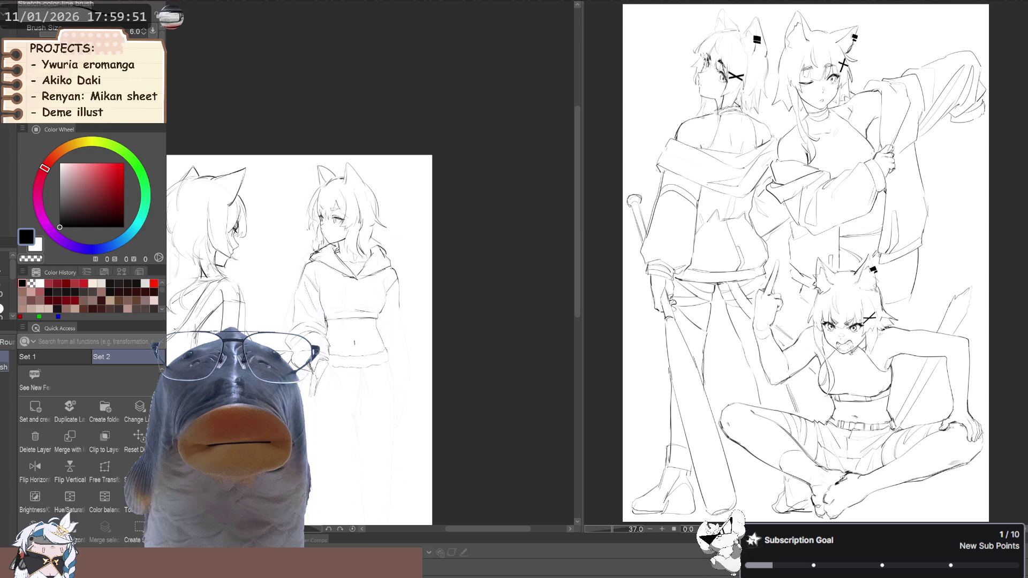
{"action": "key", "text": "p"}
{"action": "key", "text": "space"}
{"action": "left_click_drag", "start_coordinate": [360, 293], "coordinate": [374, 298]}
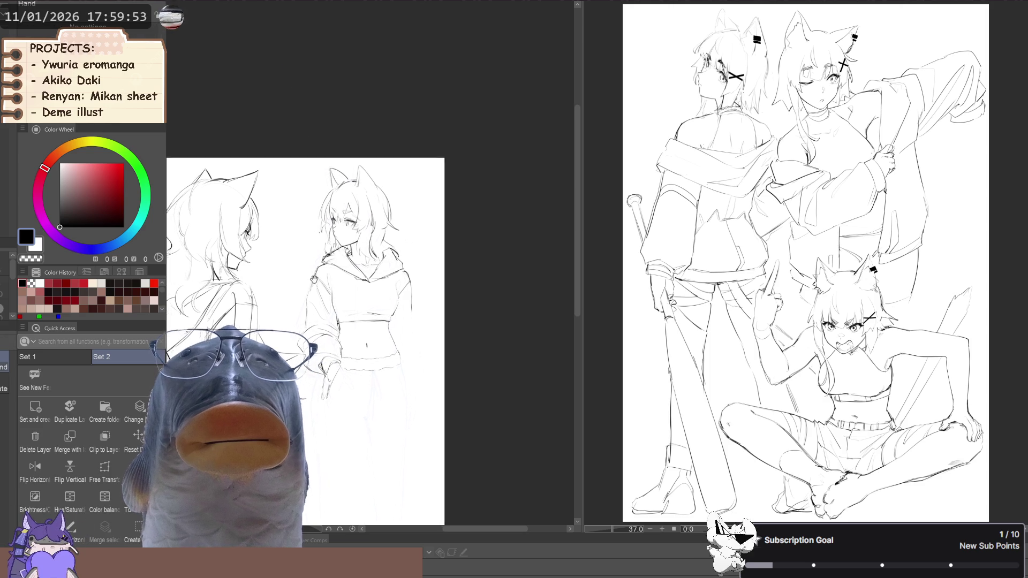
{"action": "key", "text": "b"}
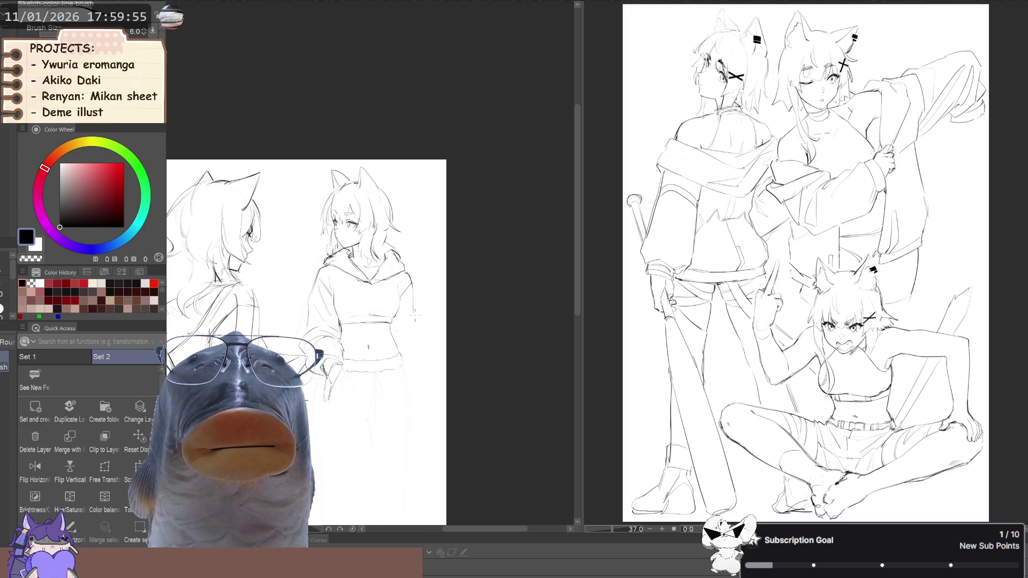
{"action": "key", "text": "space"}
{"action": "left_click_drag", "start_coordinate": [248, 327], "coordinate": [277, 293]}
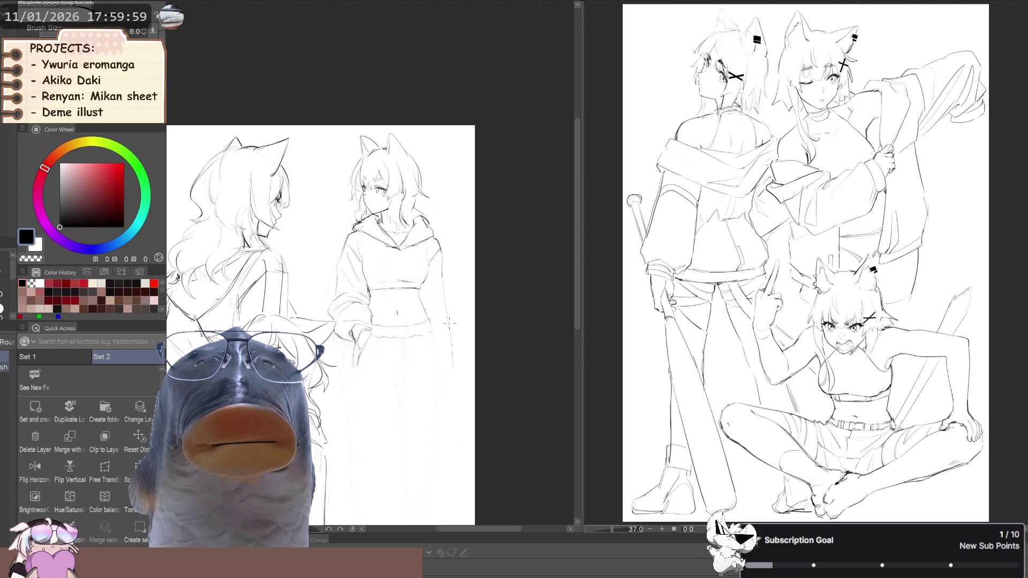
{"action": "key", "text": "space"}
{"action": "left_click_drag", "start_coordinate": [309, 329], "coordinate": [327, 275]}
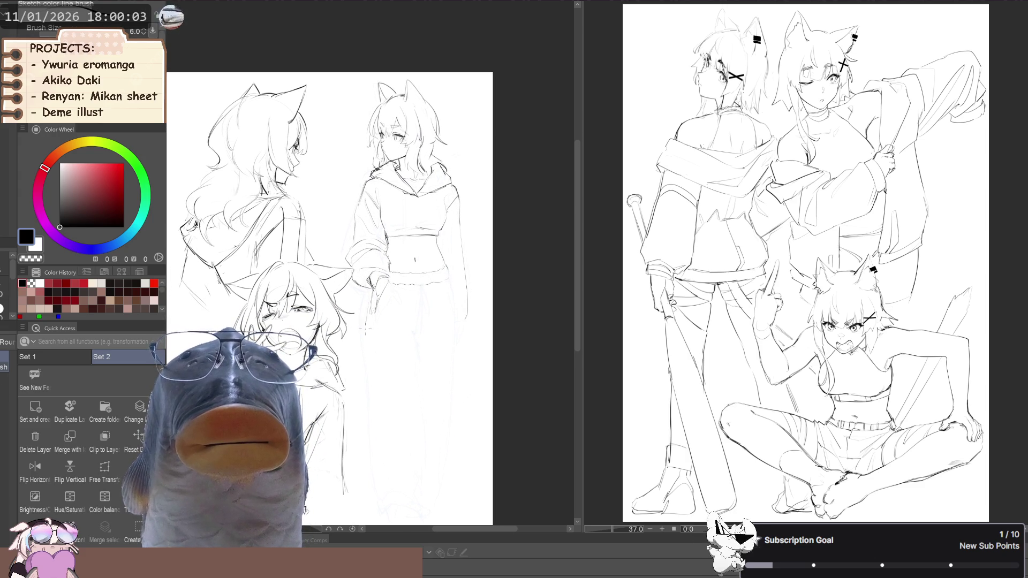
- Add a short touch-up stroke to the standing figure and mirror the sheet
{"action": "left_click_drag", "start_coordinate": [370, 293], "coordinate": [365, 321]}
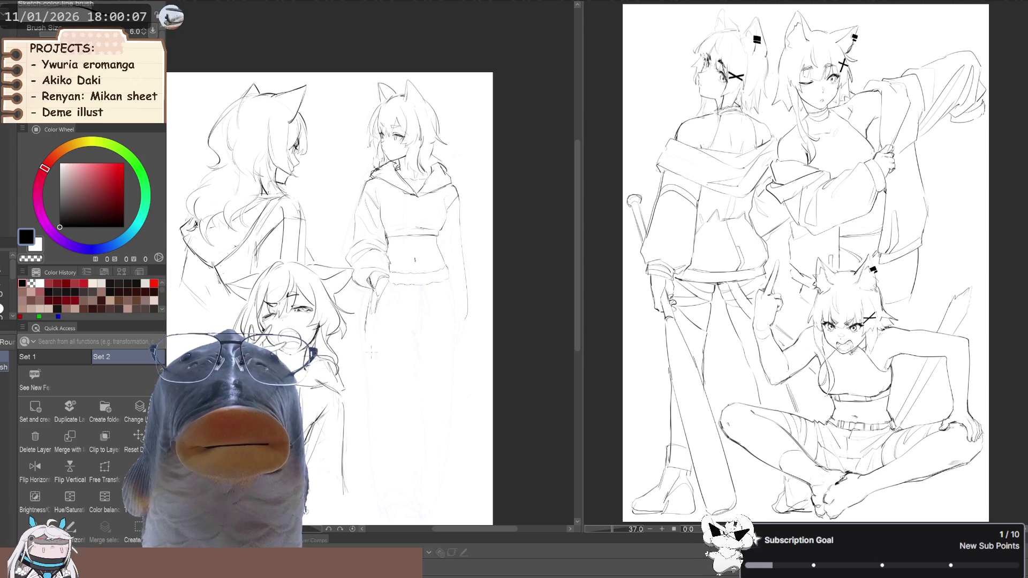
{"action": "left_click", "coordinate": [35, 468]}
{"action": "left_click_drag", "start_coordinate": [295, 297], "coordinate": [313, 304]}
- Warp the belly with Liquify and redraw the left side of the waist
{"action": "key", "text": "j"}
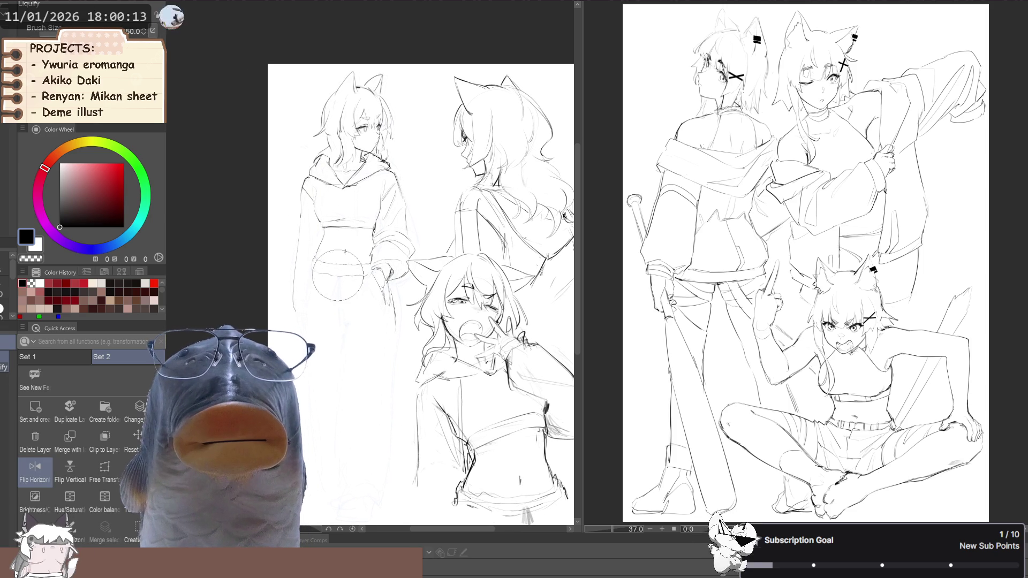
{"action": "scroll", "coordinate": [348, 252], "scroll_direction": "up", "scroll_amount": 2}
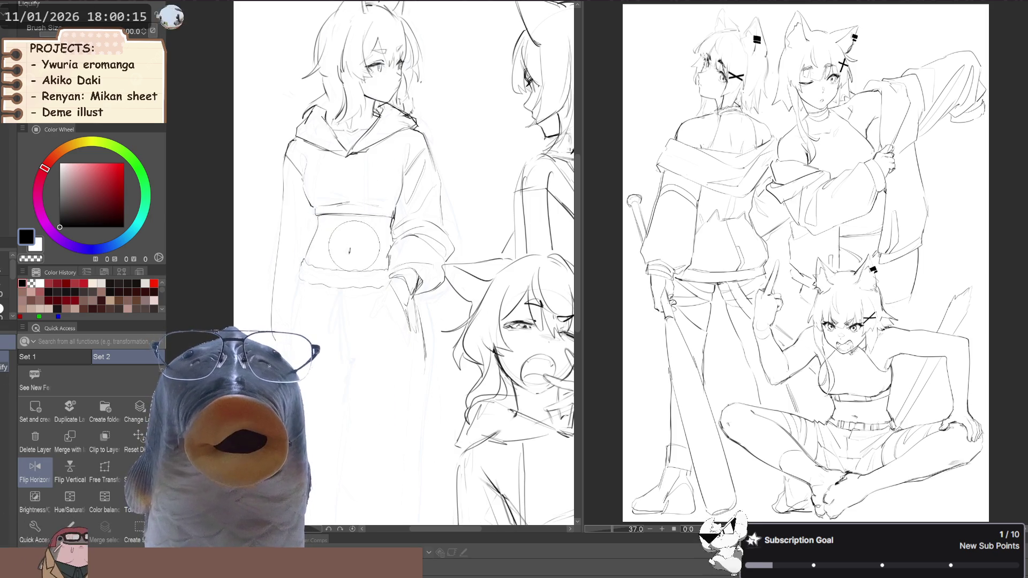
{"action": "key", "text": "p"}
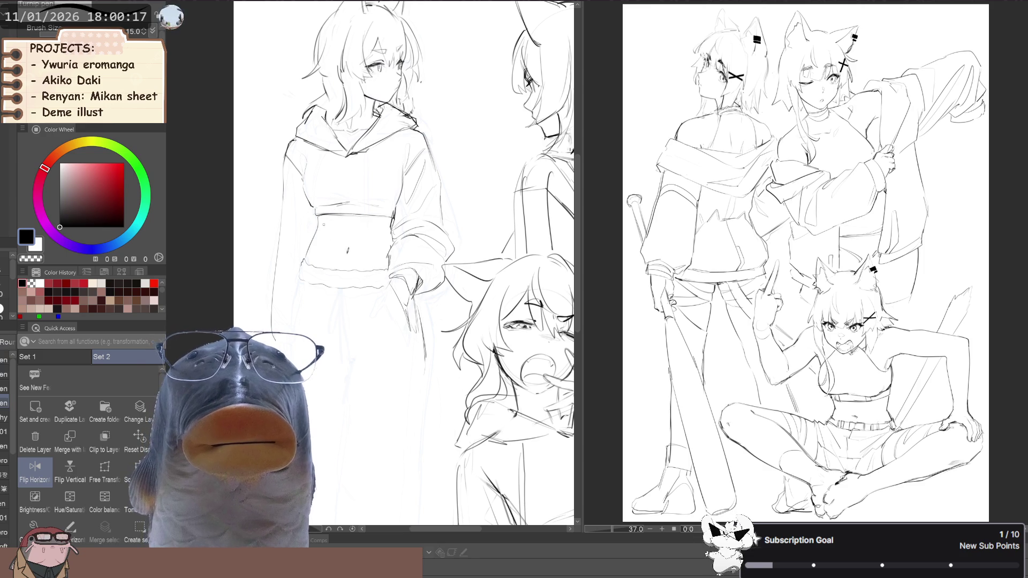
{"action": "scroll", "coordinate": [321, 220], "scroll_direction": "up", "scroll_amount": 1}
{"action": "key", "text": "b"}
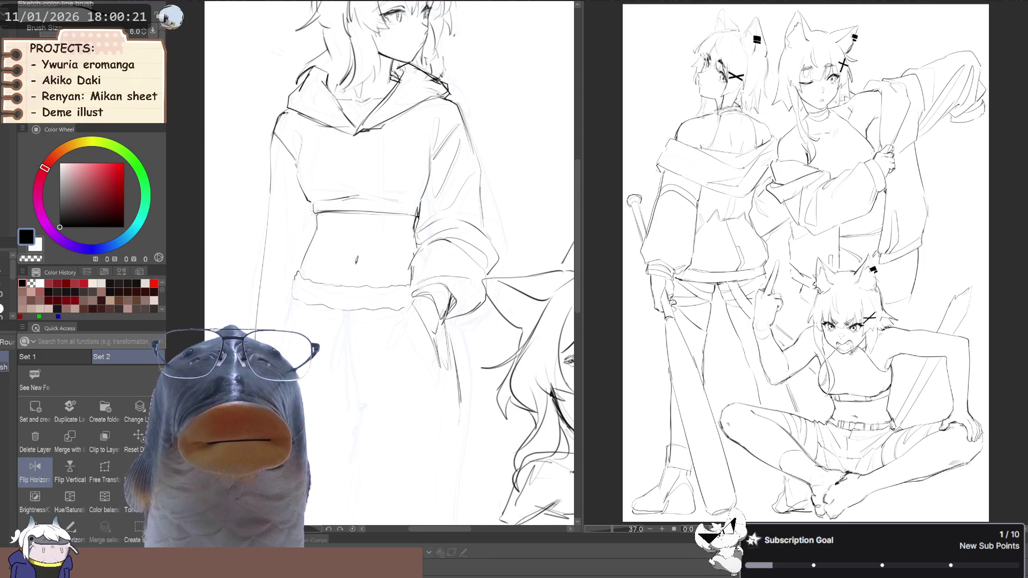
{"action": "left_click_drag", "start_coordinate": [303, 264], "coordinate": [301, 278]}
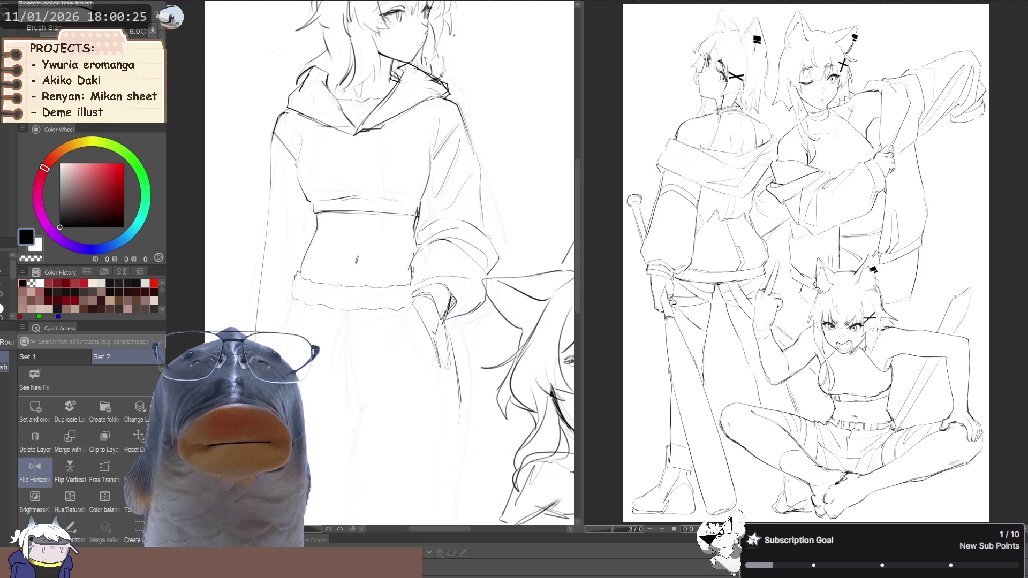
- Touch up the waist with a thinner sketch brush and flip the sheet back to normal
{"action": "scroll", "coordinate": [351, 261], "scroll_direction": "down", "scroll_amount": 2}
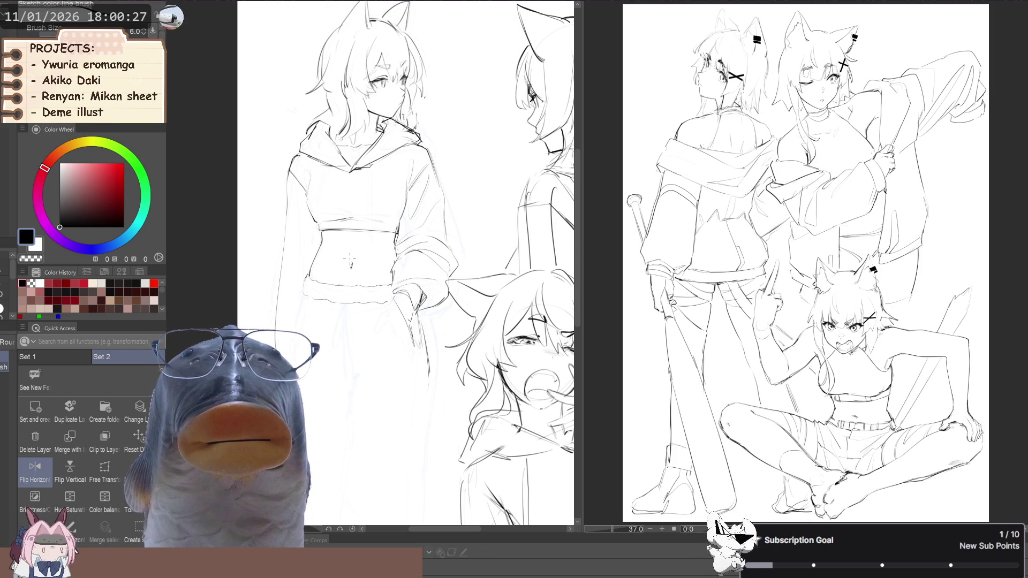
{"action": "scroll", "coordinate": [350, 261], "scroll_direction": "down", "scroll_amount": 1}
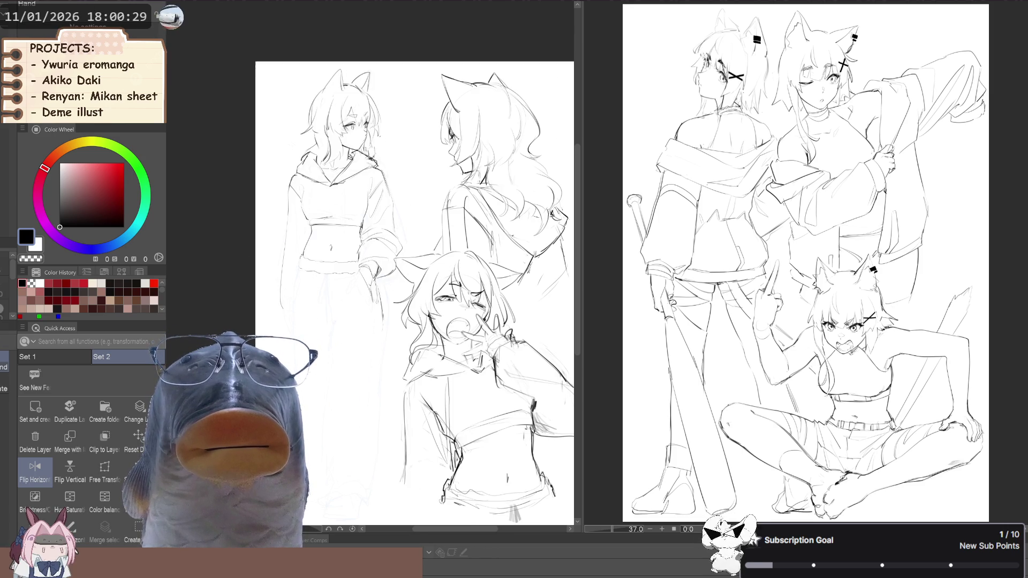
{"action": "scroll", "coordinate": [326, 250], "scroll_direction": "up", "scroll_amount": 3}
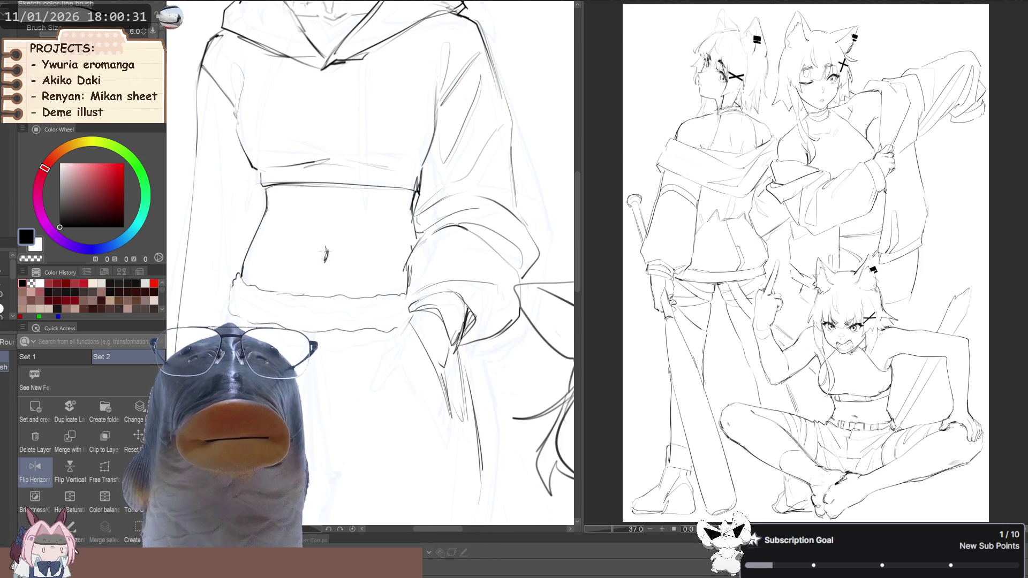
{"action": "scroll", "coordinate": [325, 253], "scroll_direction": "down", "scroll_amount": 5}
{"action": "scroll", "coordinate": [296, 288], "scroll_direction": "up", "scroll_amount": 2}
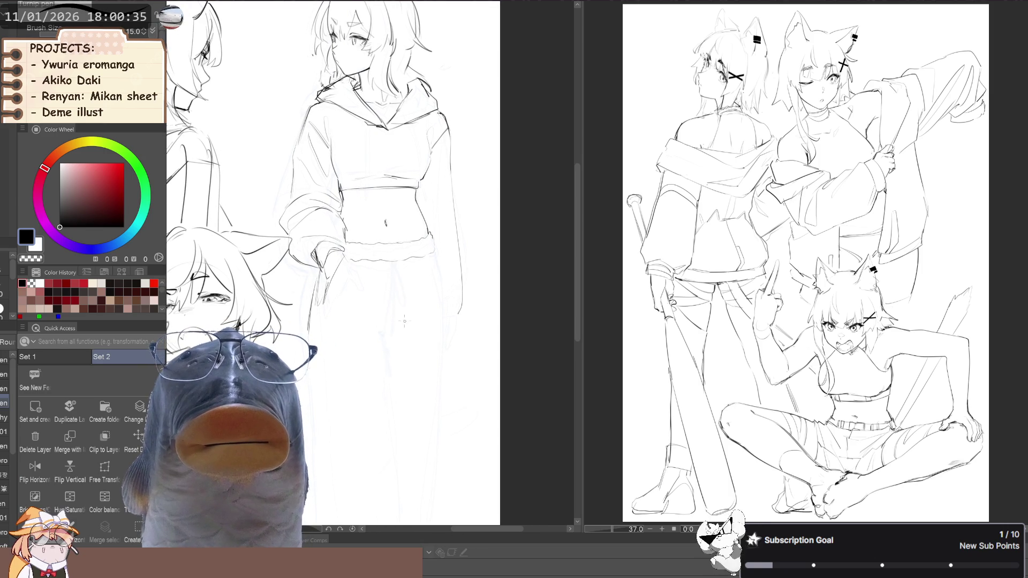
{"action": "key", "text": "b"}
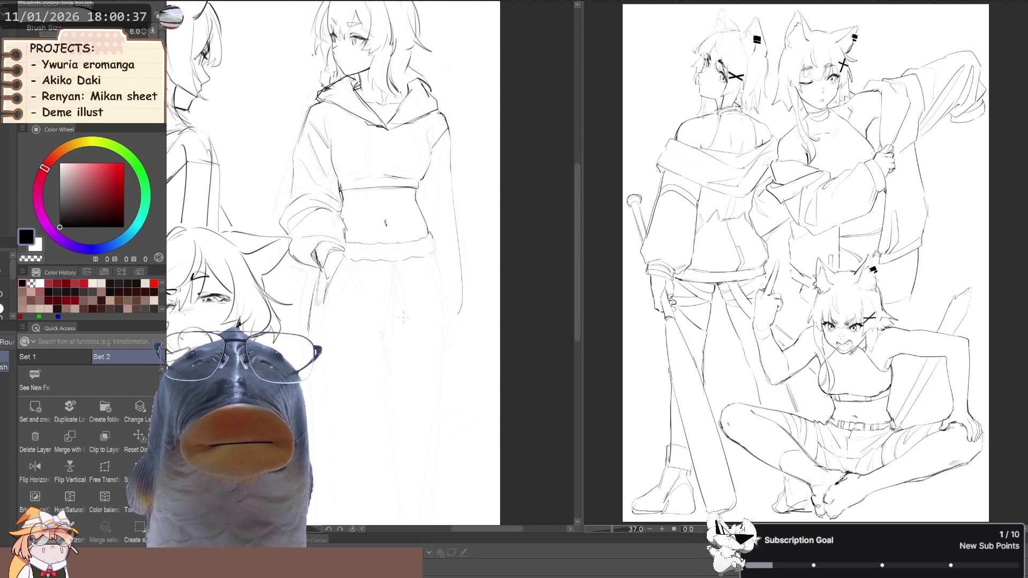
{"action": "scroll", "coordinate": [298, 281], "scroll_direction": "down", "scroll_amount": 2}
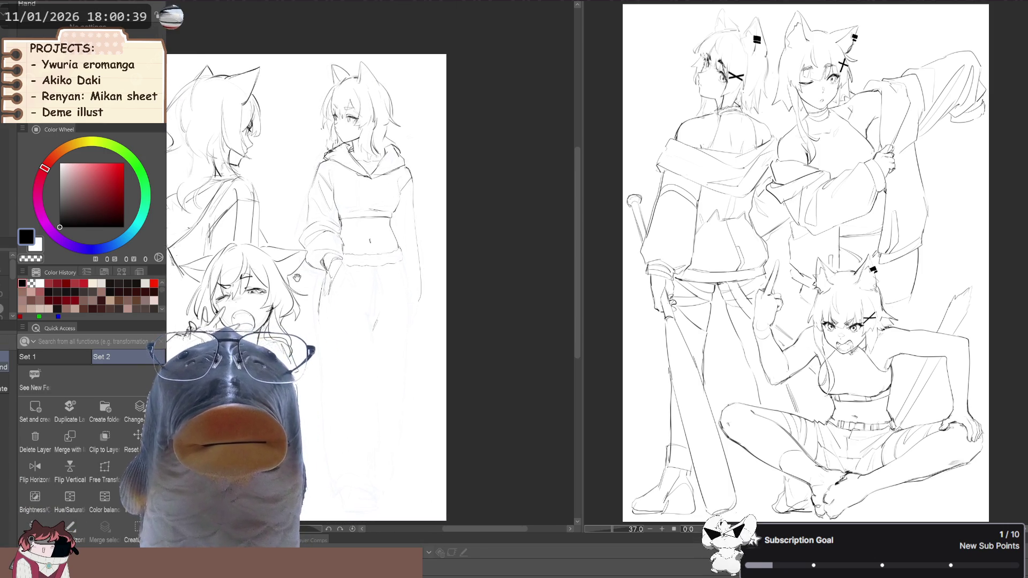
{"action": "left_click_drag", "start_coordinate": [299, 281], "coordinate": [306, 293]}
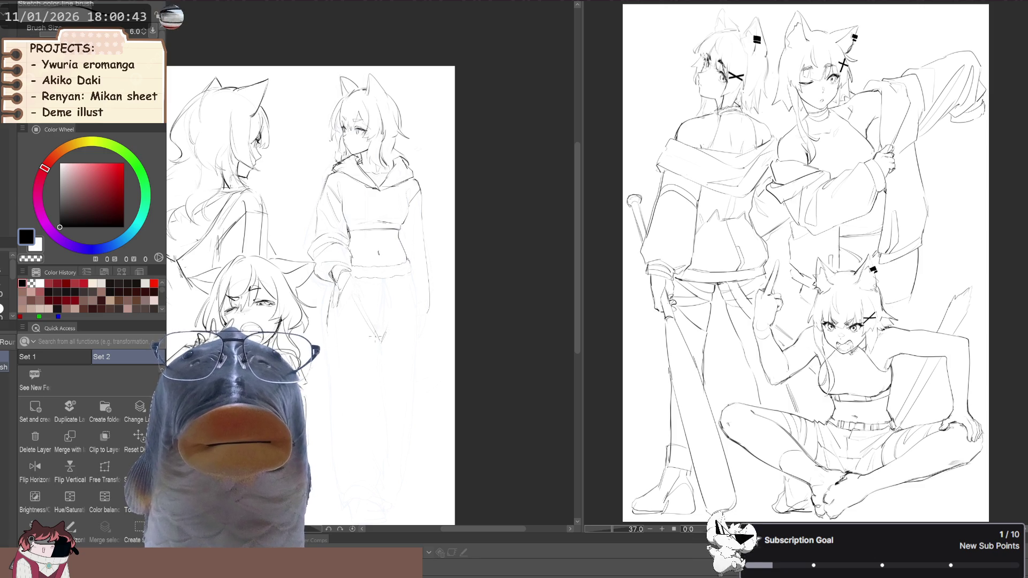
{"action": "scroll", "coordinate": [329, 304], "scroll_direction": "up", "scroll_amount": 1}
{"action": "left_click_drag", "start_coordinate": [297, 341], "coordinate": [329, 304]}
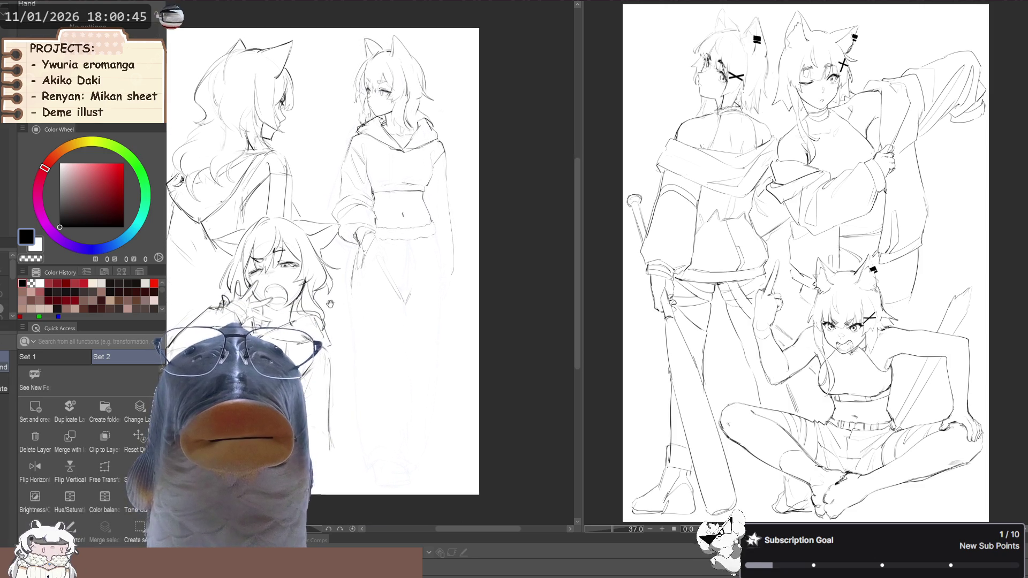
{"action": "key", "text": "h"}
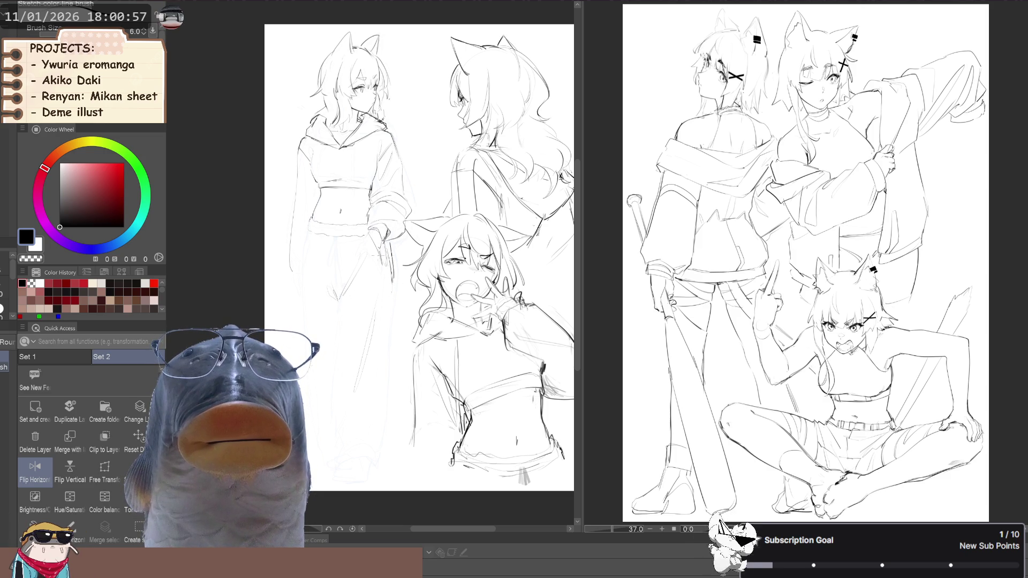
{"action": "left_click_drag", "start_coordinate": [309, 236], "coordinate": [310, 235]}
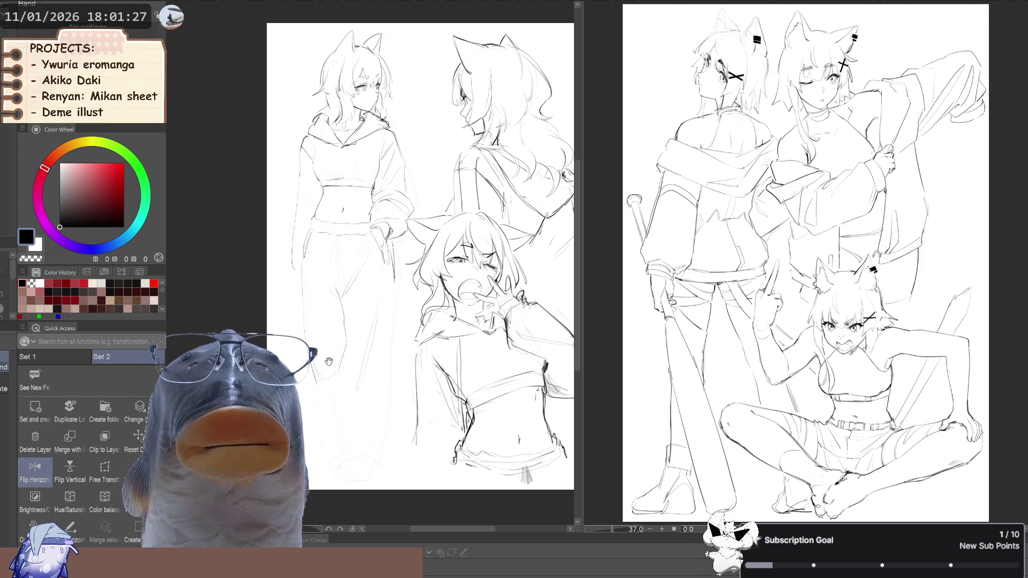
- Sketch the baggy pants and lasso around the standing figure's legs
{"action": "left_click_drag", "start_coordinate": [334, 362], "coordinate": [345, 349]}
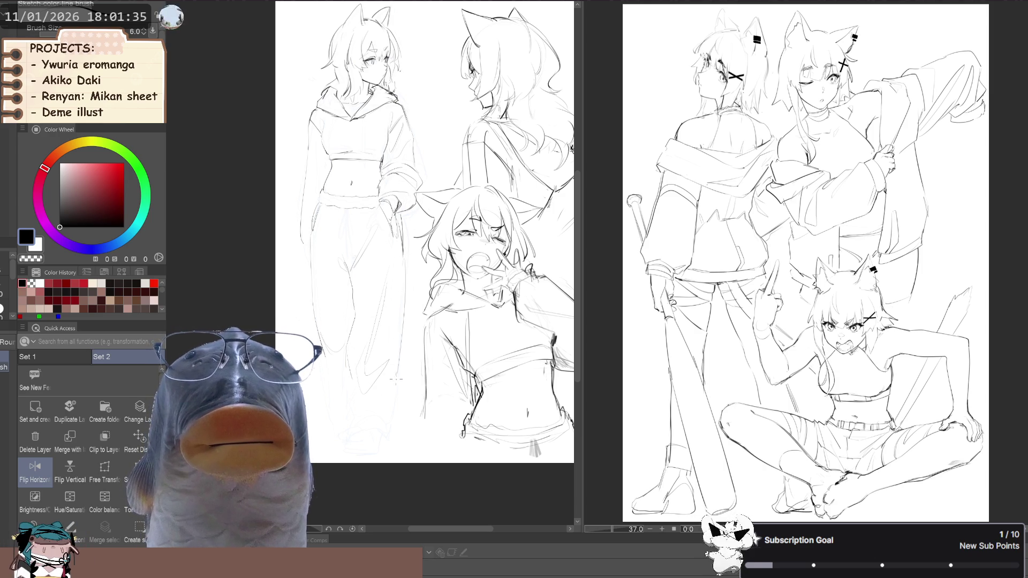
{"action": "key", "text": "m"}
{"action": "left_click_drag", "start_coordinate": [294, 351], "coordinate": [307, 340]}
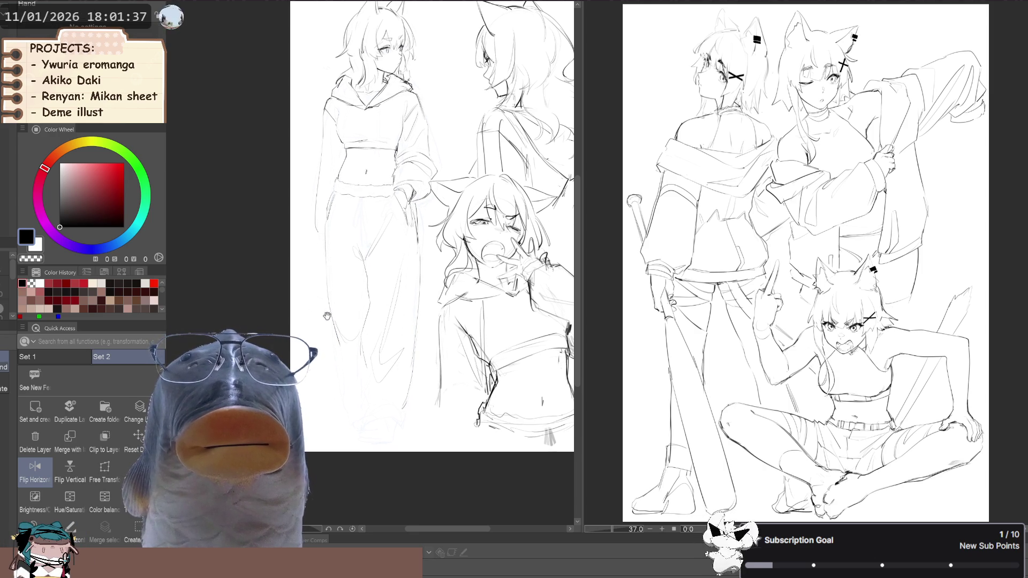
{"action": "mouse_move", "coordinate": [363, 374]}
{"action": "left_mouse_down"}
{"action": "mouse_move", "coordinate": [397, 379]}
{"action": "mouse_move", "coordinate": [411, 283]}
{"action": "mouse_move", "coordinate": [377, 210]}
{"action": "left_mouse_up"}
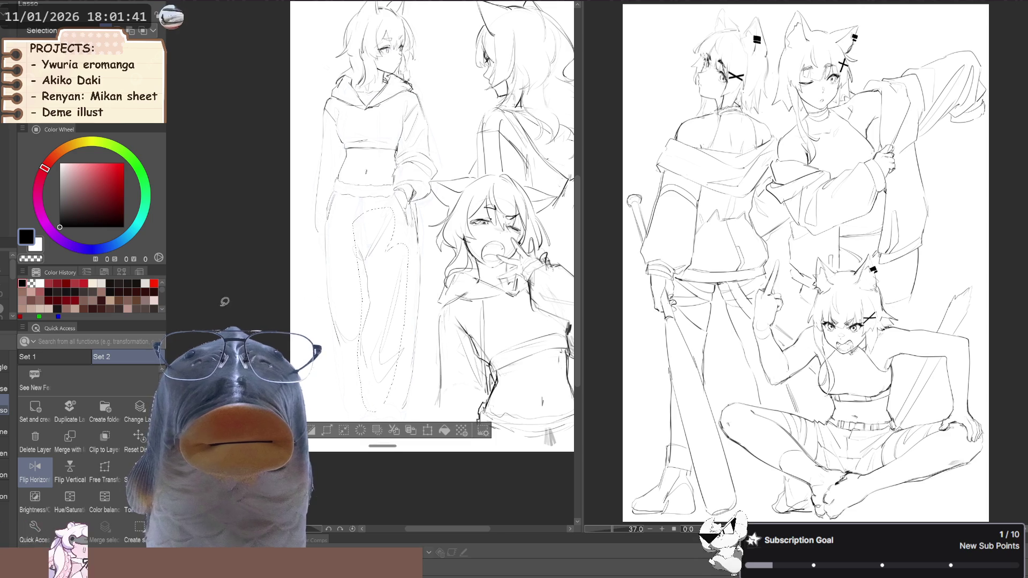
- Reselect the baggy pants and stretch them slightly longer with Free Transform
{"action": "left_click", "coordinate": [370, 284]}
{"action": "mouse_move", "coordinate": [377, 278]}
{"action": "left_mouse_down"}
{"action": "mouse_move", "coordinate": [364, 332]}
{"action": "mouse_move", "coordinate": [412, 328]}
{"action": "mouse_move", "coordinate": [404, 228]}
{"action": "mouse_move", "coordinate": [397, 233]}
{"action": "left_mouse_up"}
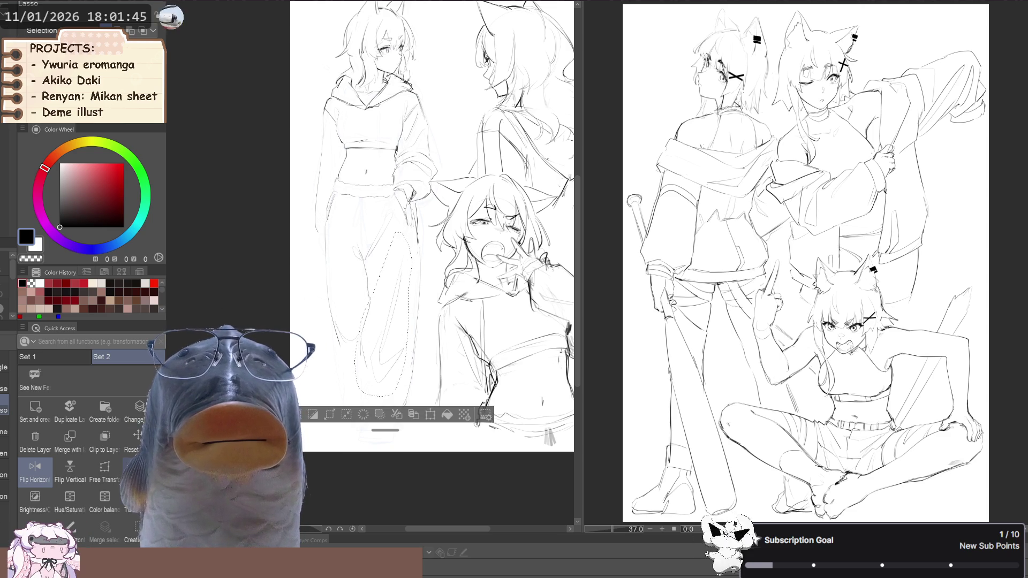
{"action": "key", "text": "ctrl+t"}
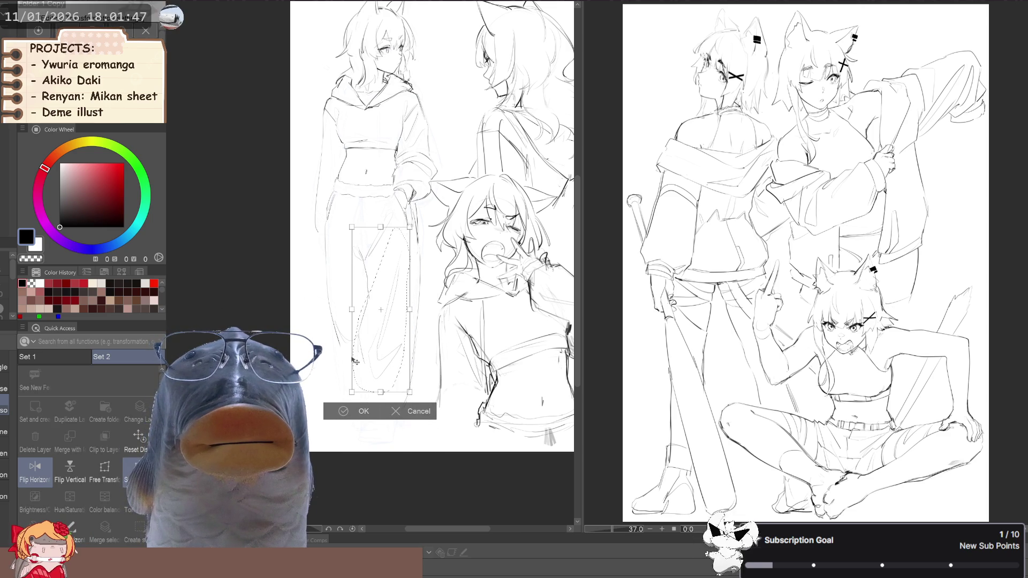
{"action": "left_click_drag", "start_coordinate": [355, 361], "coordinate": [382, 406]}
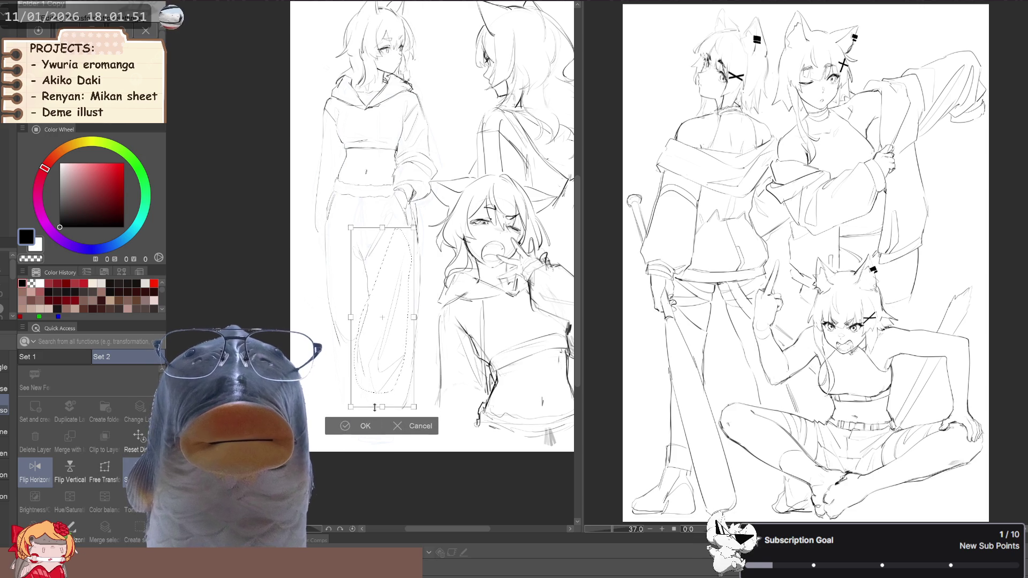
{"action": "left_click", "coordinate": [348, 425]}
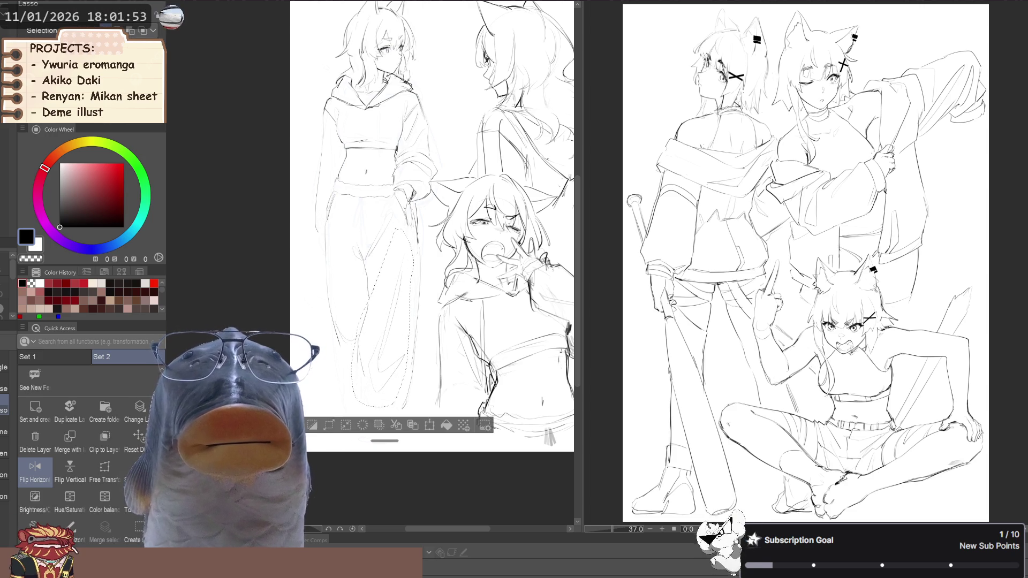
{"action": "scroll", "coordinate": [388, 377], "scroll_direction": "down", "scroll_amount": 1}
{"action": "key", "text": "p"}
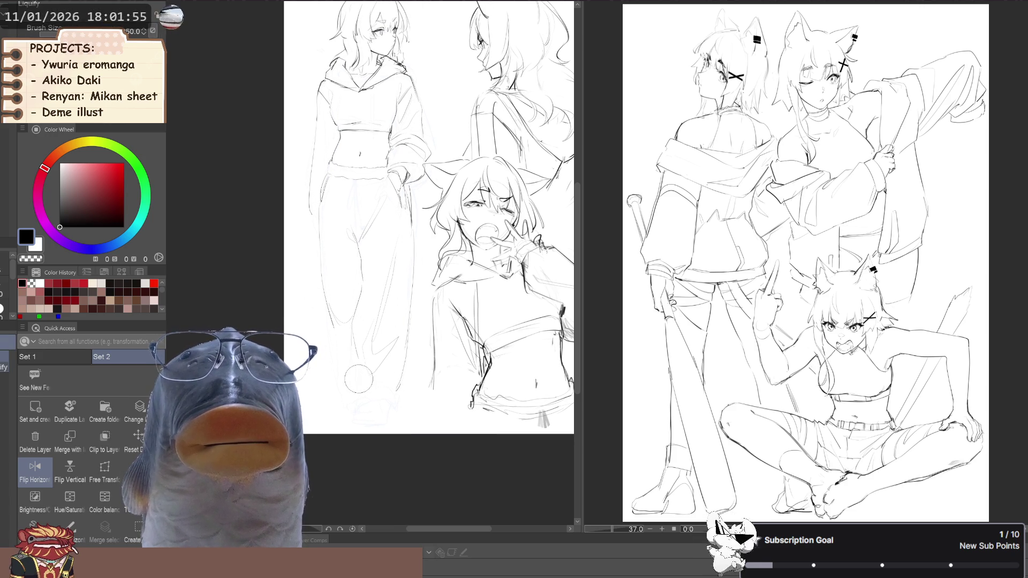
{"action": "key", "text": "b"}
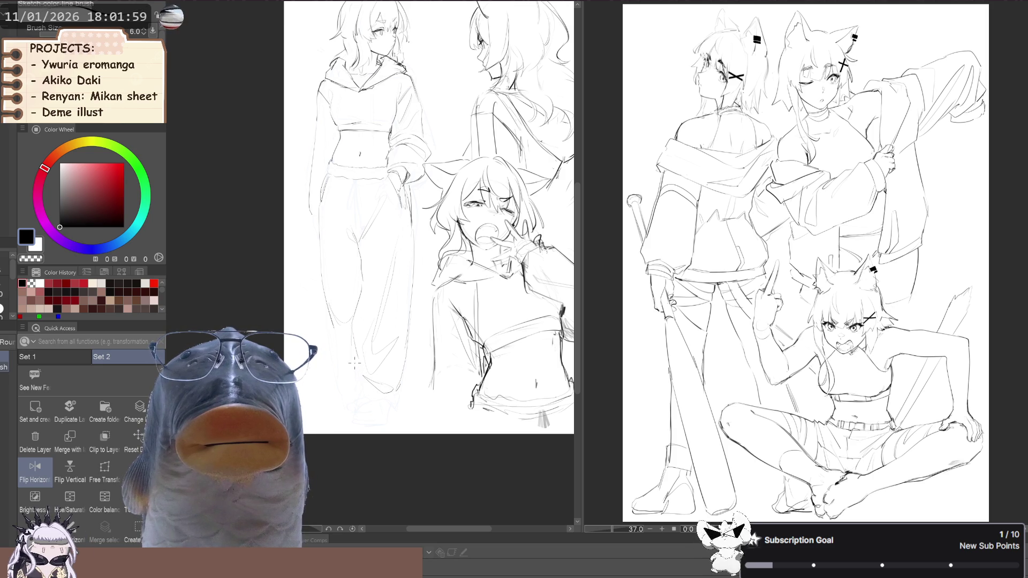